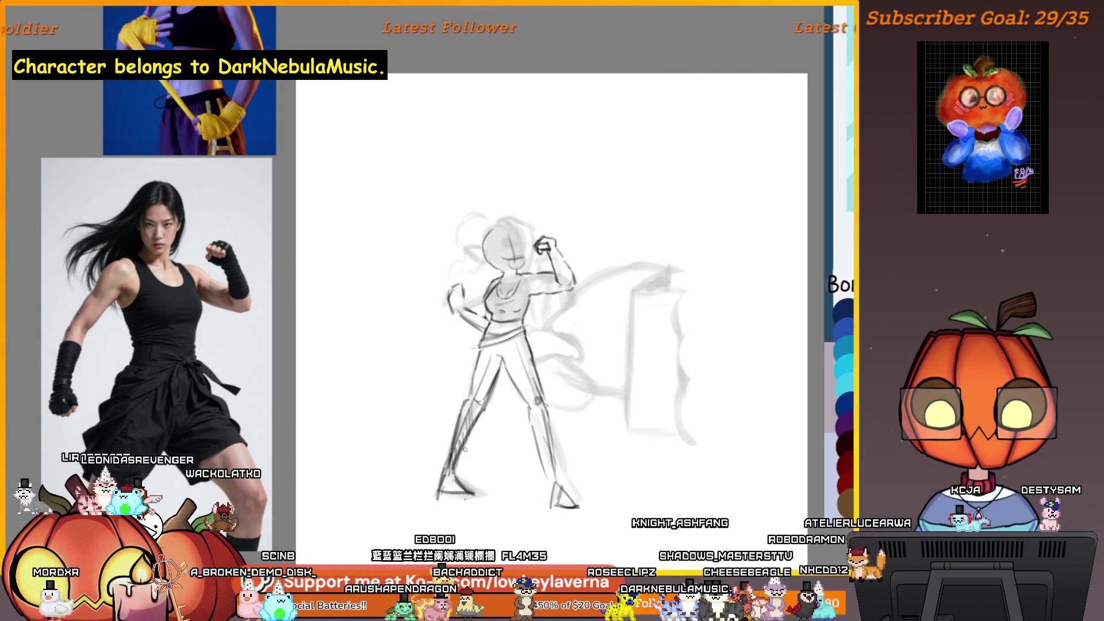
Mirror the view and briefly hide the dark lines to check the sketch's proportions.
drag(470, 462, 476, 449)
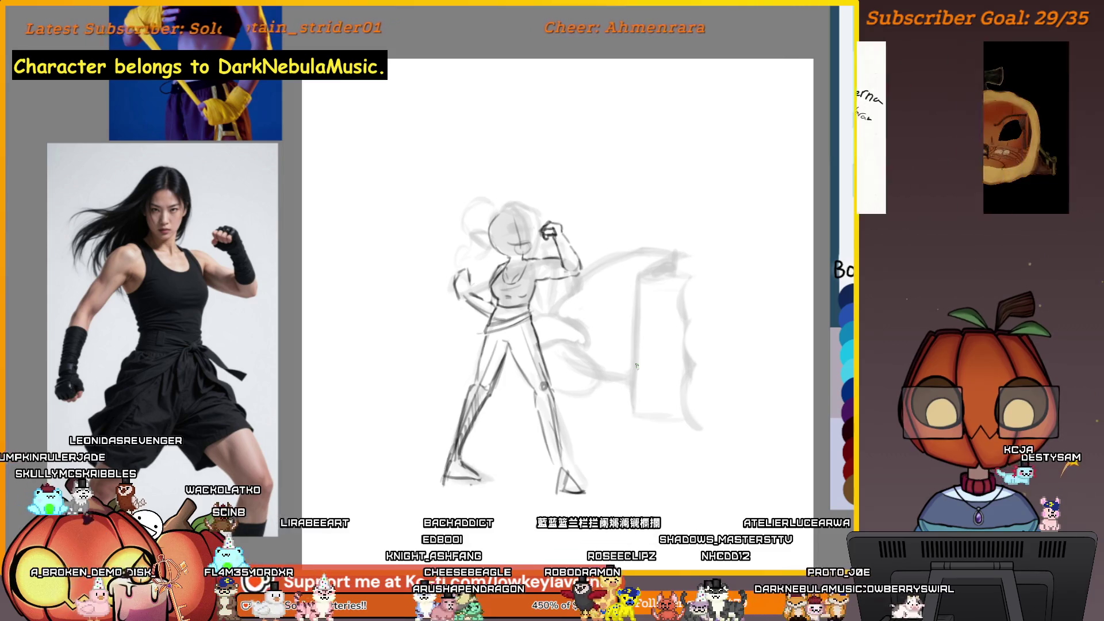
key(m)
drag(298, 474, 764, 483)
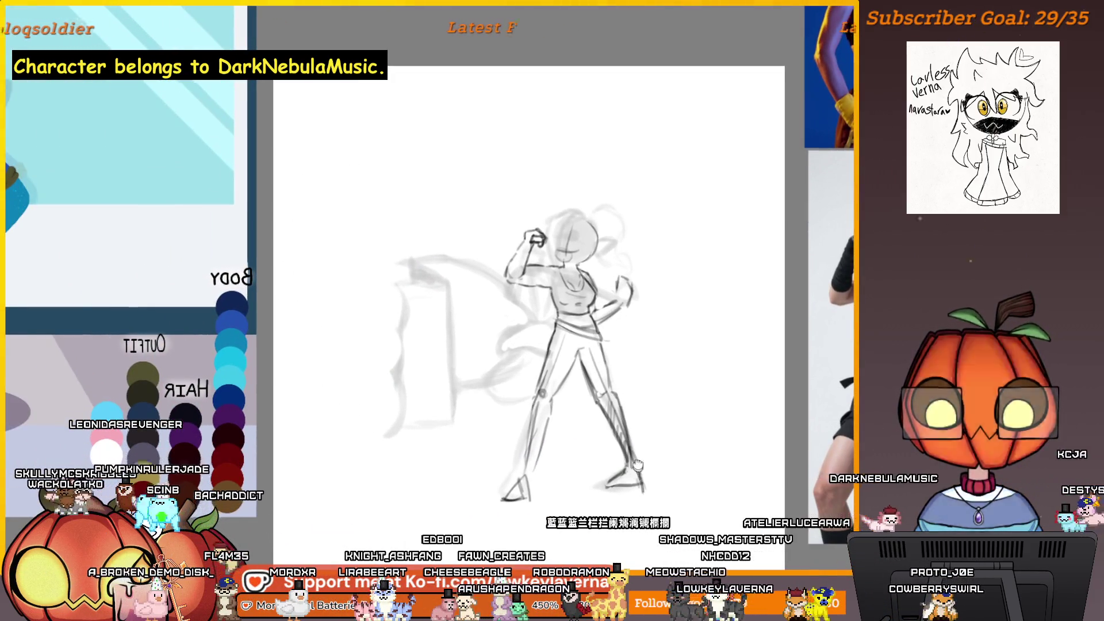
scroll(620, 457, down, 1)
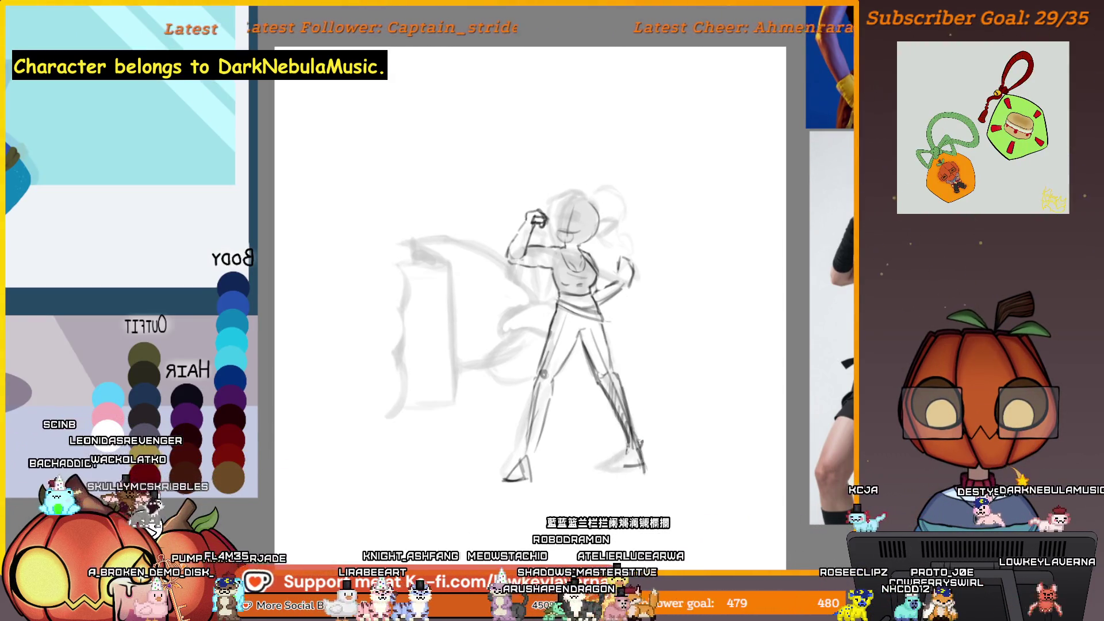
scroll(530, 311, up, 1)
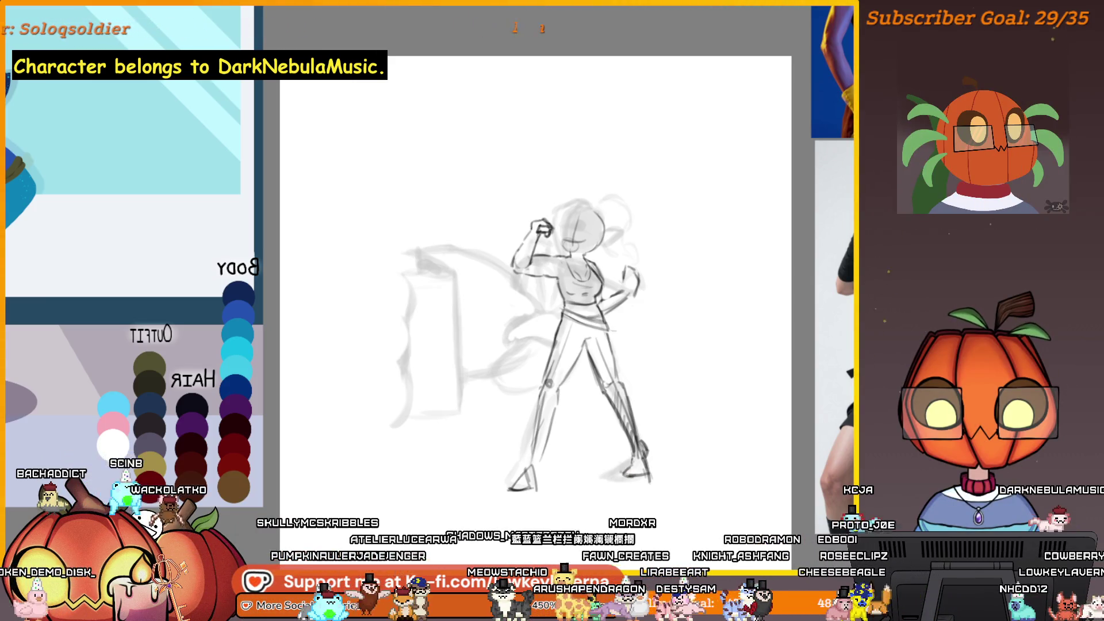
scroll(729, 358, down, 1)
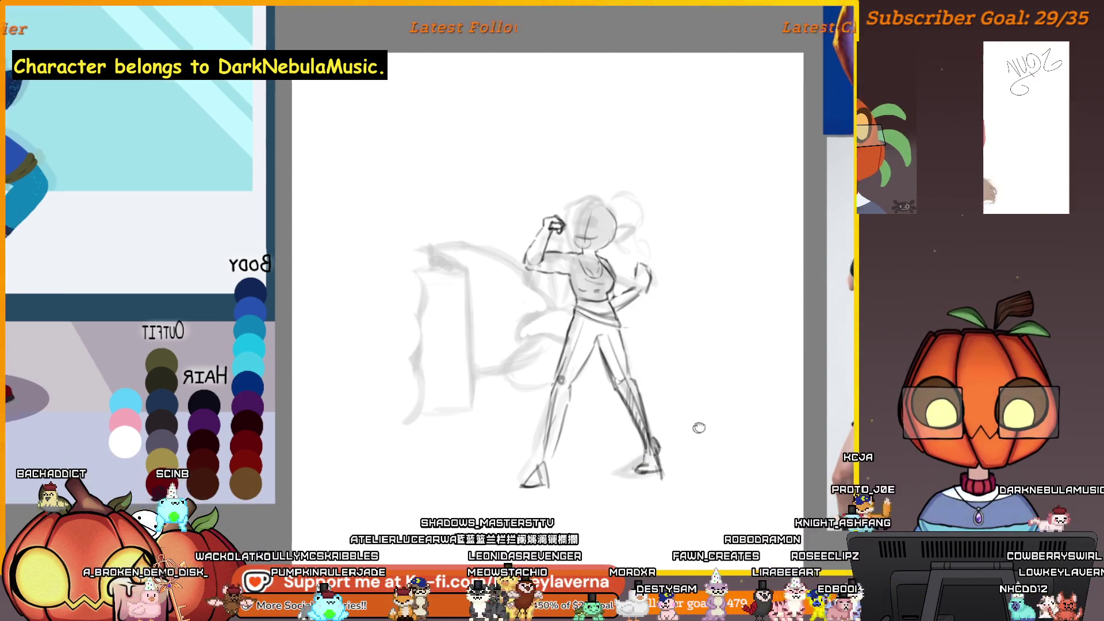
scroll(650, 480, down, 3)
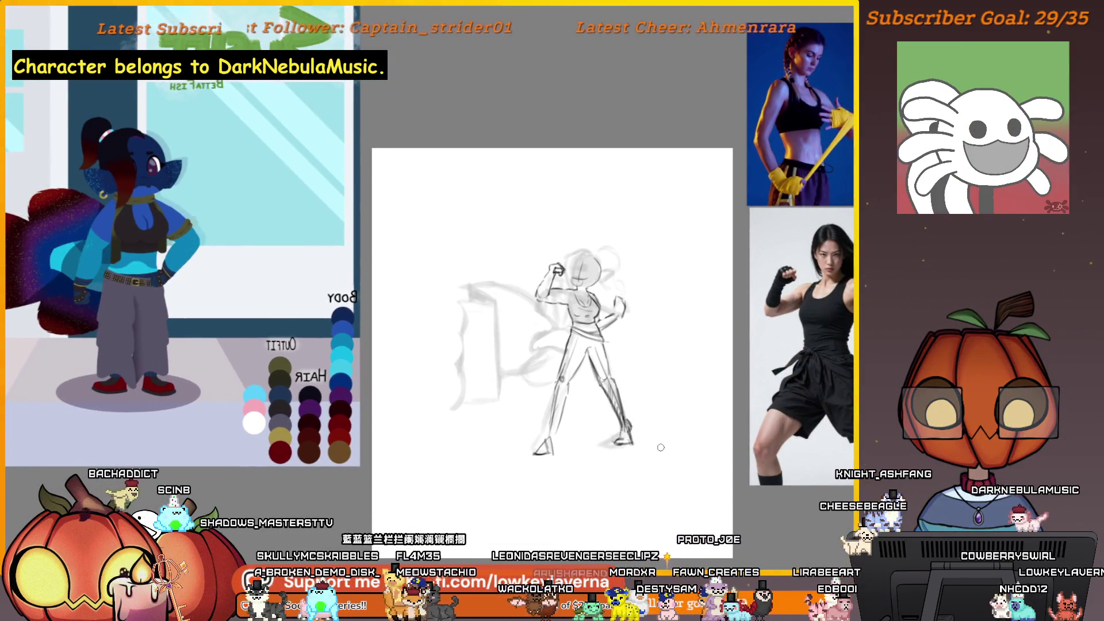
scroll(660, 447, up, 3)
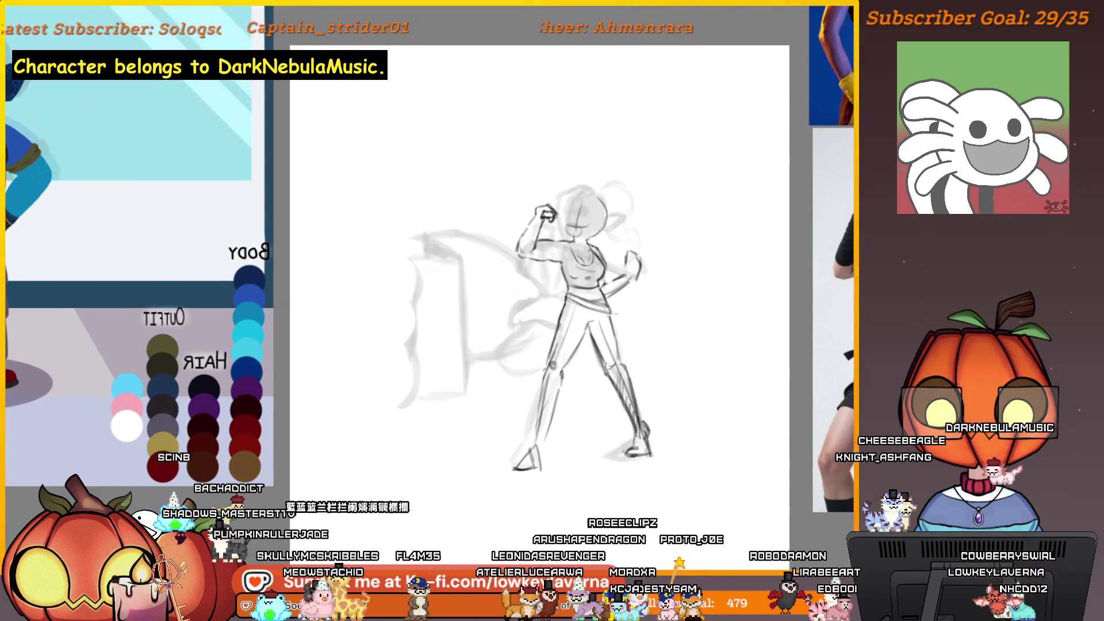
key(Delete)
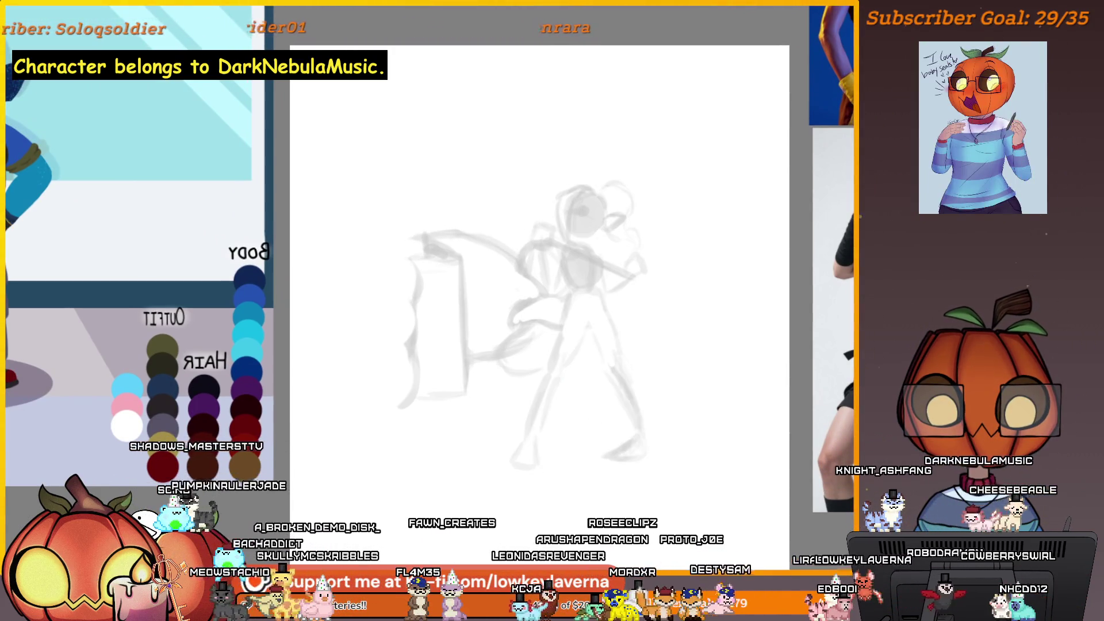
key(ctrl+z)
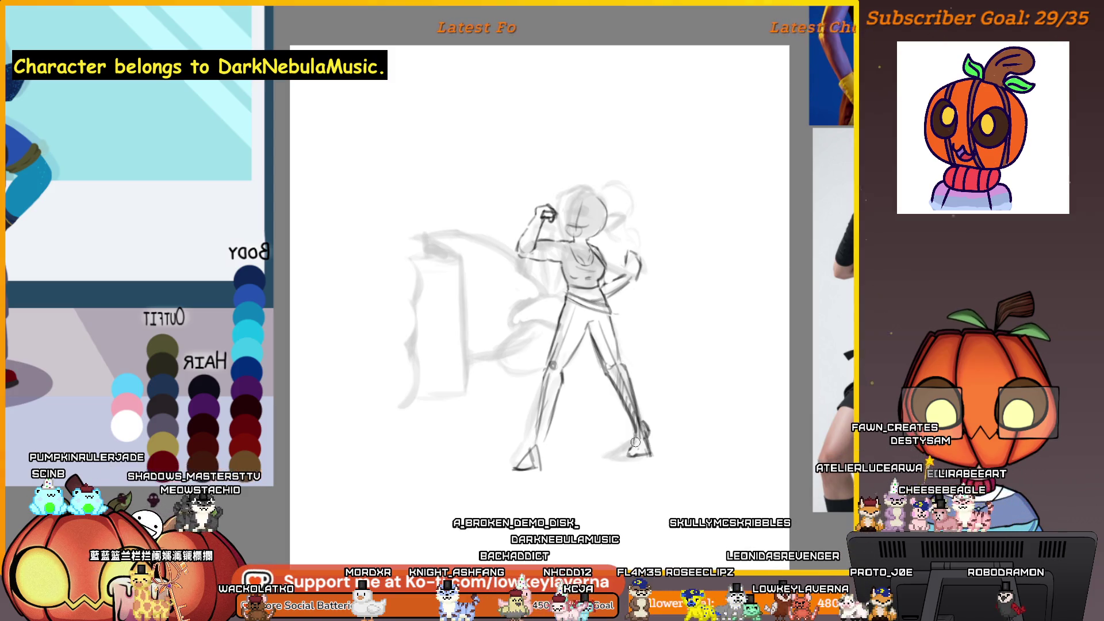
Unflip the view, darken the foot's sole with the pencil, and lasso-select the left leg.
key(m)
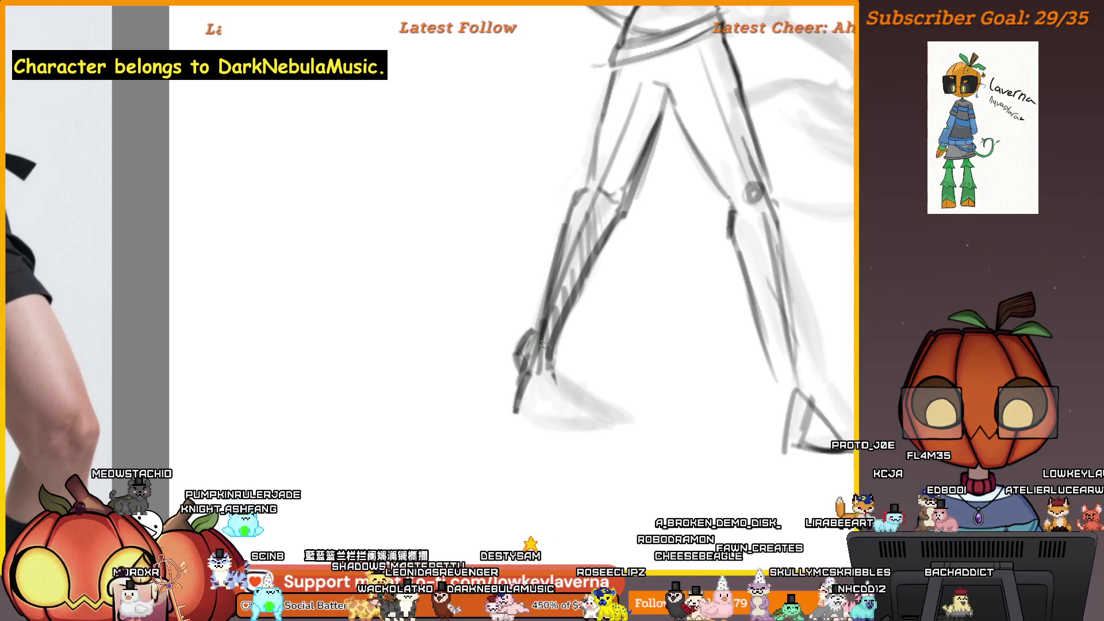
drag(515, 410, 535, 429)
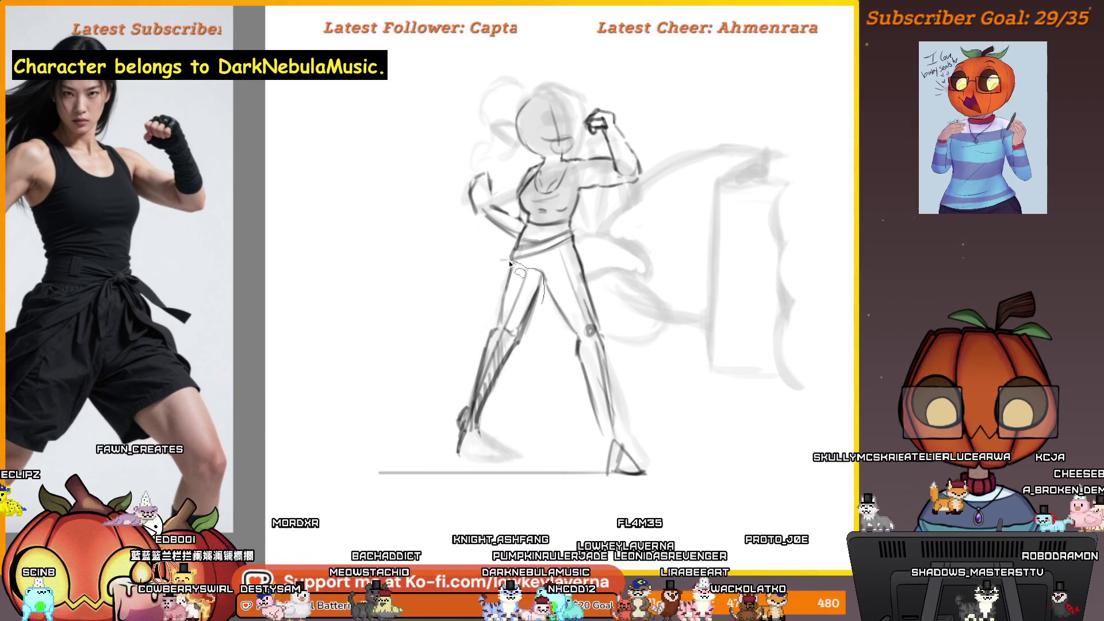
drag(520, 263, 545, 285)
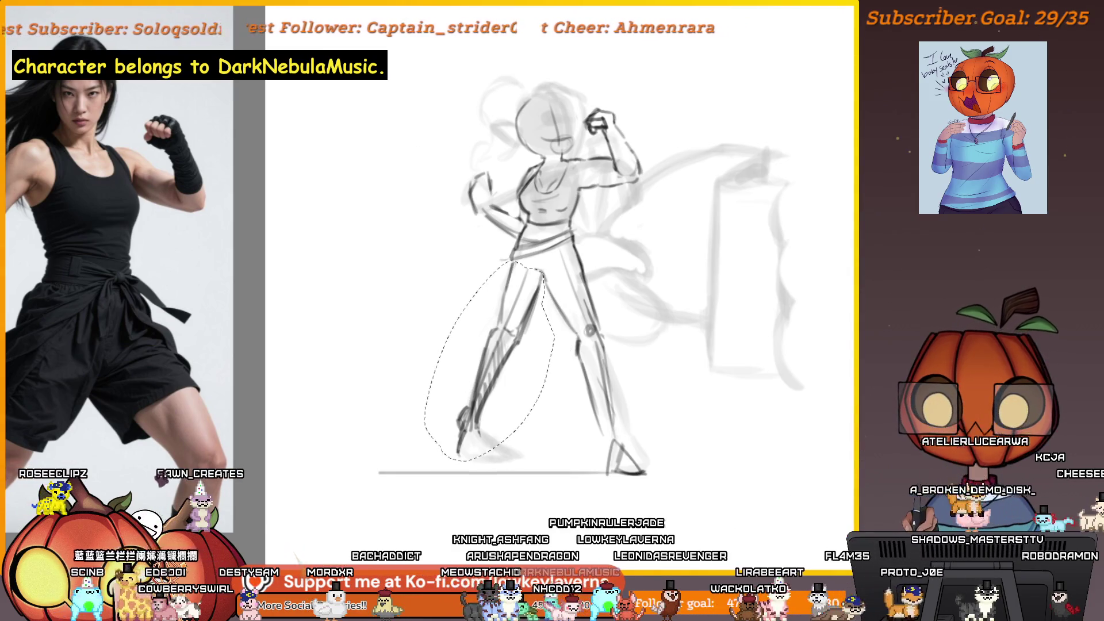
Stretch the selected left leg slightly downward, apply it, and mirror the view to check the pose.
key(ctrl+t)
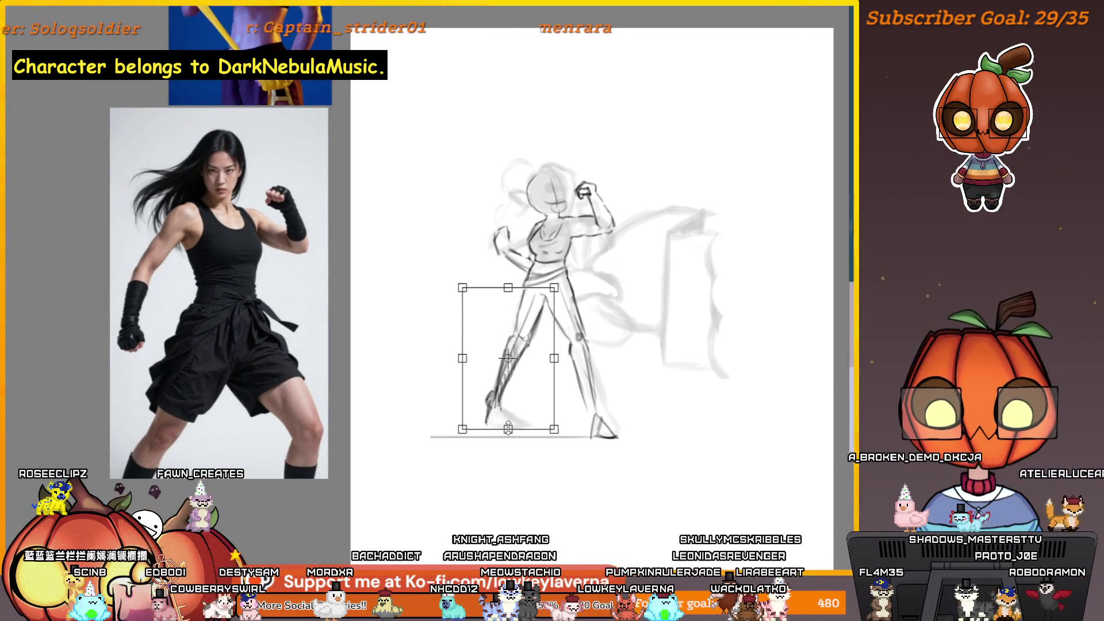
drag(508, 429, 509, 437)
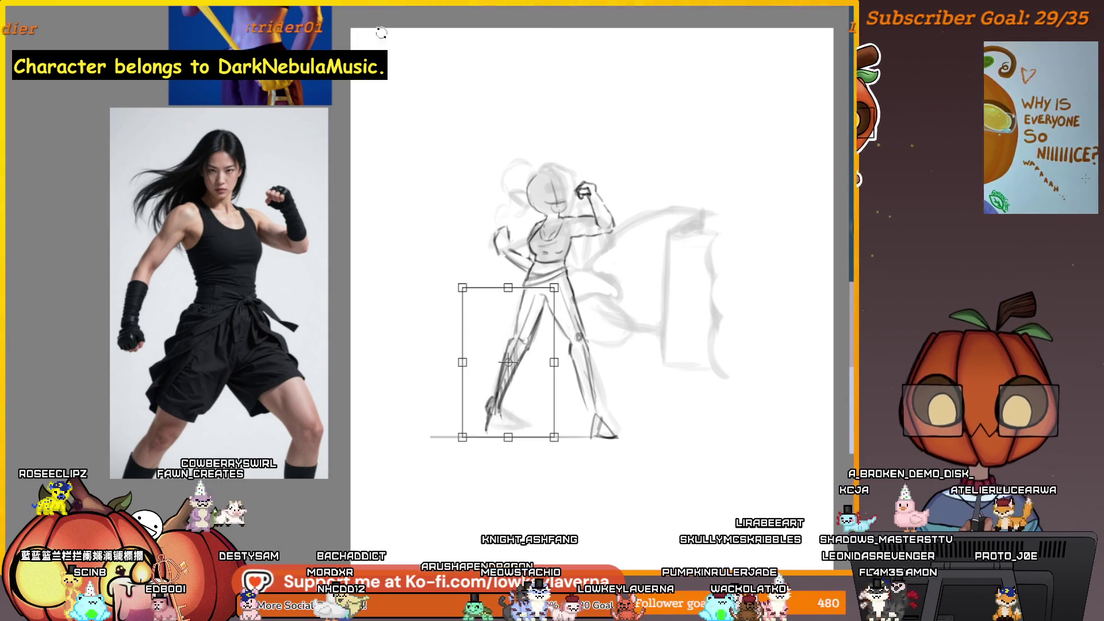
key(Return)
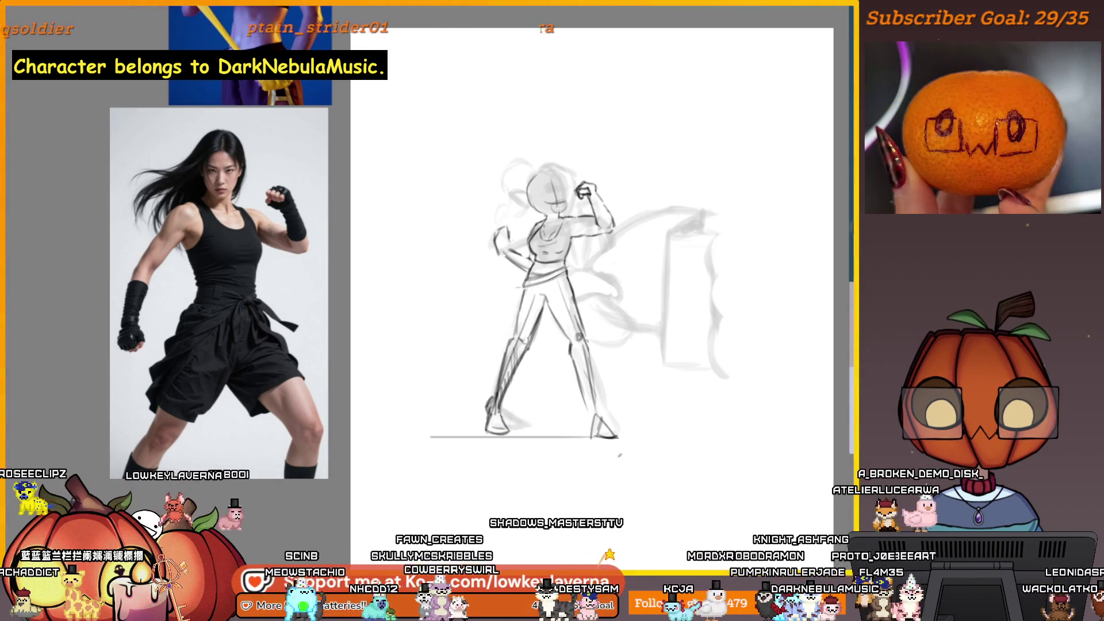
key(h)
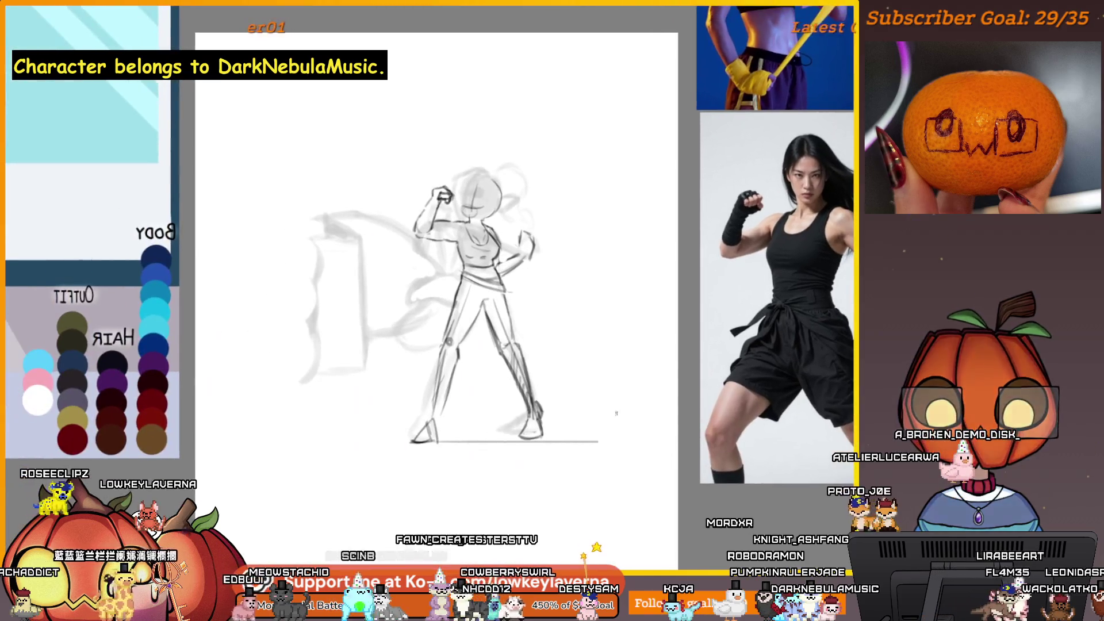
Zoom in on the feet and draw a dark pencil line across the right heel.
scroll(561, 441, up, 5)
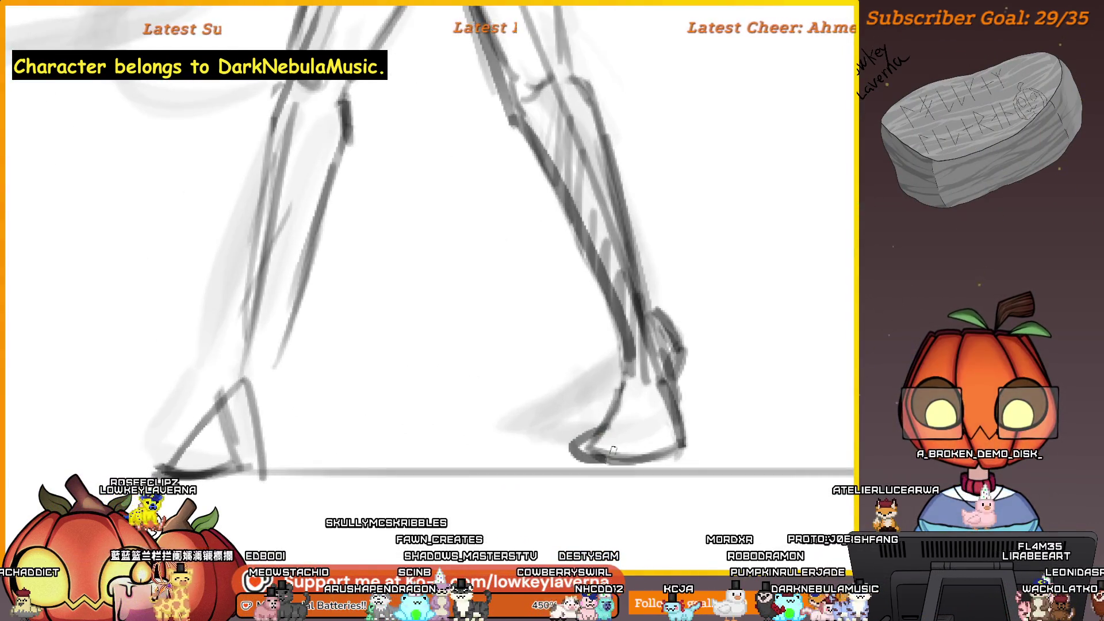
drag(632, 426, 583, 434)
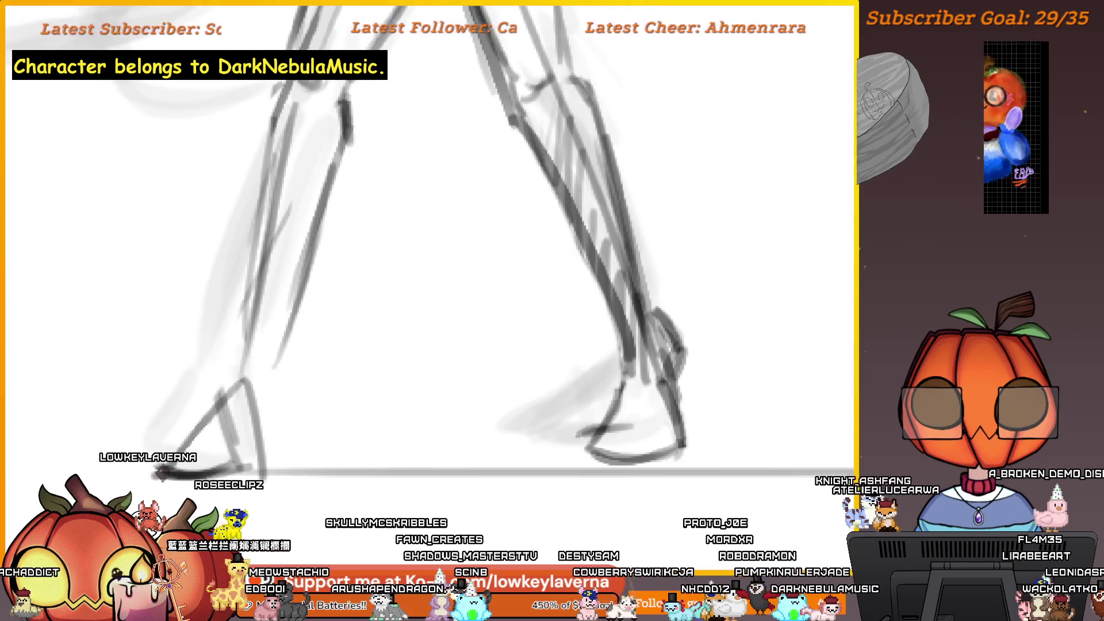
scroll(654, 417, down, 5)
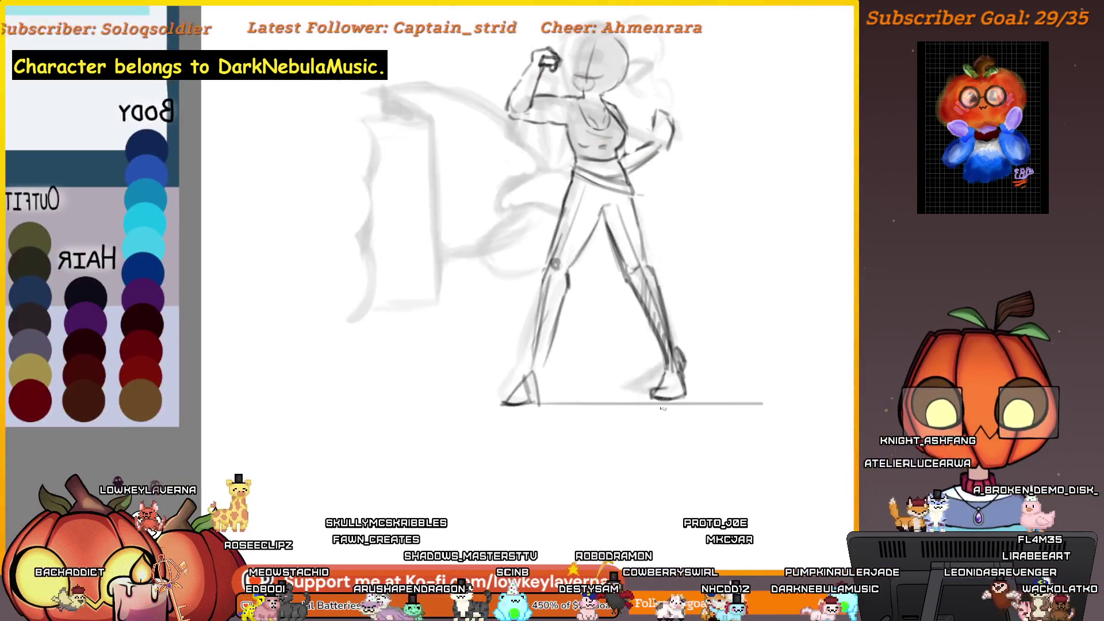
scroll(654, 417, up, 1)
Zoom out and pan so the whole figure sits centred and lower in view.
scroll(713, 390, up, 4)
scroll(713, 389, up, 2)
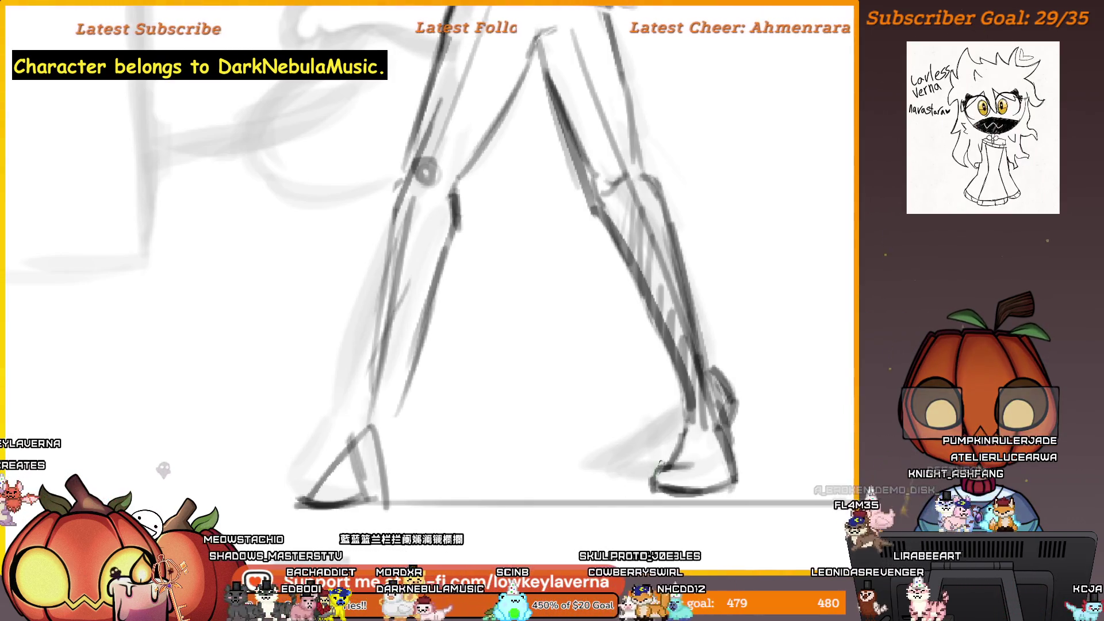
scroll(719, 474, down, 3)
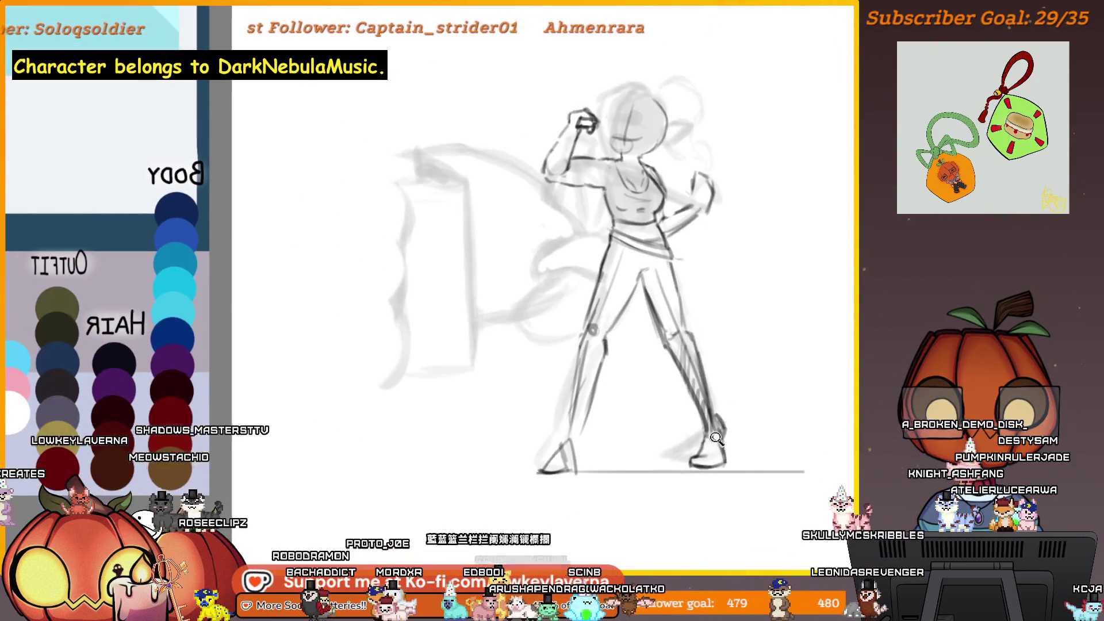
scroll(706, 432, down, 2)
drag(706, 431, 679, 437)
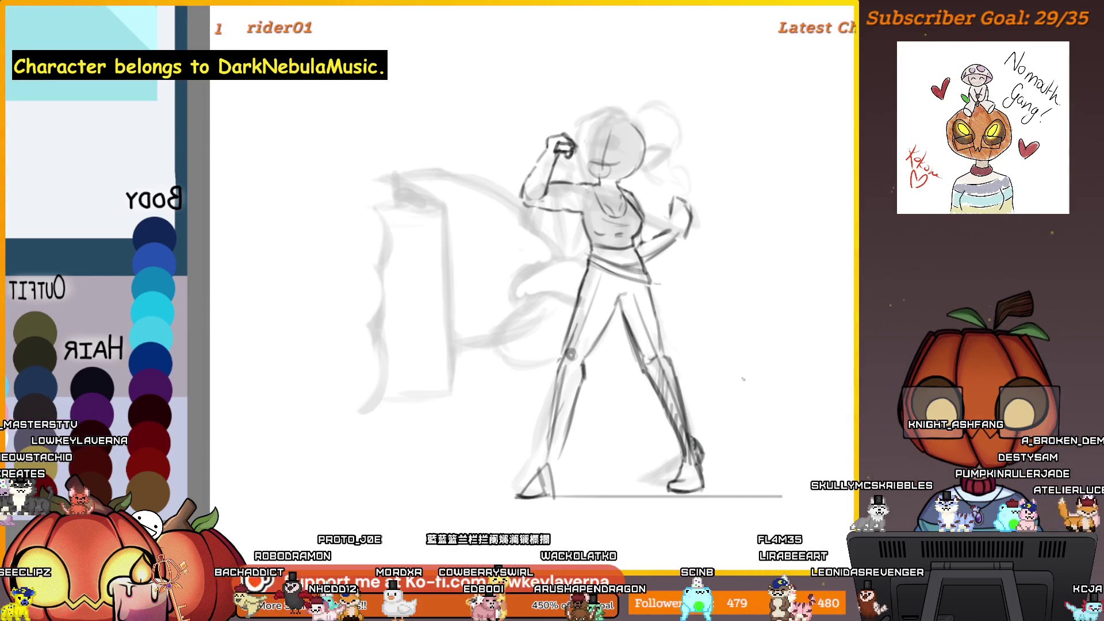
scroll(753, 396, down, 3)
drag(745, 426, 746, 453)
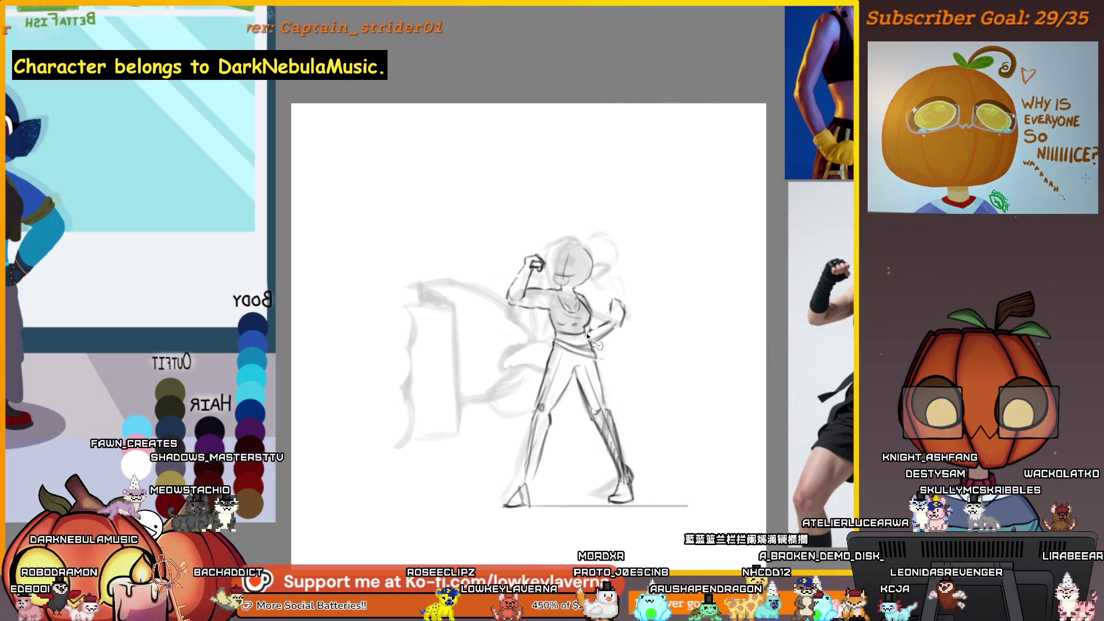
Select the head and upper torso, rotate them counter-clockwise, and shift them slightly left.
drag(603, 345, 595, 343)
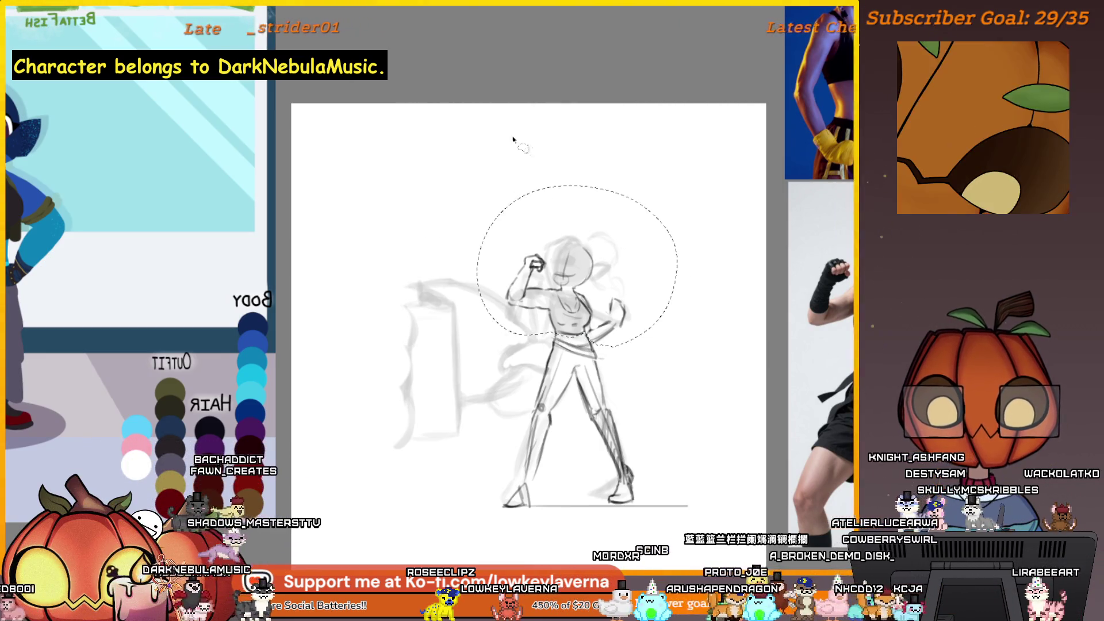
key(ctrl+t)
drag(707, 313, 708, 298)
drag(642, 295, 626, 293)
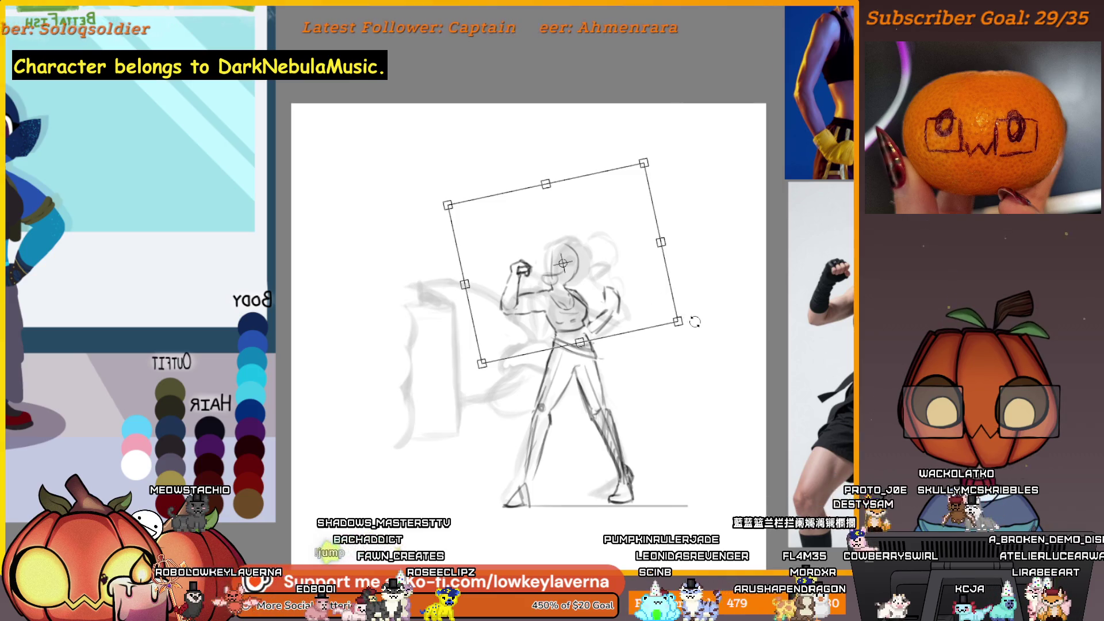
key(Return)
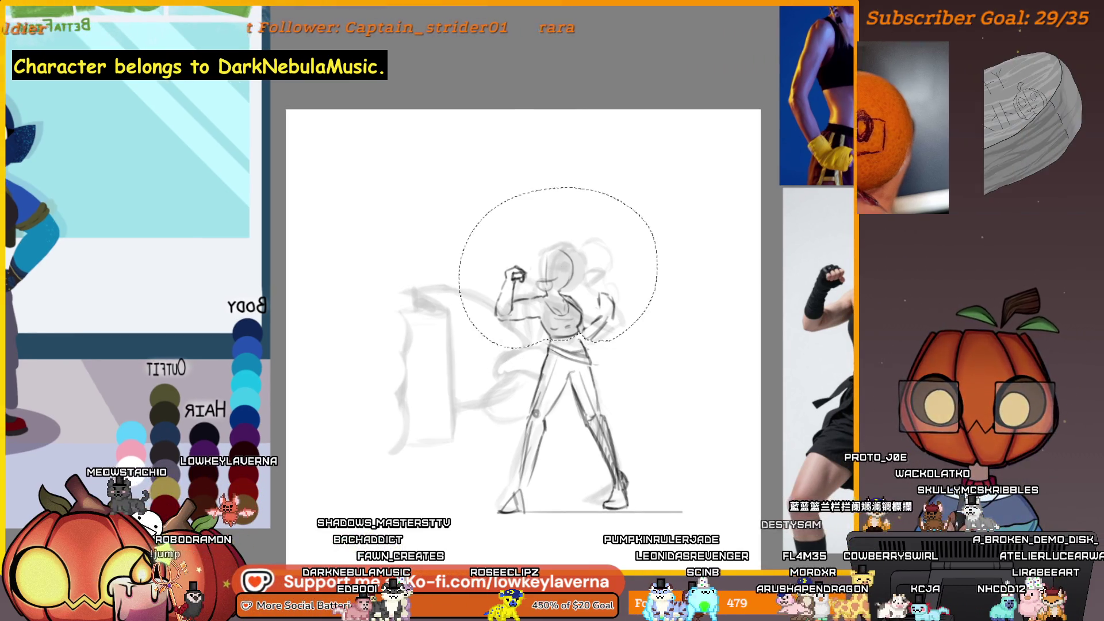
key(ctrl+d)
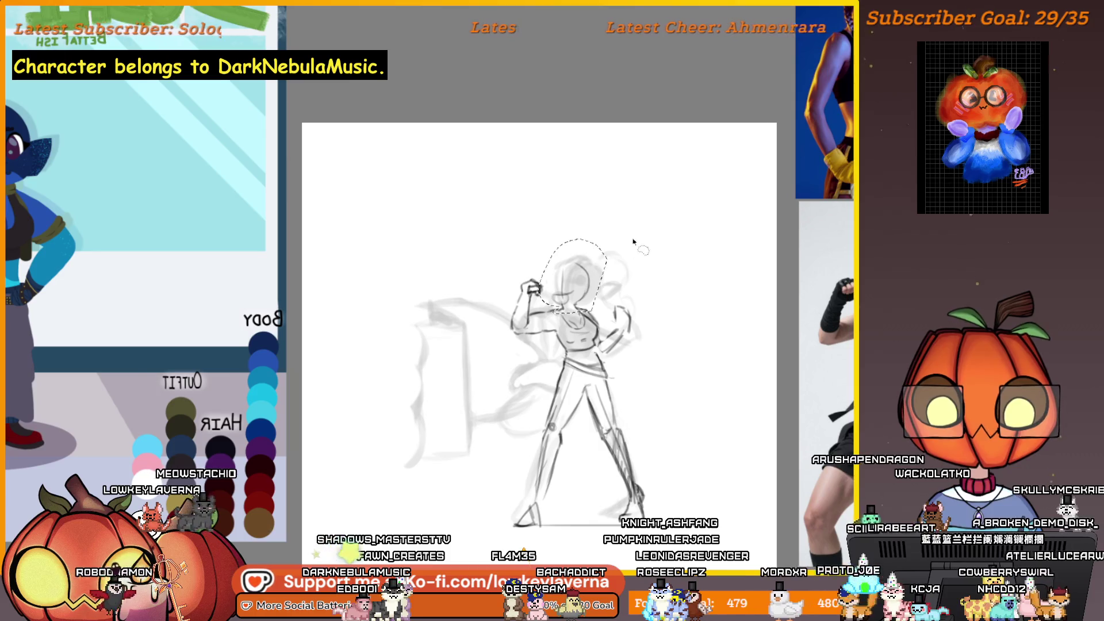
Clear the leftover selection, lasso just the head, and put it in a transform.
key(ctrl+d)
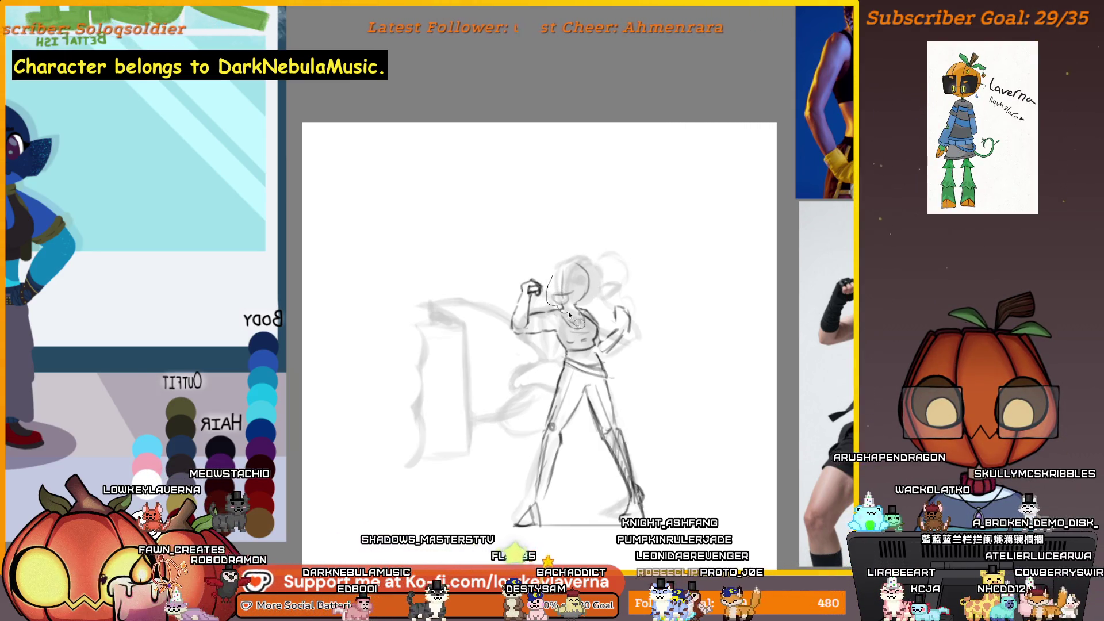
drag(584, 310, 551, 271)
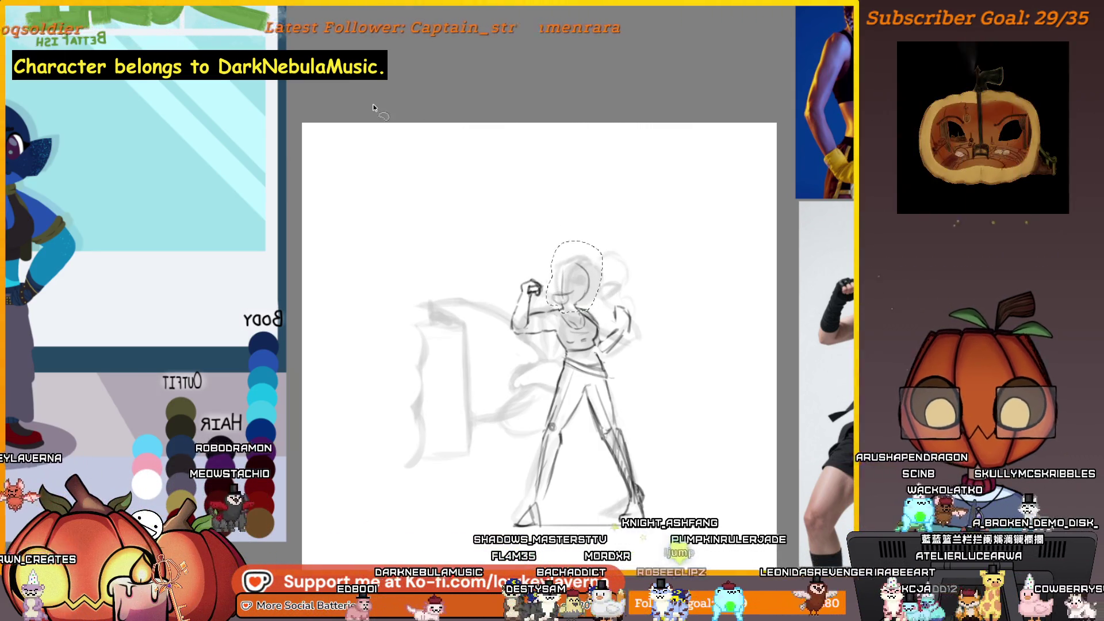
key(ctrl+t)
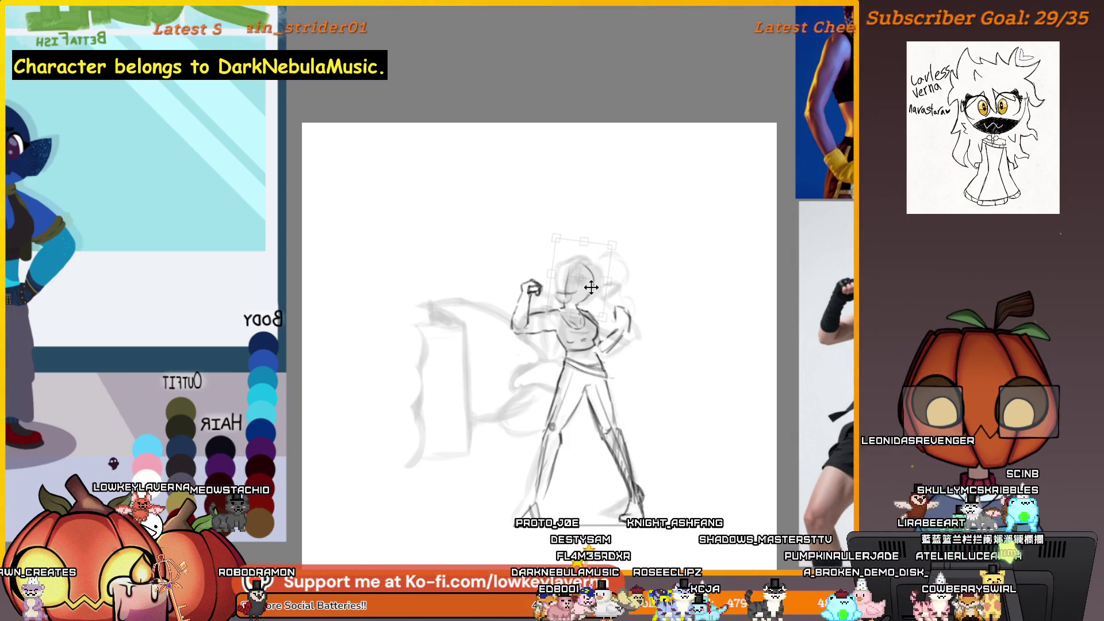
Unmirror the view and pan to bring the character reference sheet alongside the sketch.
key(m)
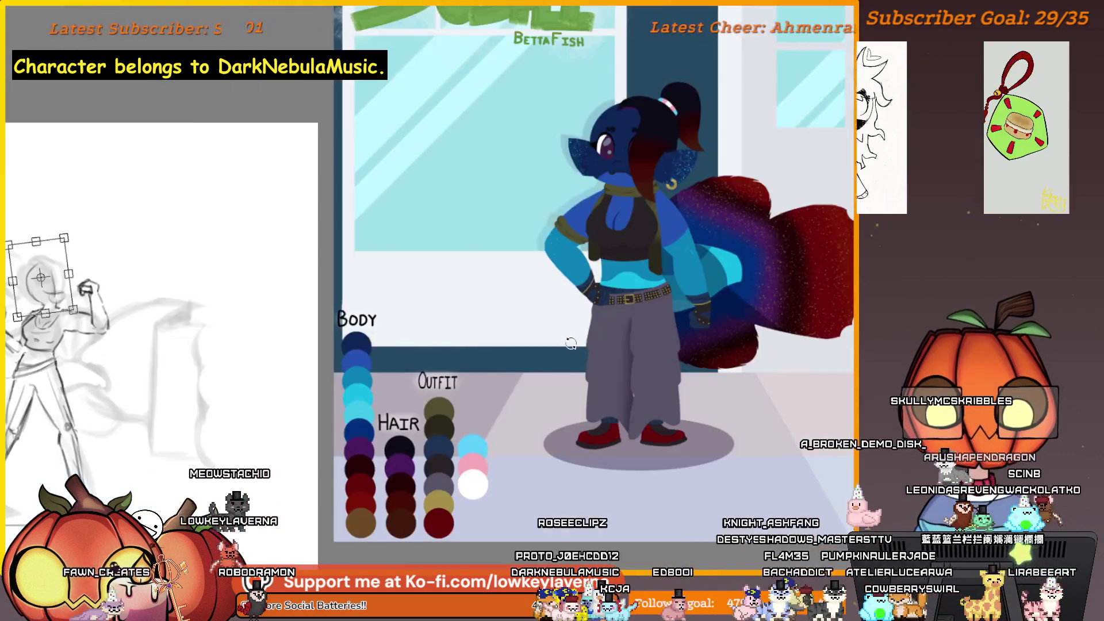
drag(280, 307, 611, 307)
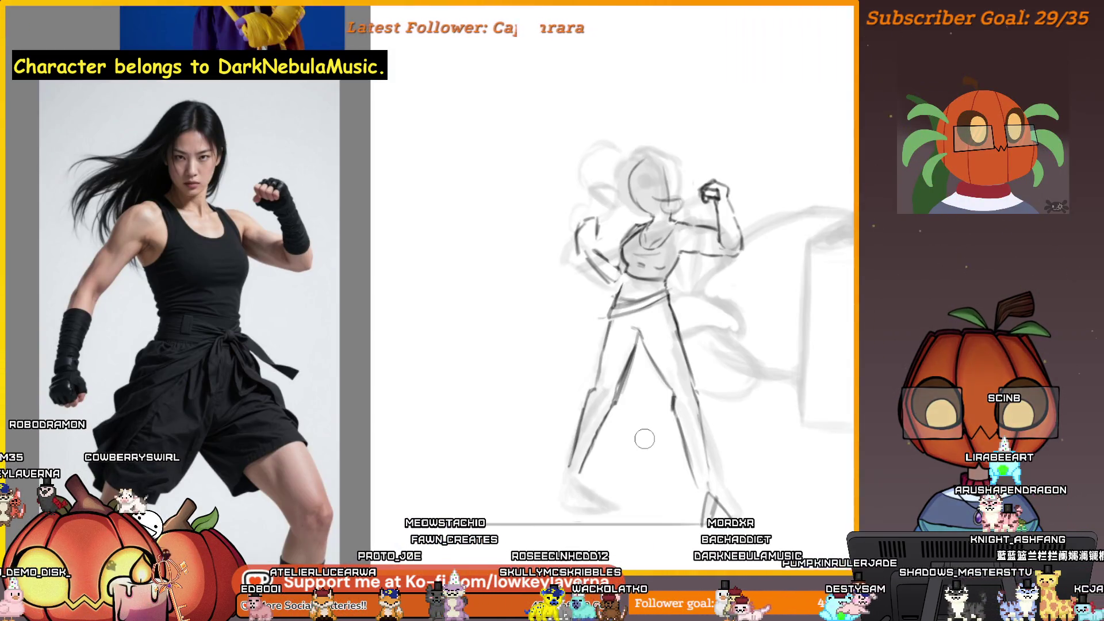
scroll(683, 434, down, 3)
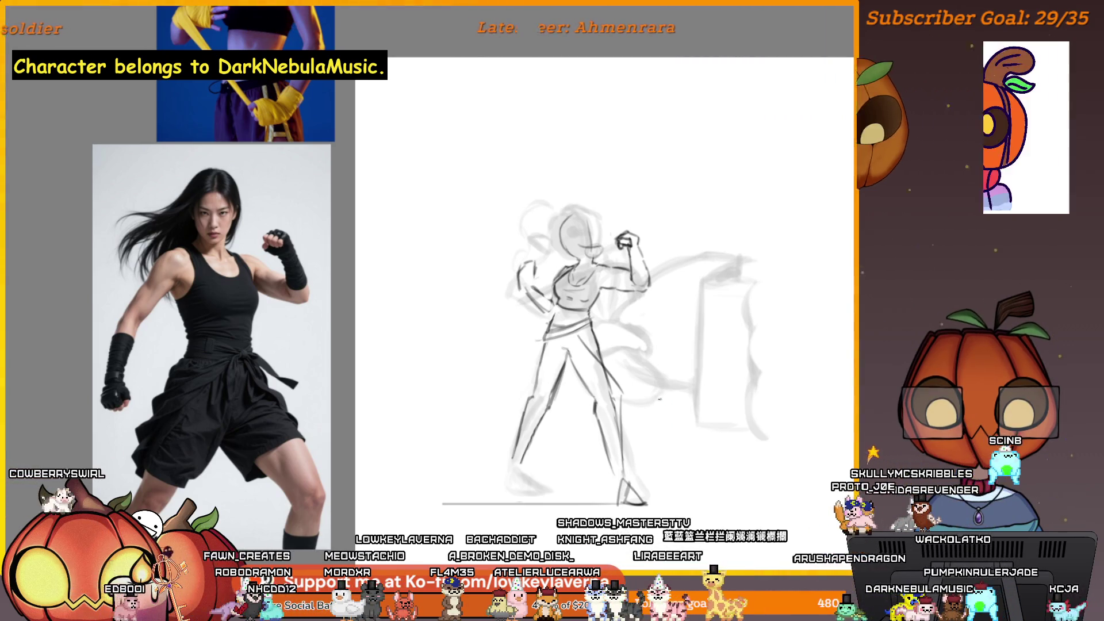
key(m)
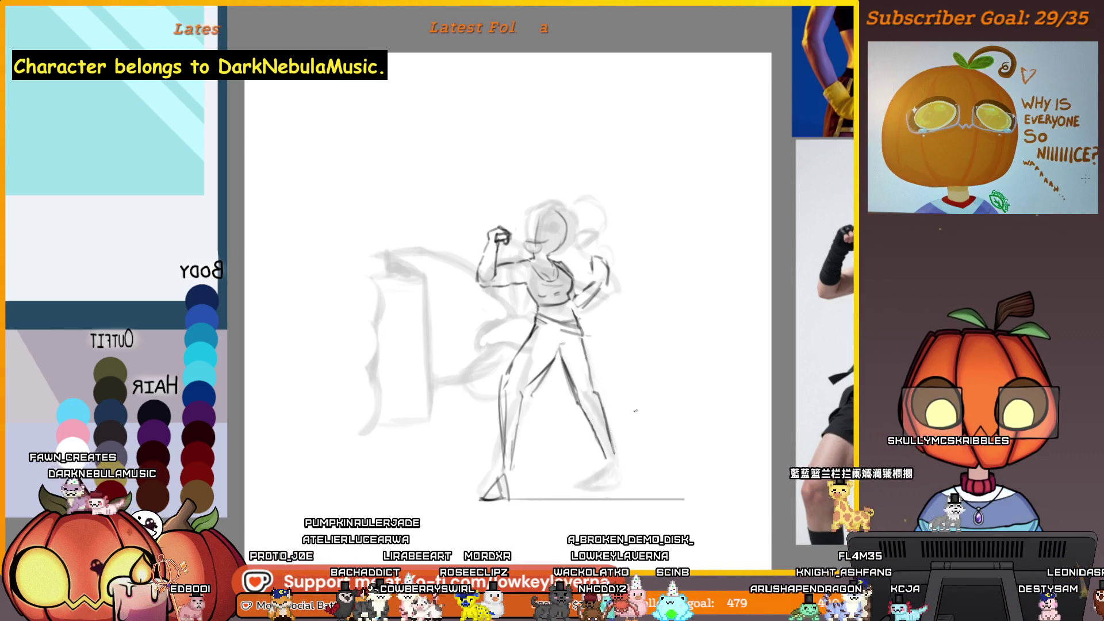
scroll(437, 310, up, 2)
drag(521, 480, 559, 501)
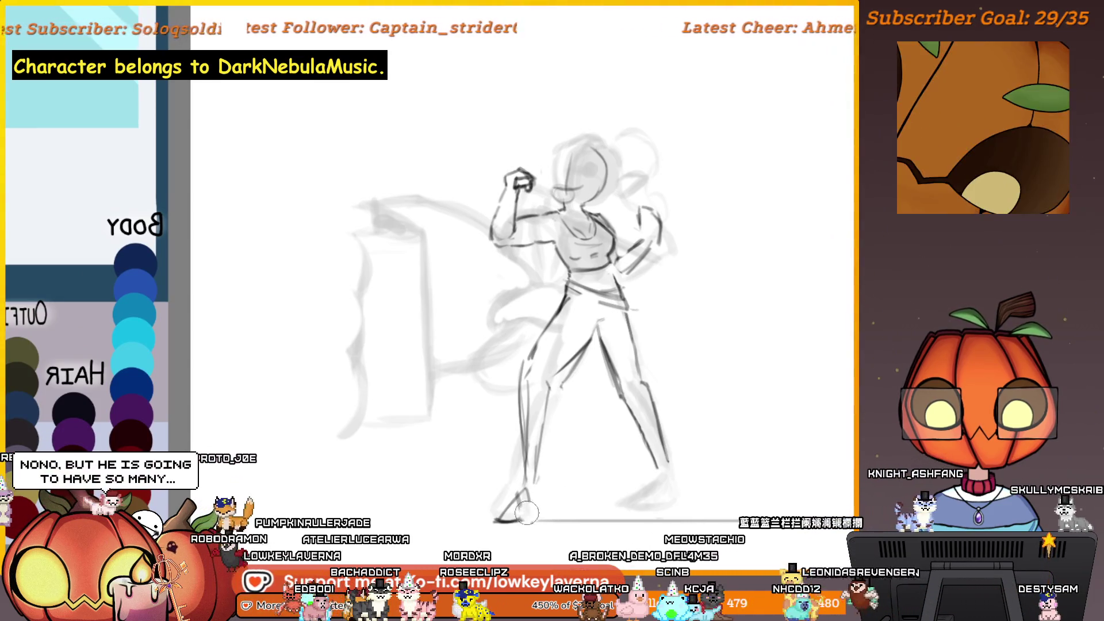
drag(620, 418, 618, 447)
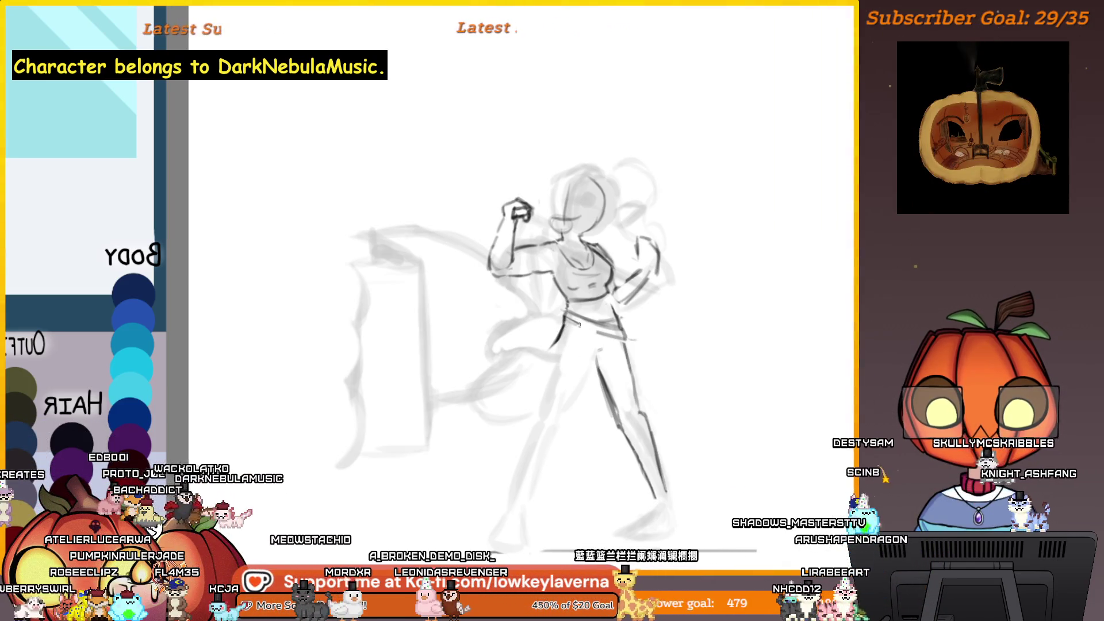
key(m)
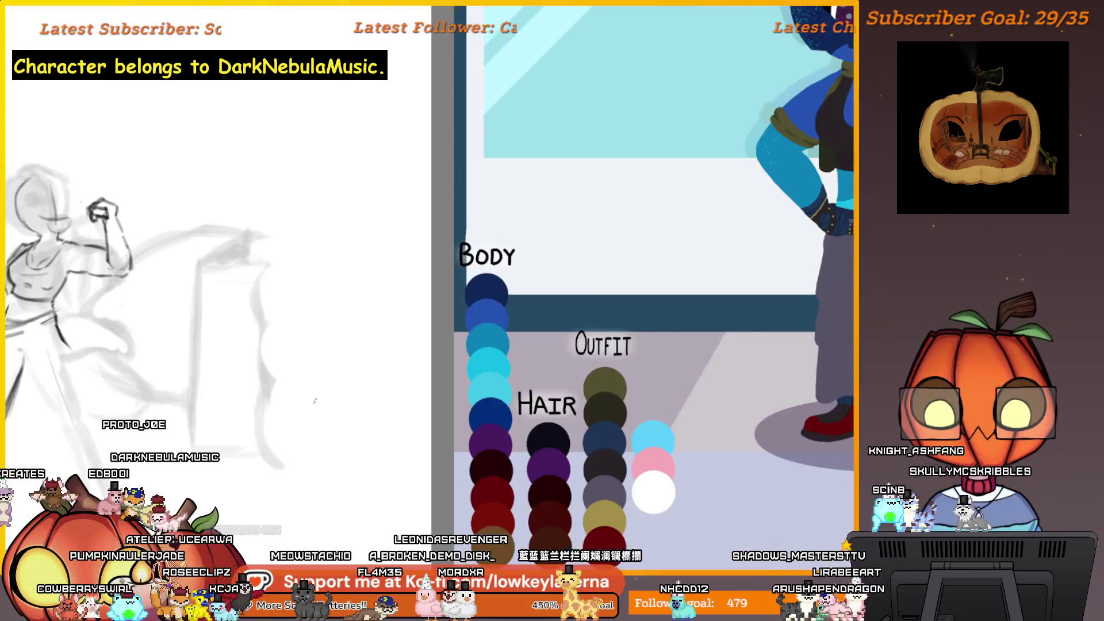
key(m)
mouse_move(580, 378)
mouse_down()
mouse_move(407, 407)
mouse_move(413, 346)
mouse_up()
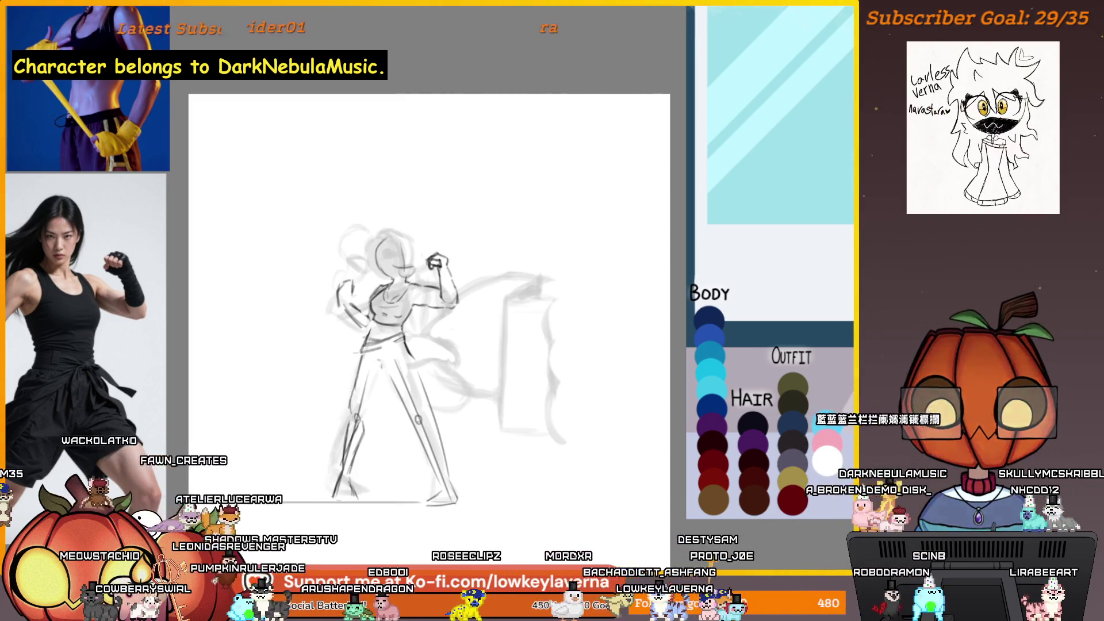
Pan across the colour palette reference and recentre the view on the figure sketch.
mouse_move(424, 338)
mouse_down()
mouse_move(538, 320)
mouse_move(574, 299)
mouse_move(581, 278)
mouse_up()
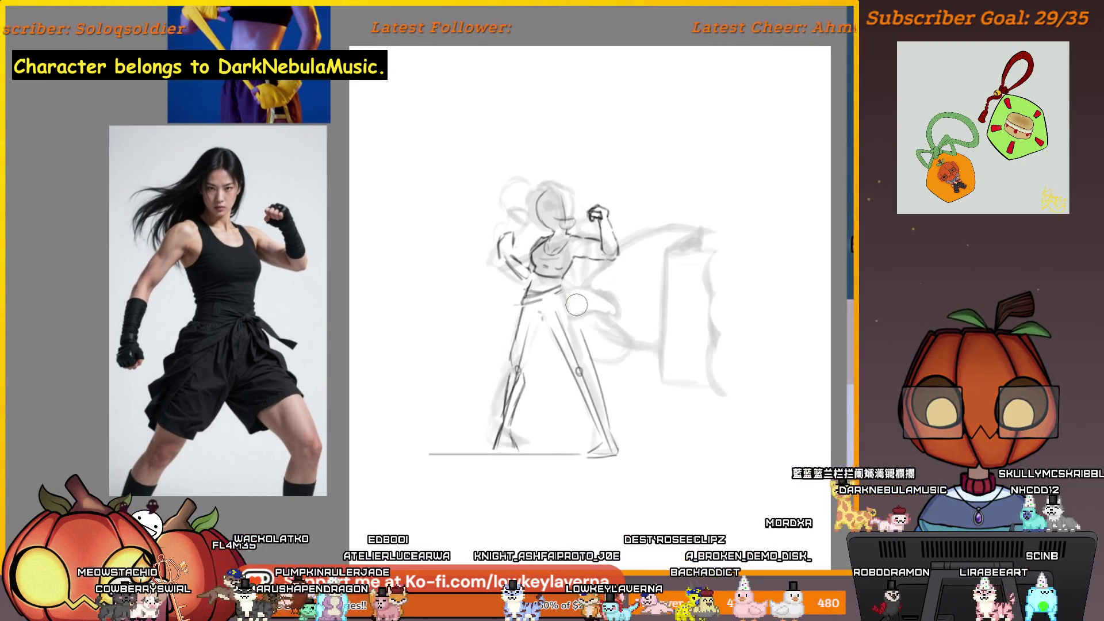
drag(720, 398, 423, 389)
drag(454, 429, 622, 419)
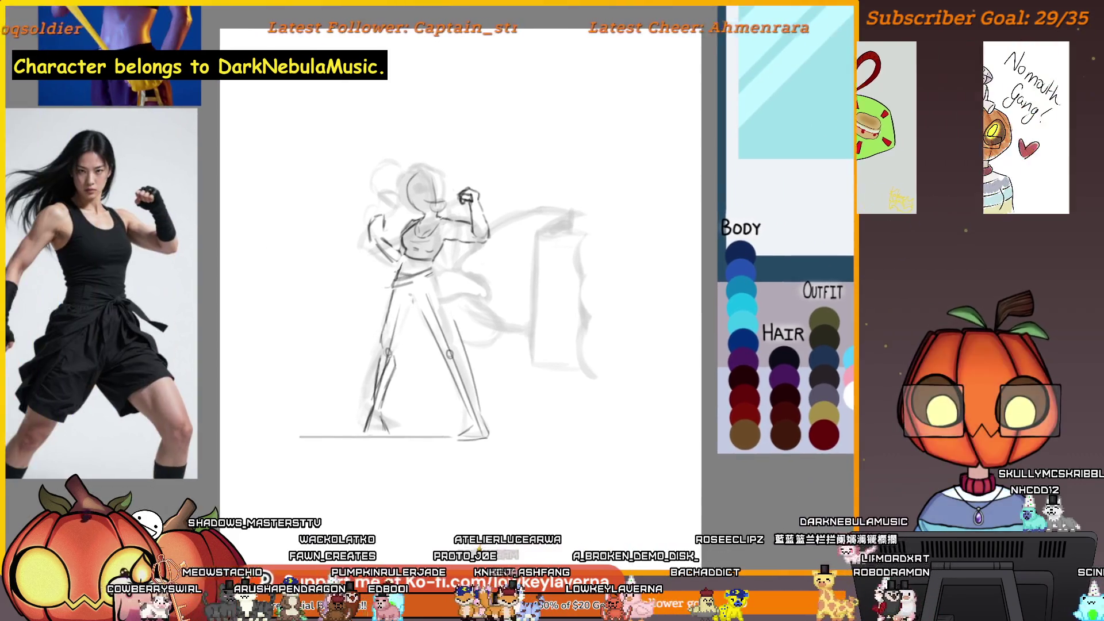
Hide the faint sketch and ground-line strokes, and show the left, banner, and rightmost figure sketches.
key(ctrl+z)
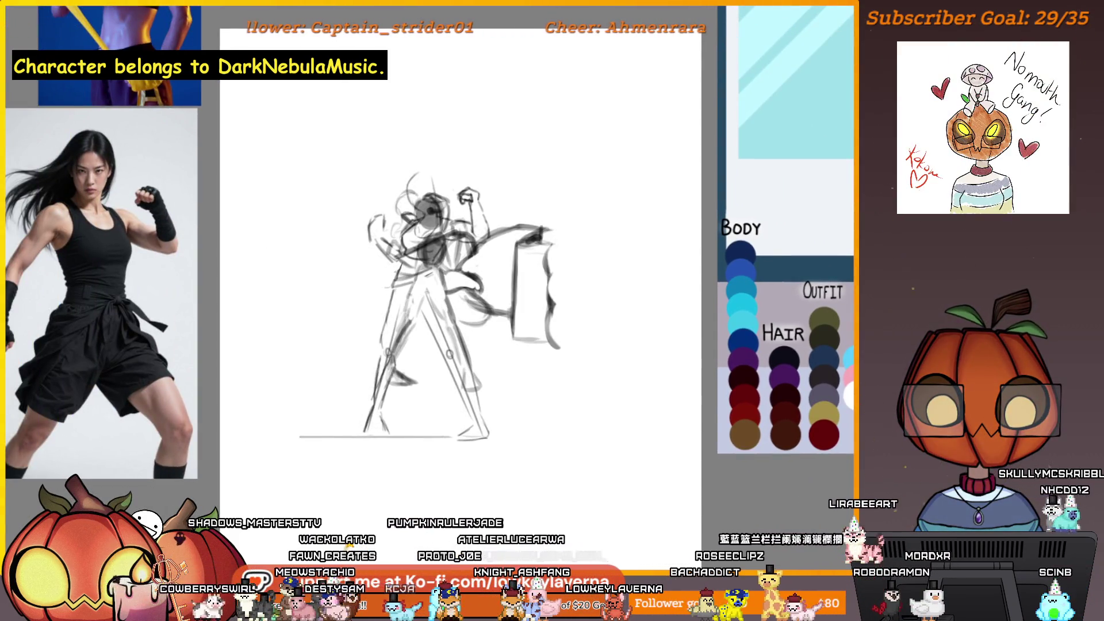
key(ctrl+z)
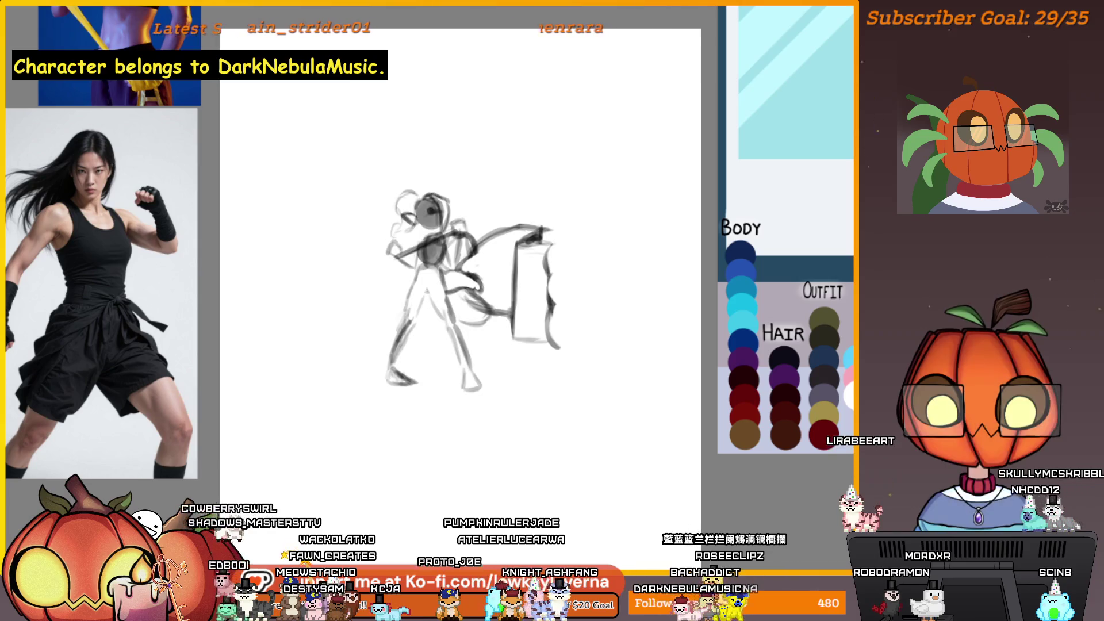
key(ctrl+v)
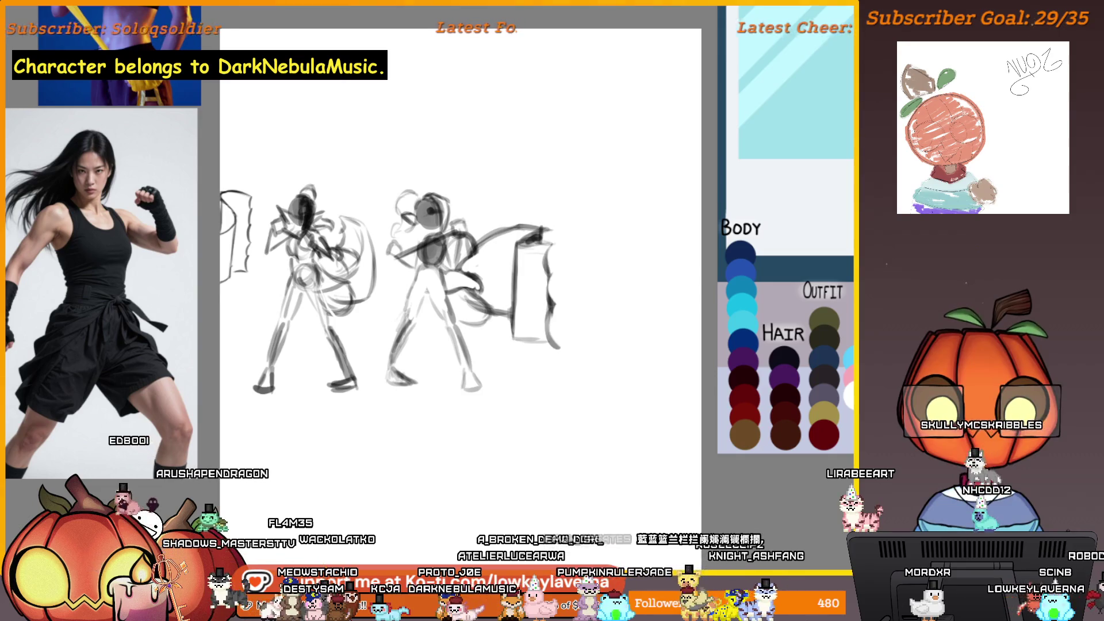
key(ctrl+v)
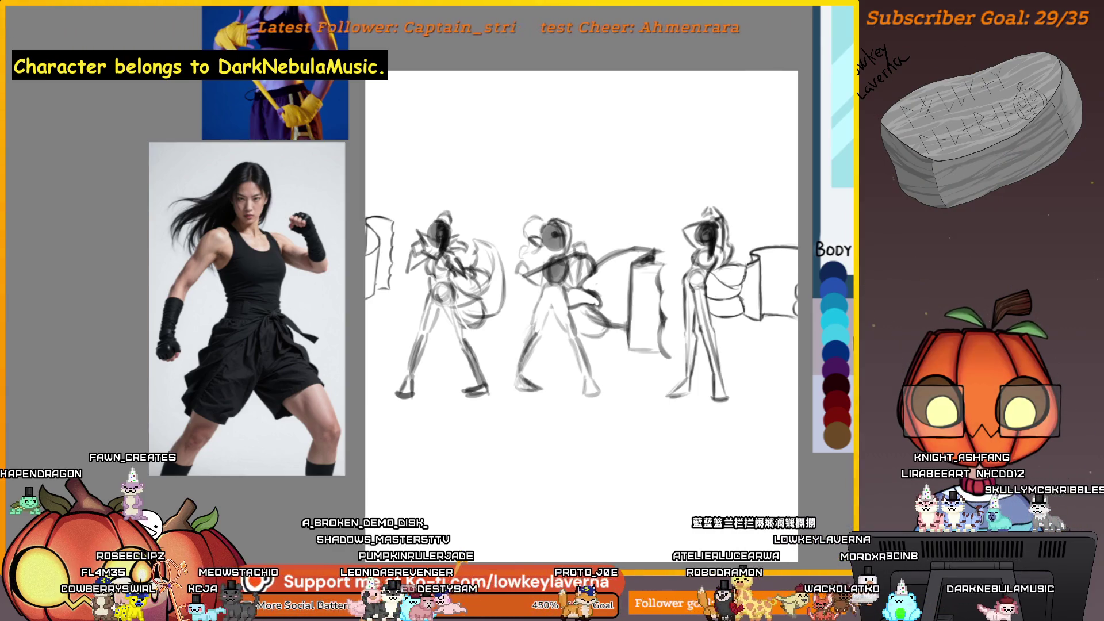
key(ctrl+z)
key(ctrl+shift+z)
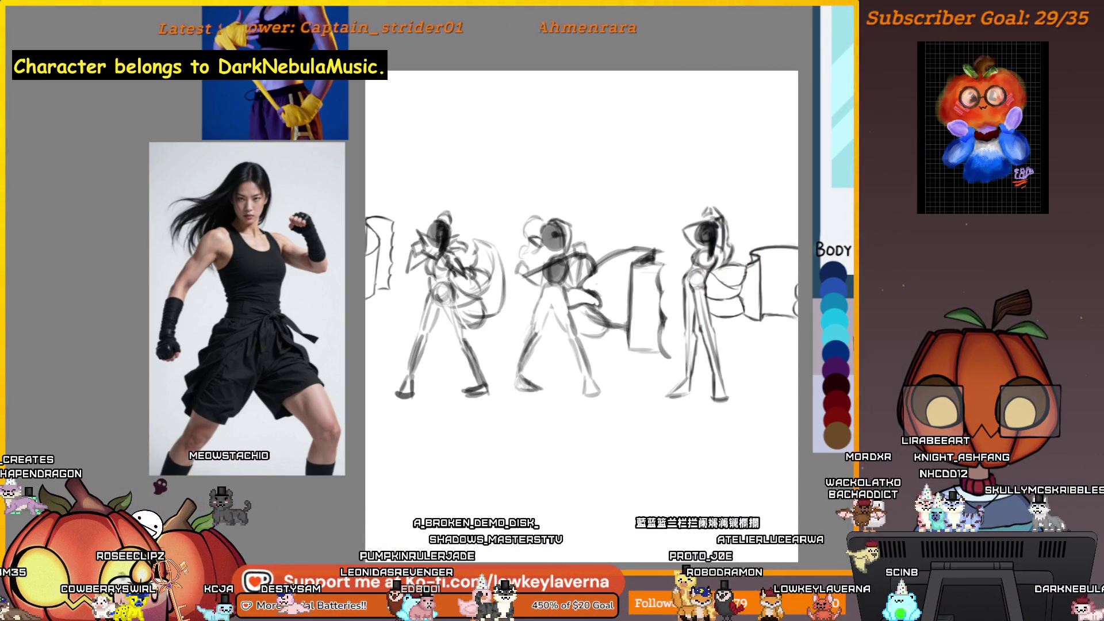
Toggle the left, middle, and rightmost thumbnail figures on and off to compare them.
key(ctrl+z)
key(ctrl+shift+z)
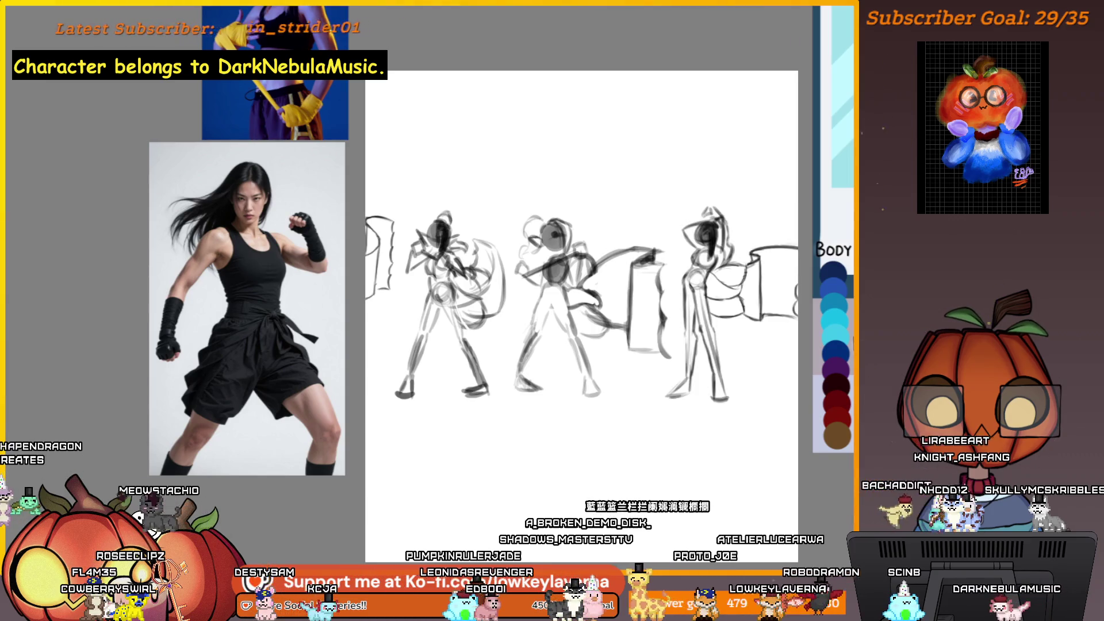
key(Delete)
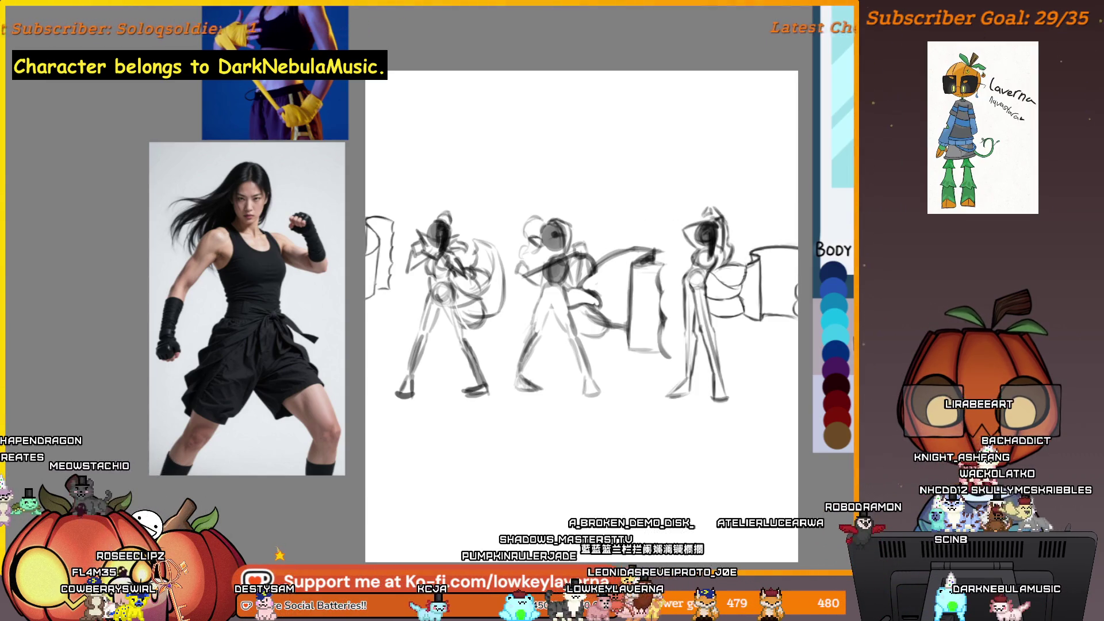
key(ctrl+z)
key(ctrl+shift+z)
key(ctrl+z)
key(ctrl+shift+z)
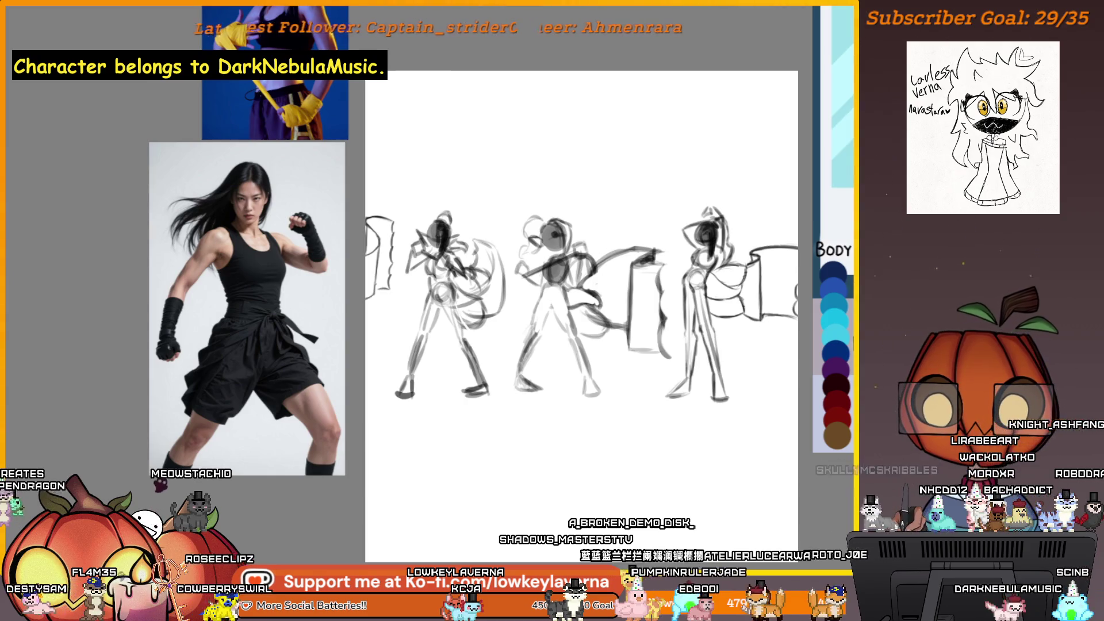
Tilt the thumbnails, then level them again and remove the partial sketch at the left edge.
key(ctrl+t)
mouse_move(437, 401)
mouse_down()
mouse_move(437, 369)
mouse_move(460, 389)
mouse_up()
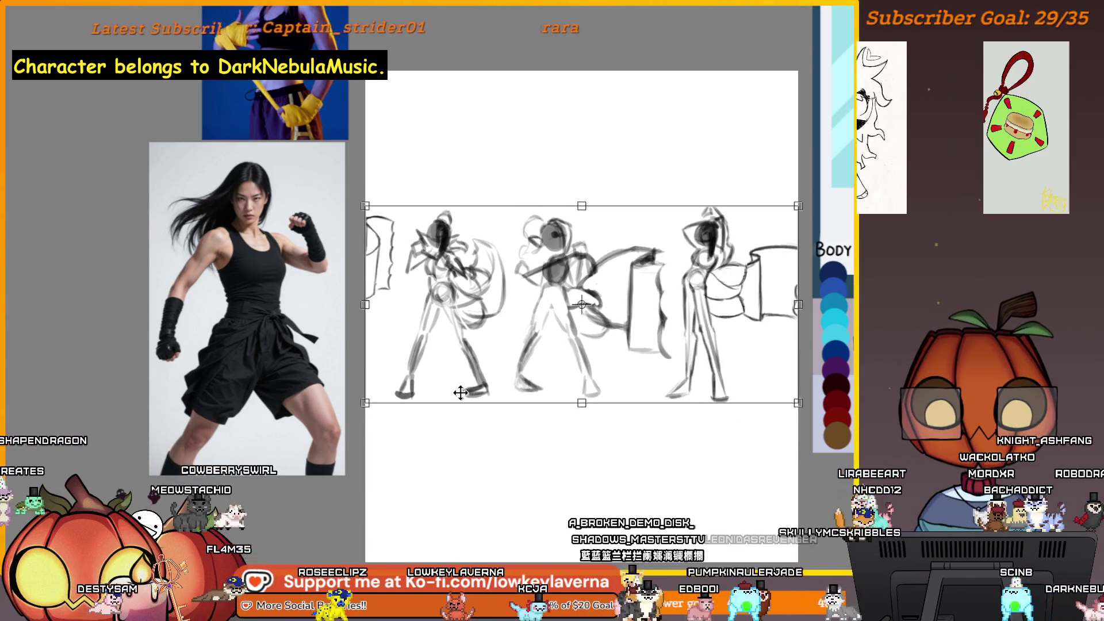
key(Return)
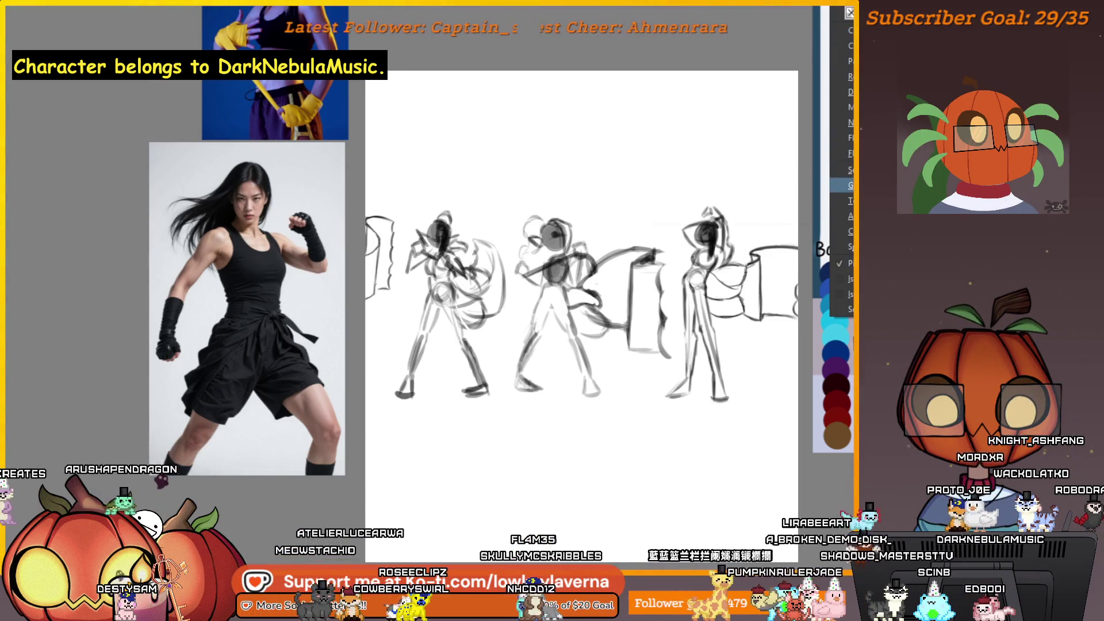
mouse_move(845, 216)
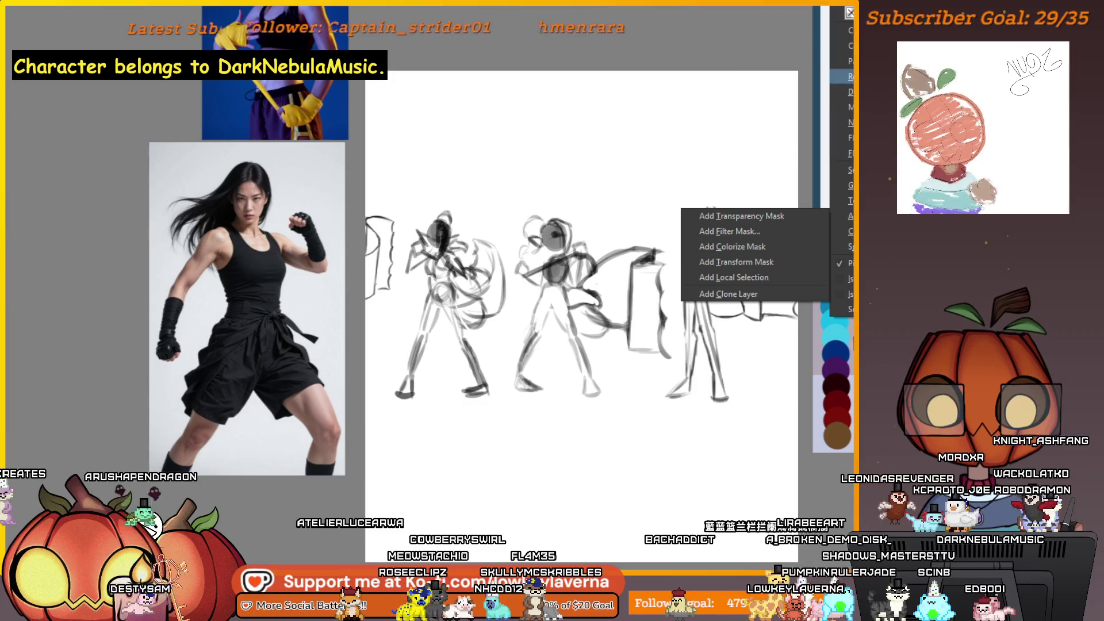
key(Escape)
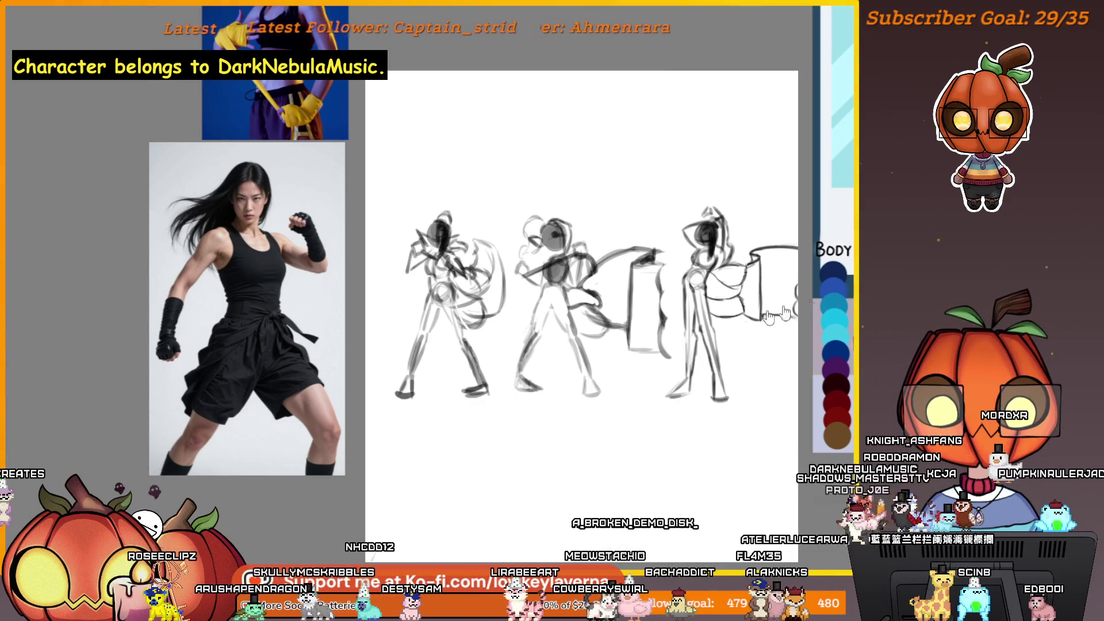
Shrink the thumbnails slightly toward the top-left and overlay the flexing figure on the middle one.
key(ctrl+t)
drag(777, 389, 756, 377)
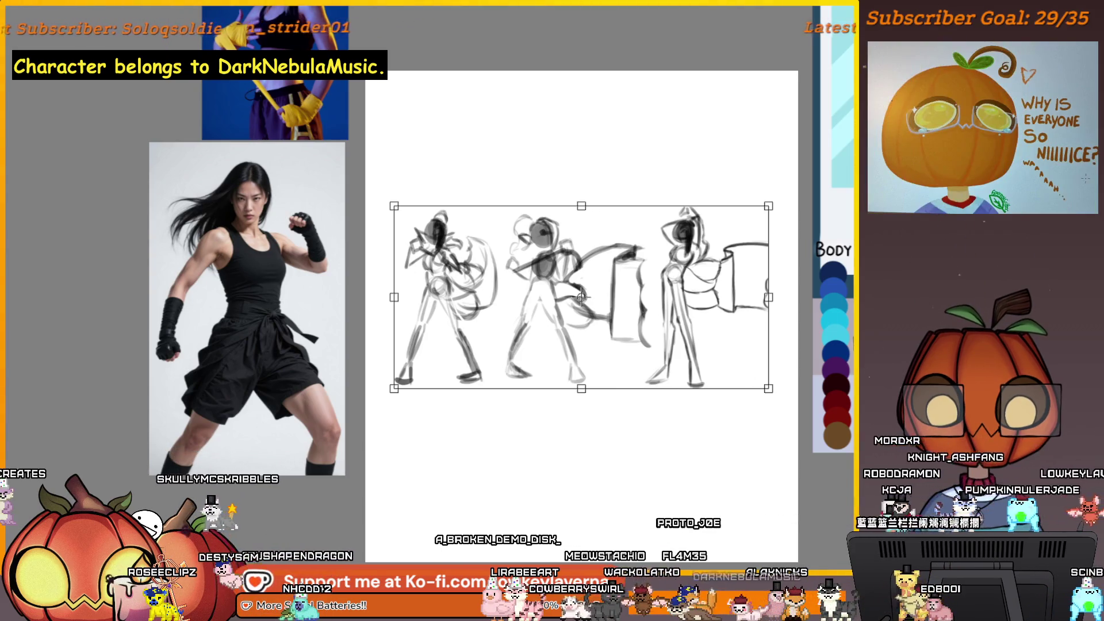
key(Return)
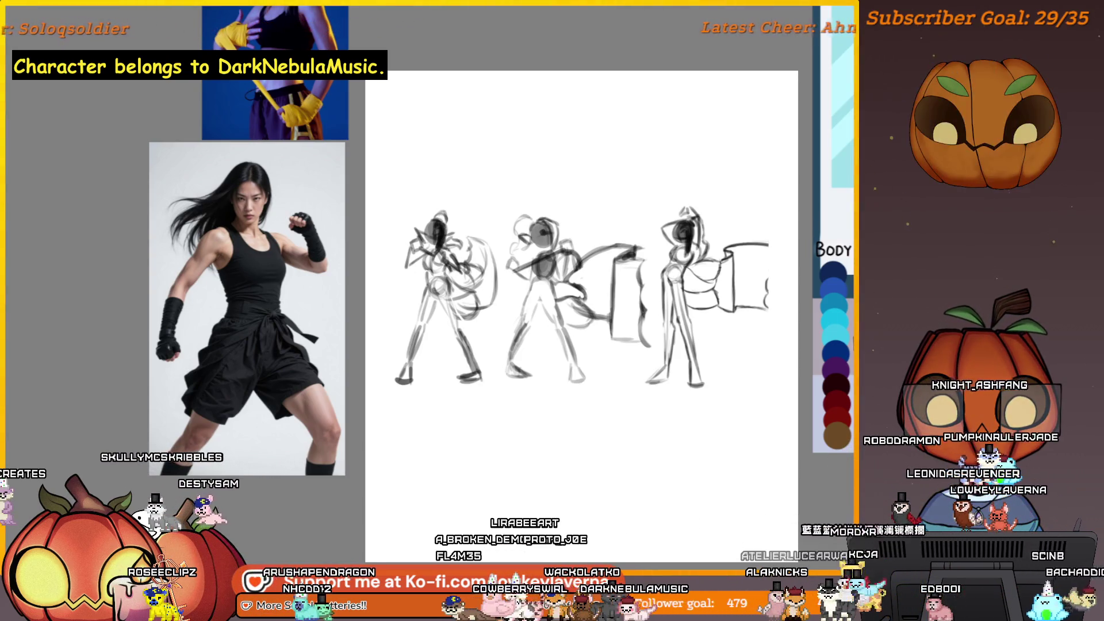
drag(437, 437, 575, 437)
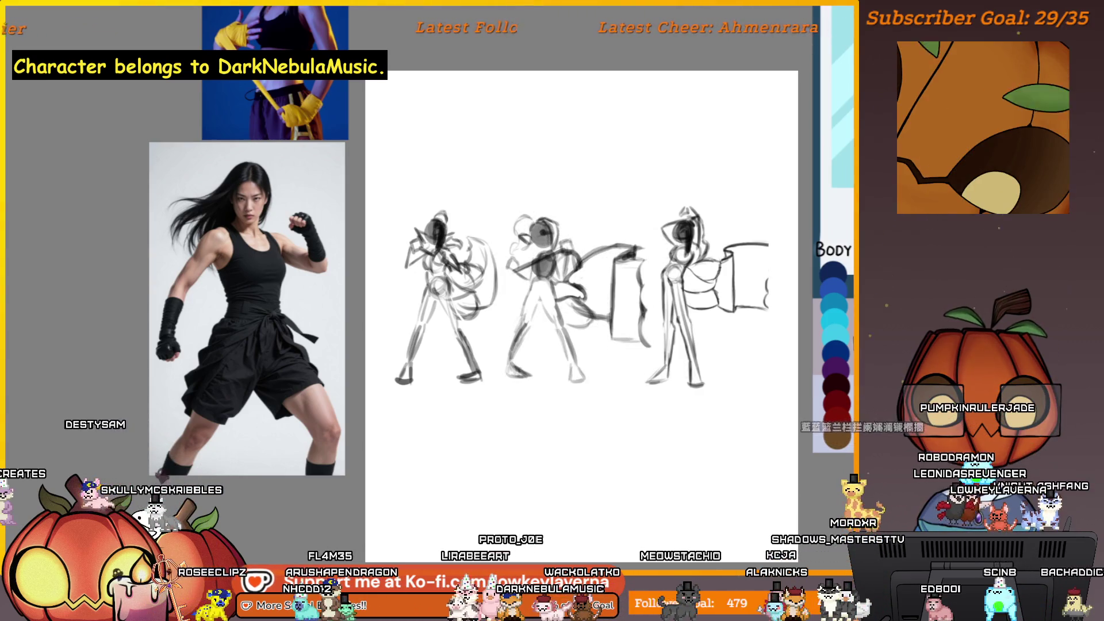
key(ctrl+z)
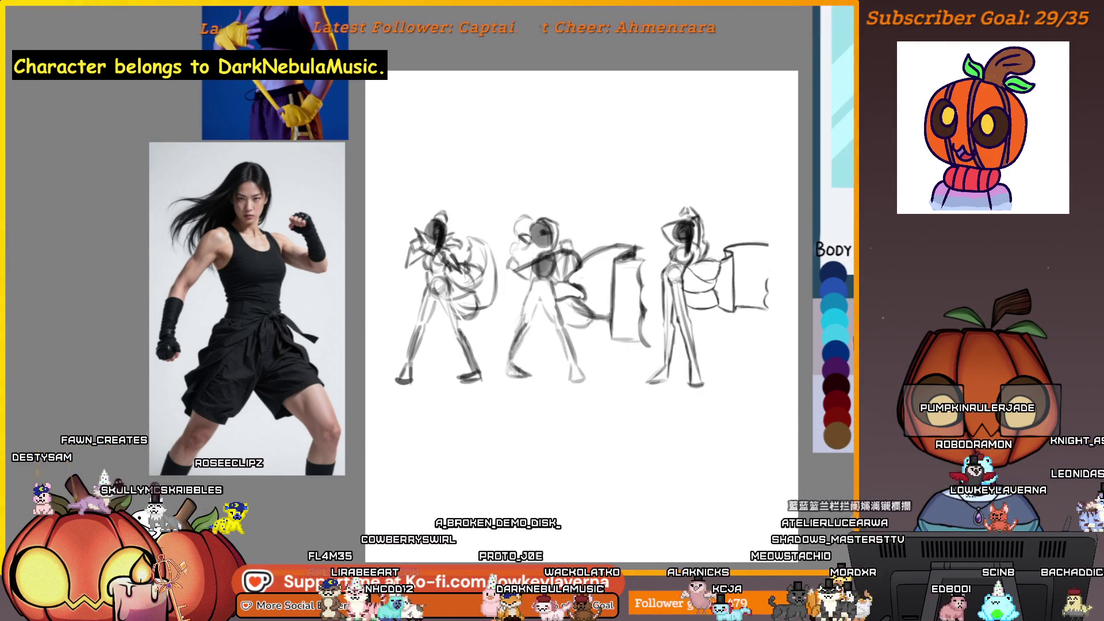
key(ctrl+shift+z)
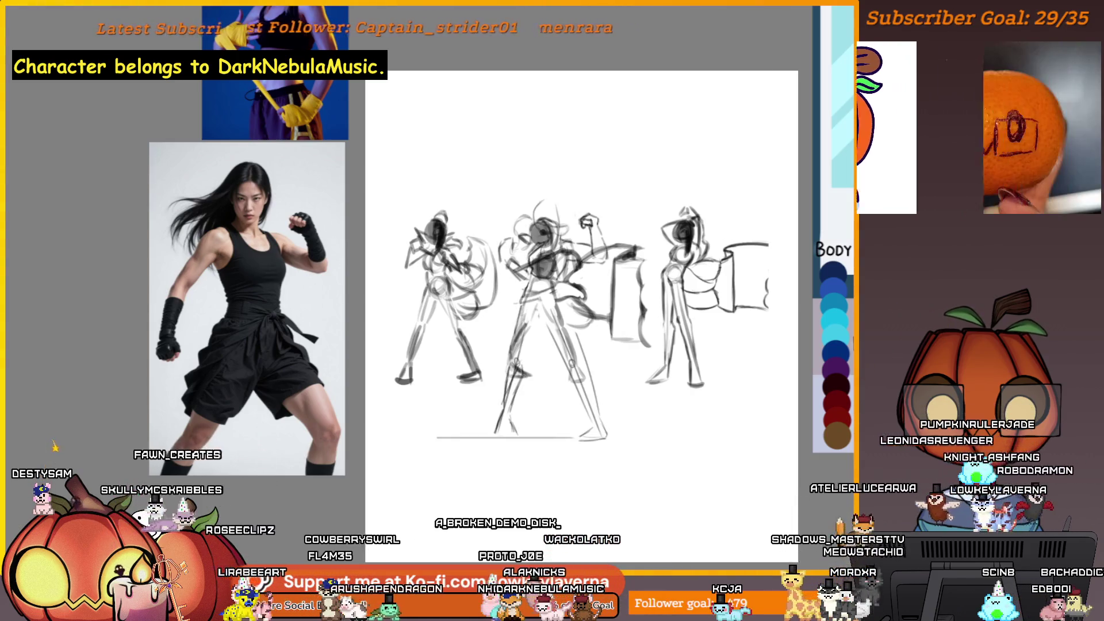
Toggle the three dark thumbnails over the flexing sketch, leaving only the flexing figure visible.
key(ctrl+z)
key(ctrl+shift+z)
key(ctrl+shift+z)
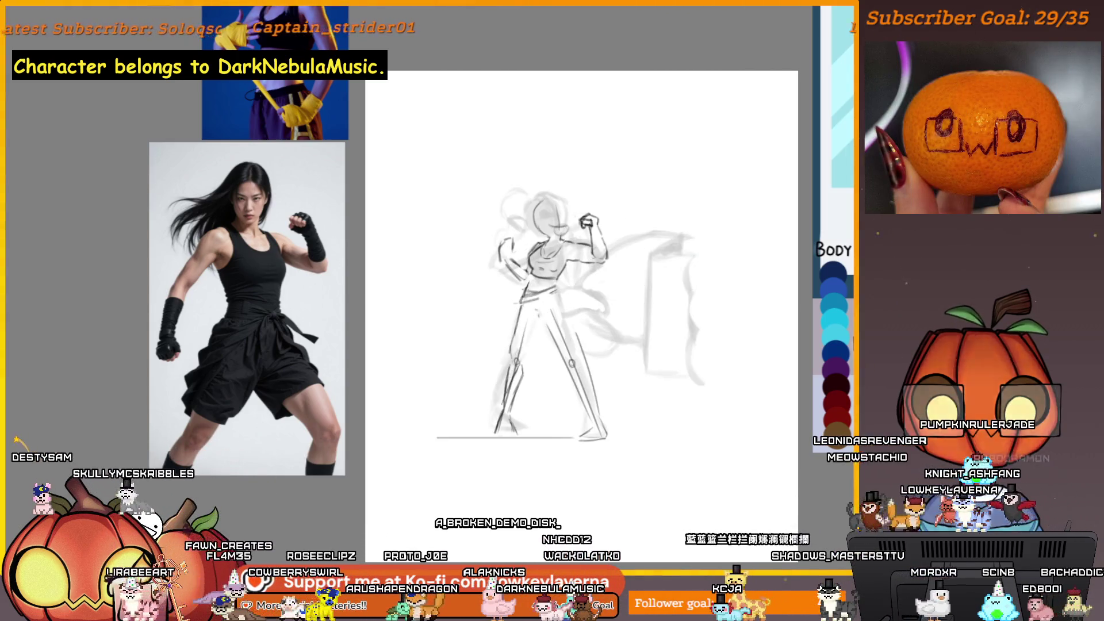
key(ctrl+shift+z)
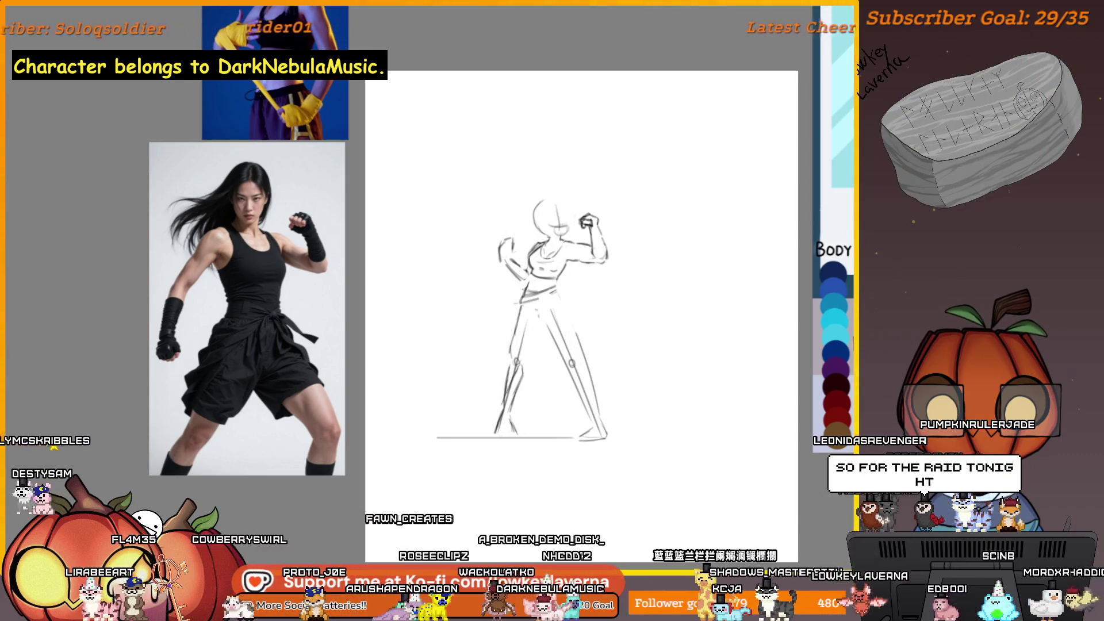
key(ctrl+z)
key(ctrl+z)
key(ctrl+shift+z)
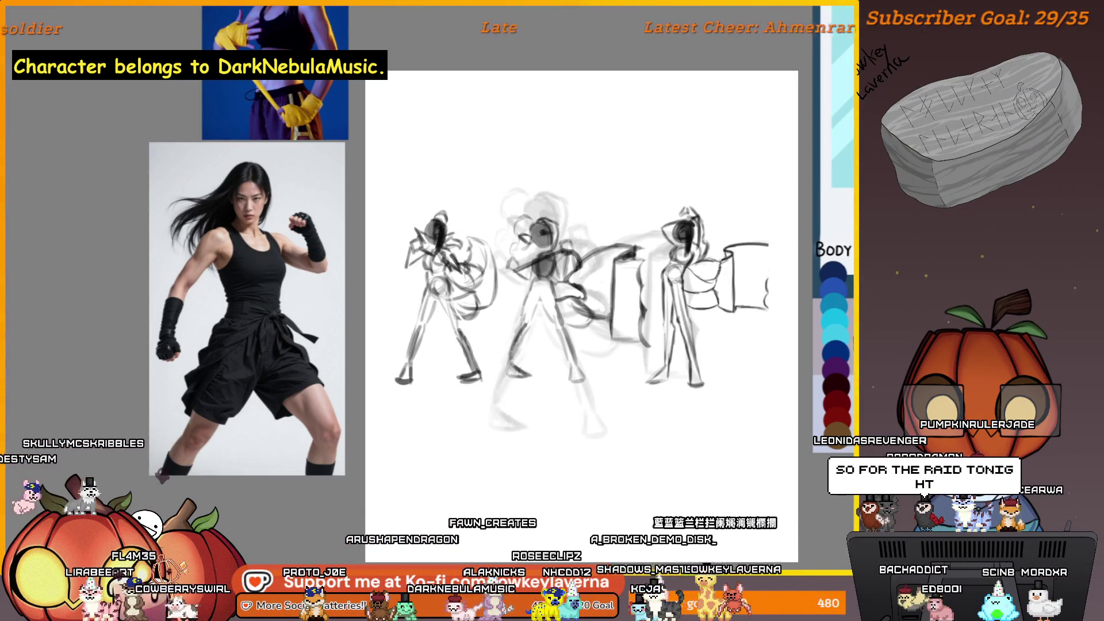
key(ctrl+z)
key(ctrl+shift+z)
key(ctrl+z)
key(ctrl+shift+z)
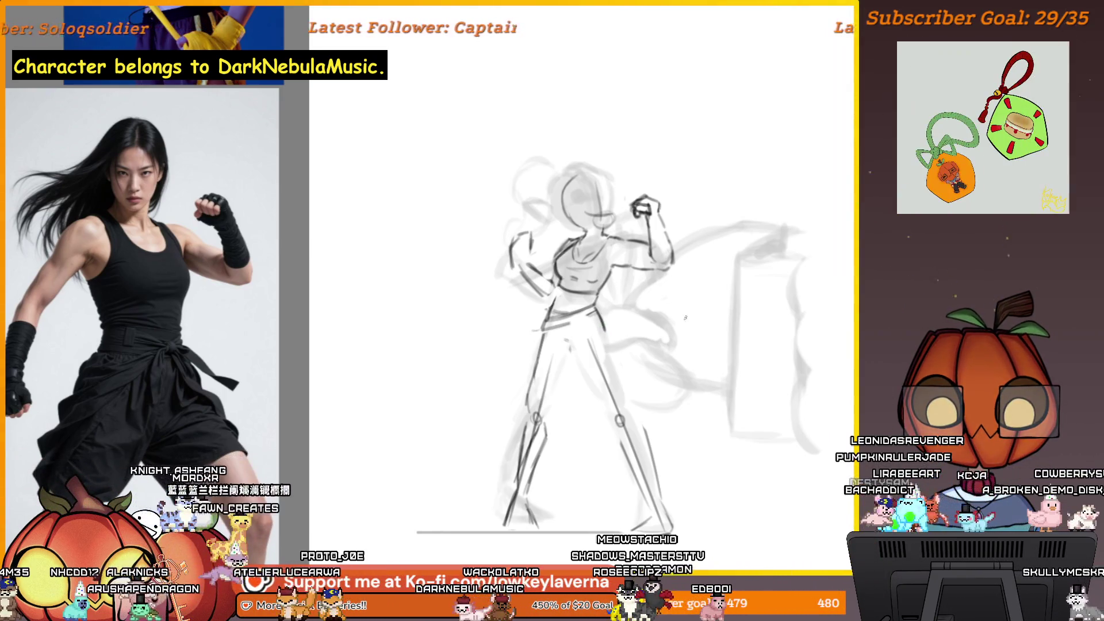
Mirror the view, refine the left leg line, and shift the sketch further right.
key(m)
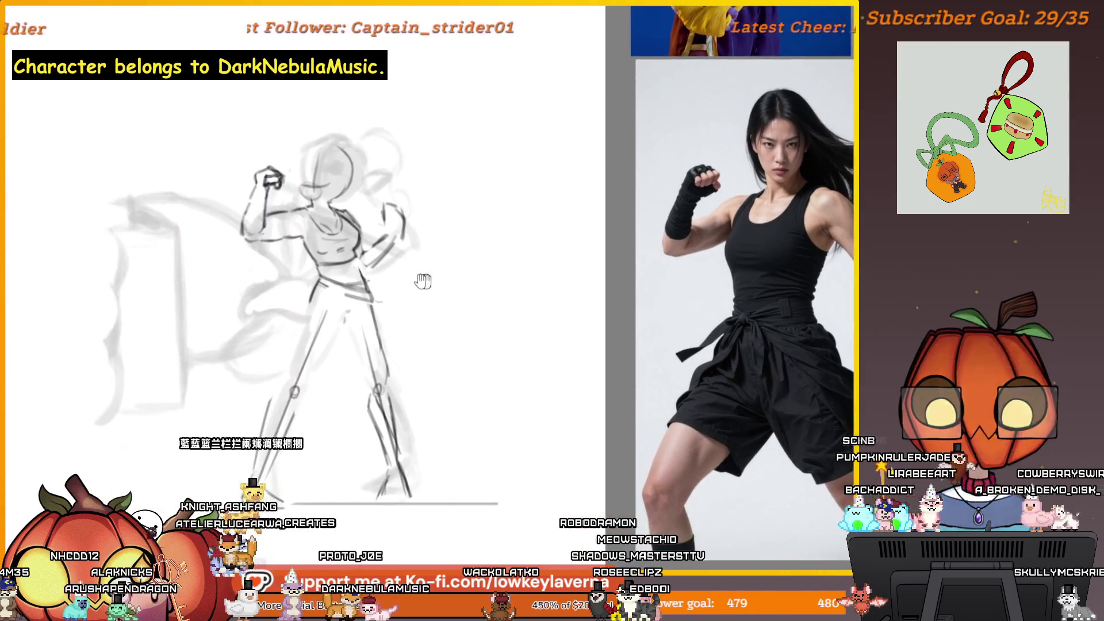
drag(323, 368, 331, 352)
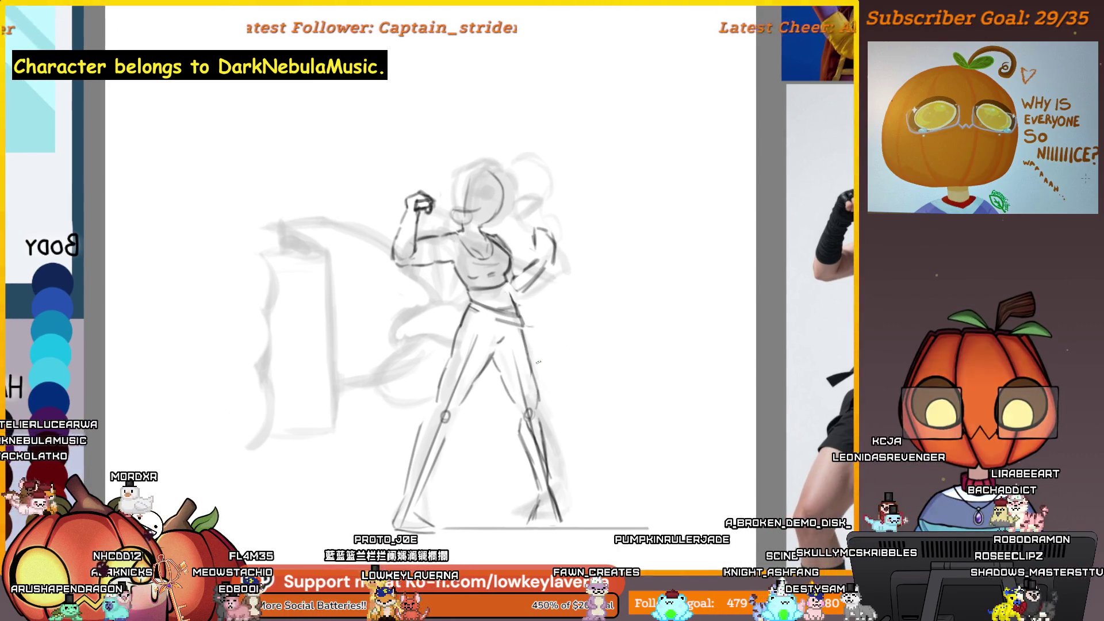
mouse_move(594, 443)
mouse_down()
mouse_move(700, 429)
mouse_move(682, 431)
mouse_move(707, 451)
mouse_move(727, 449)
mouse_up()
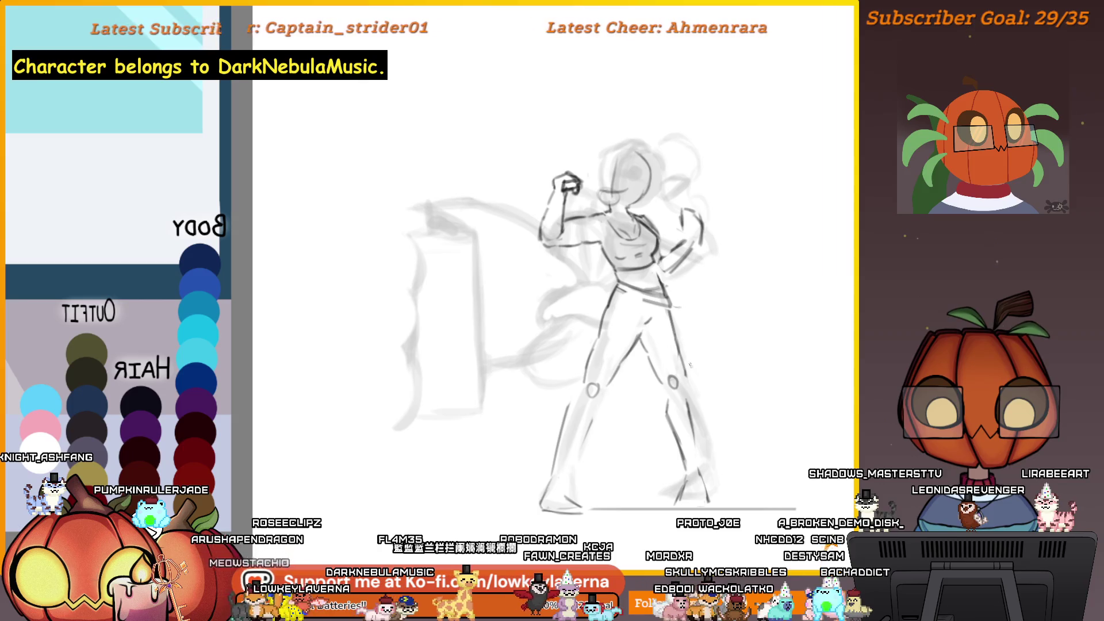
Zoom out, unflip the canvas, and reposition the sketch within the view.
scroll(713, 362, down, 2)
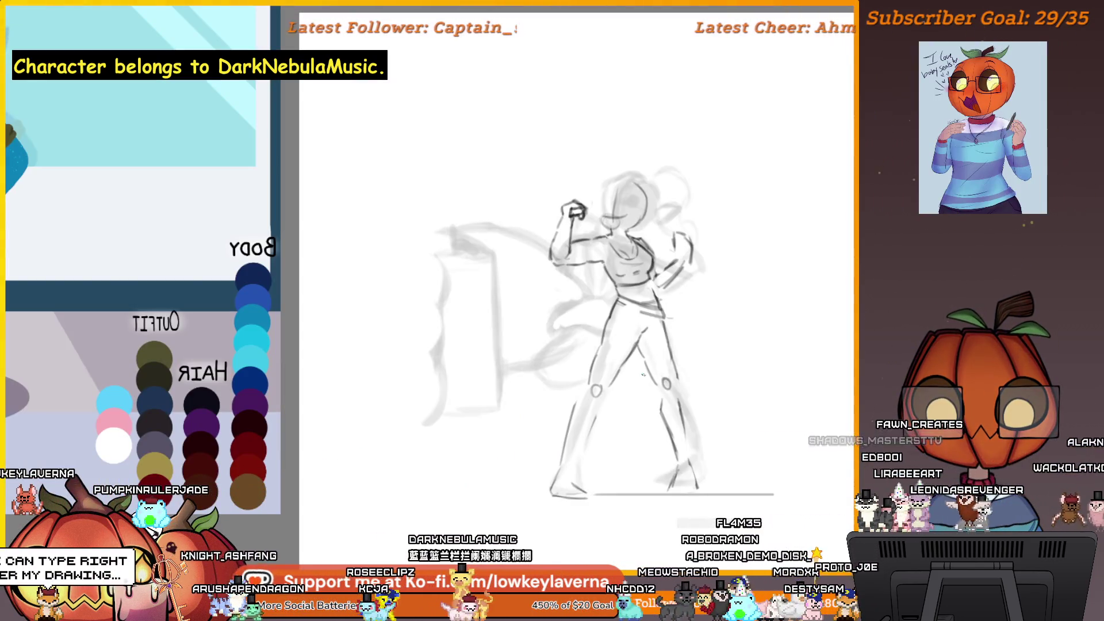
drag(643, 375, 562, 384)
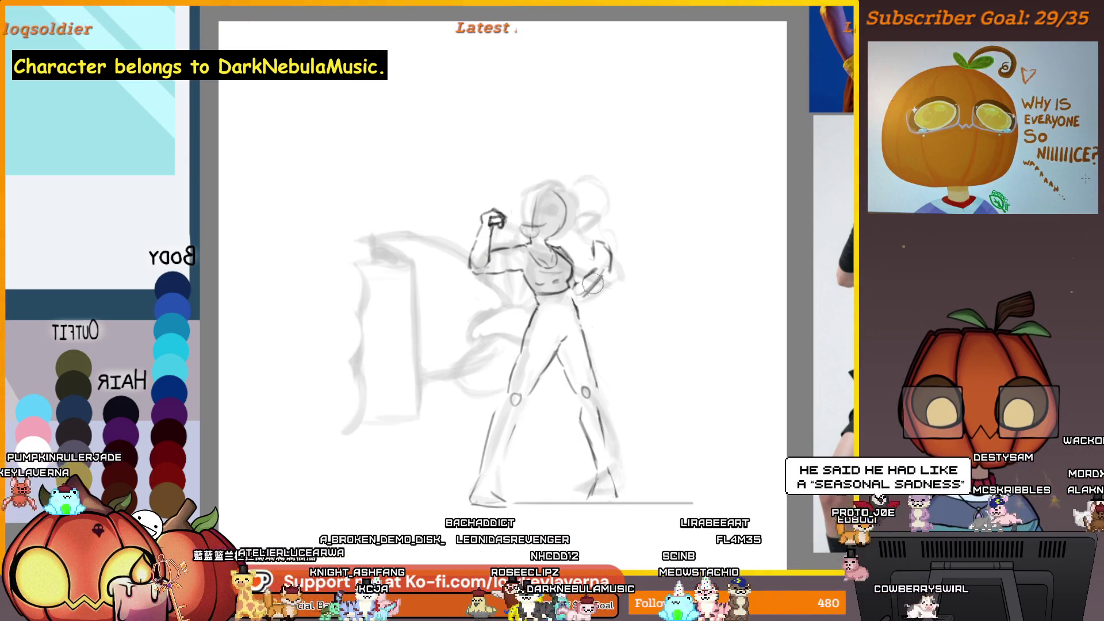
key(h)
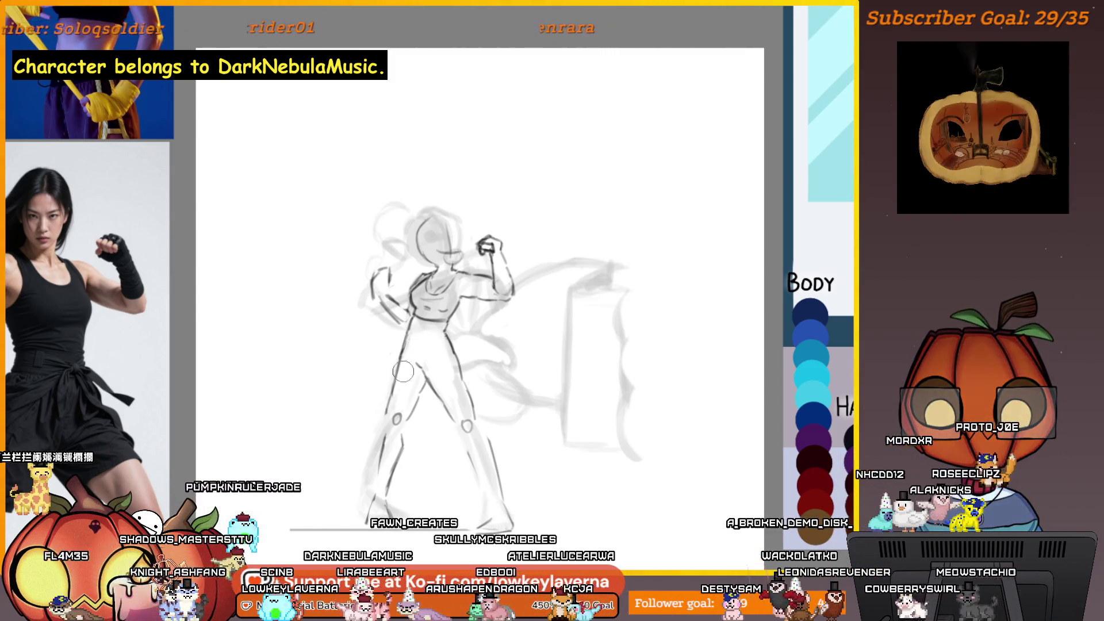
drag(532, 401, 565, 380)
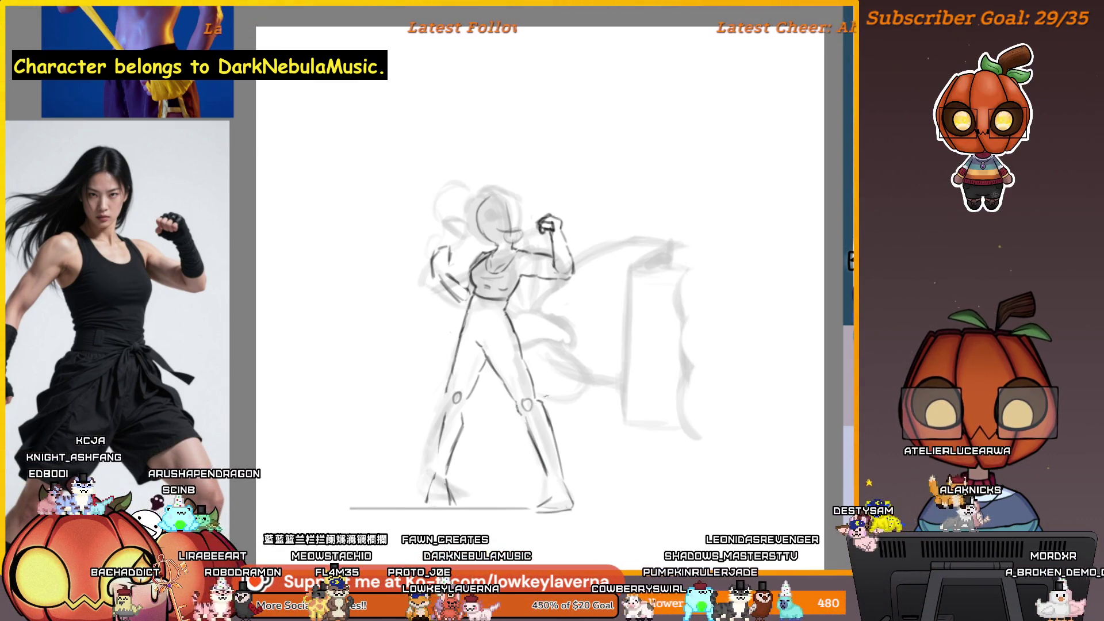
Draw a dark waistline across the figure's hips and thicken it.
scroll(573, 400, right, 2)
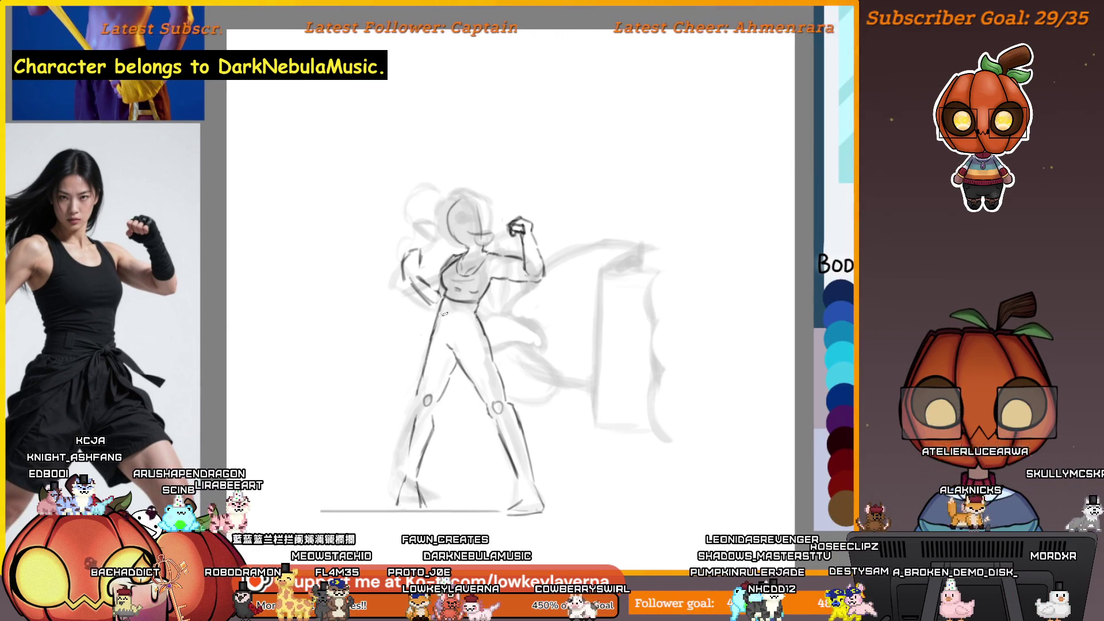
mouse_move(435, 309)
mouse_down()
mouse_move(480, 326)
mouse_move(557, 295)
mouse_up()
drag(499, 326, 549, 311)
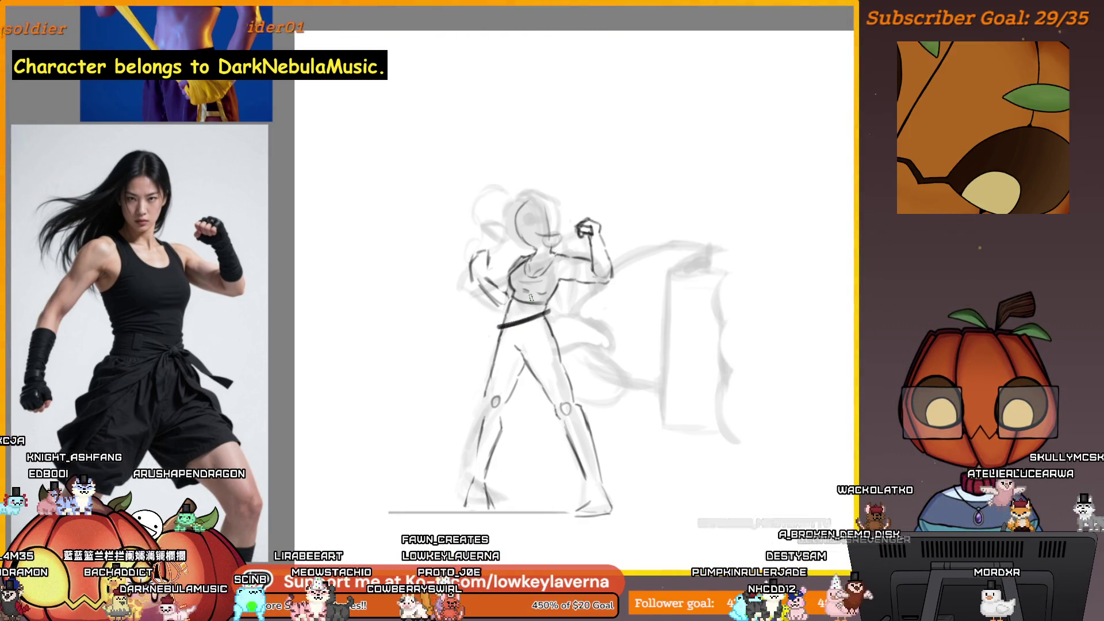
Brush a thick belt band across the waist, then erase along it to lighten it.
scroll(530, 298, up, 3)
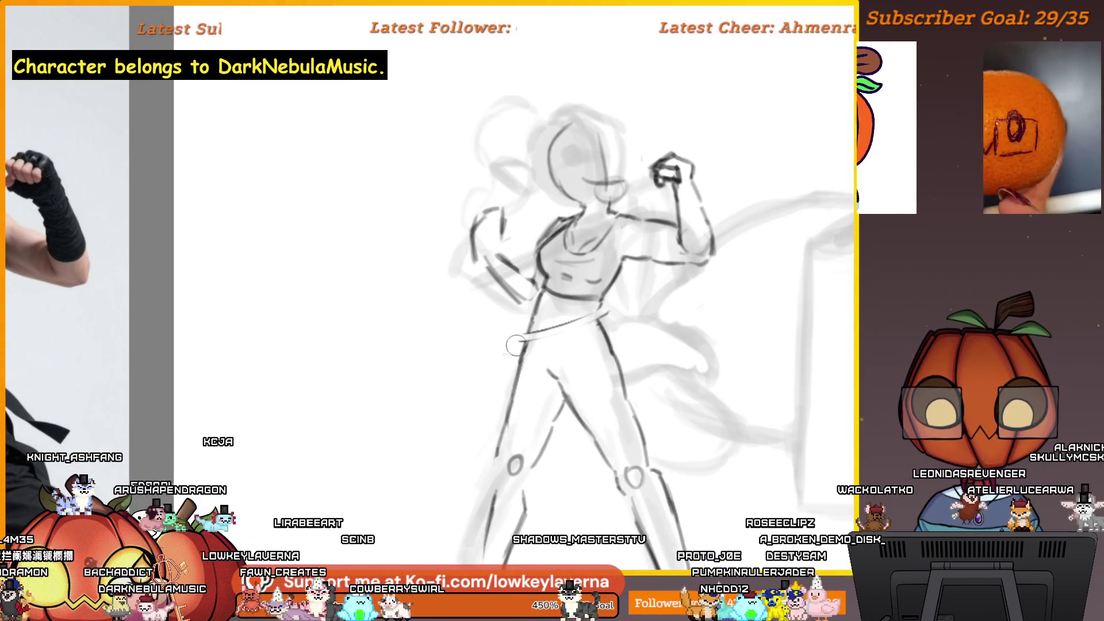
scroll(574, 323, up, 3)
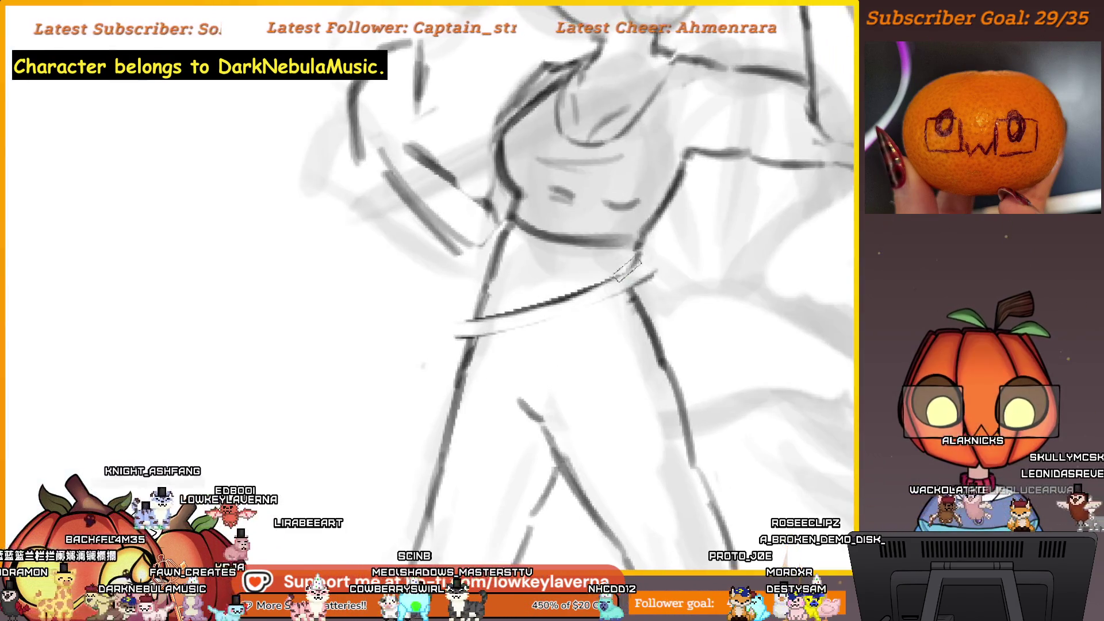
mouse_move(661, 276)
mouse_down()
mouse_move(560, 303)
mouse_move(463, 307)
mouse_move(492, 296)
mouse_up()
scroll(487, 282, up, 1)
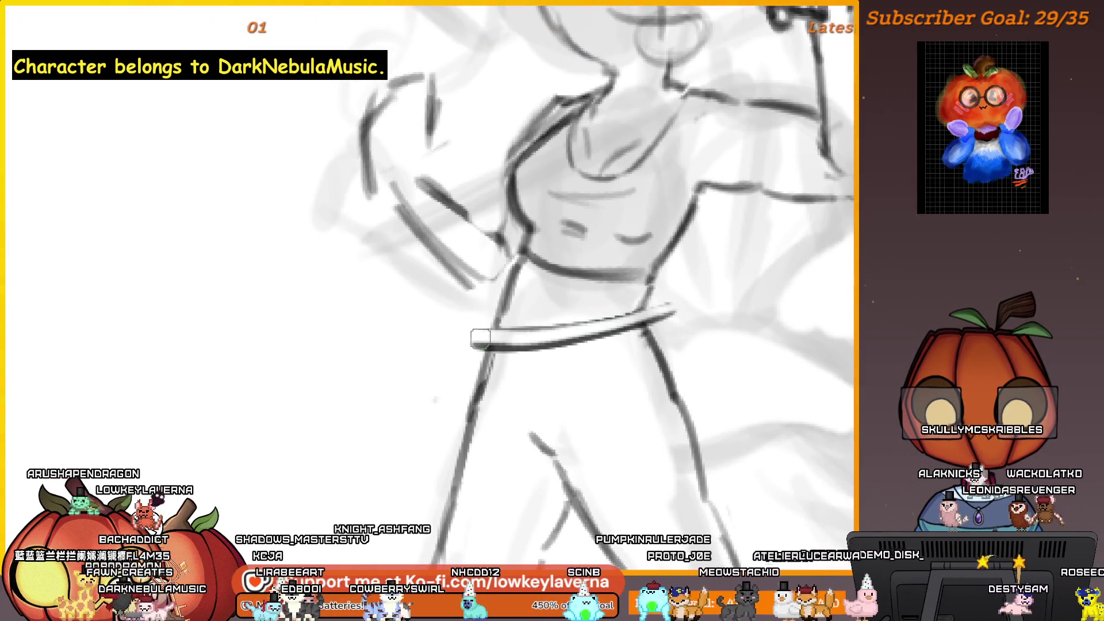
drag(690, 303, 471, 344)
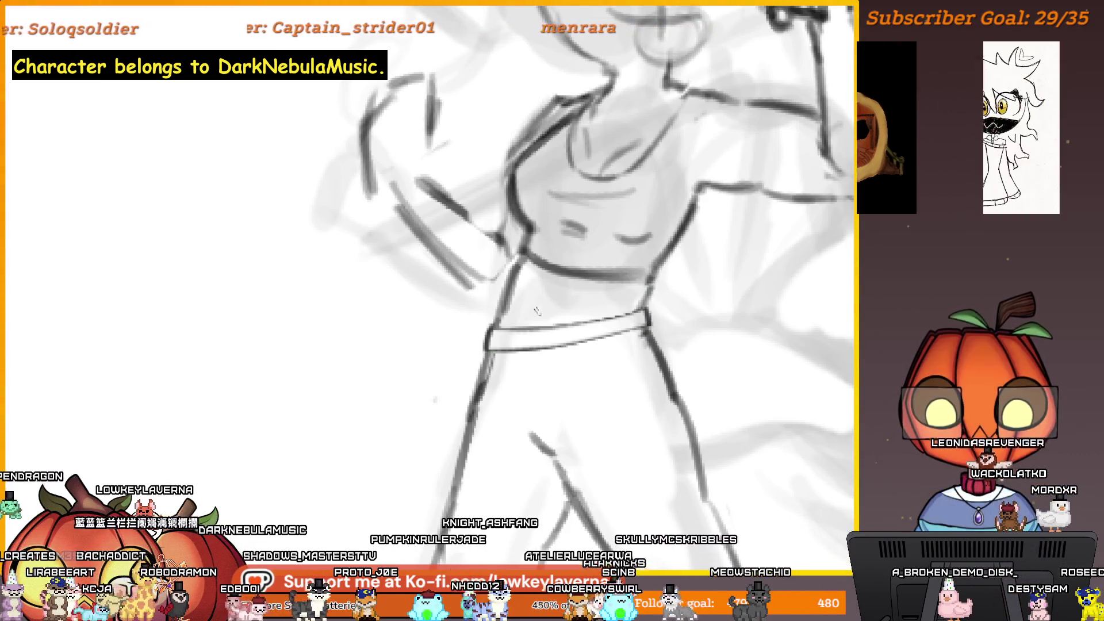
Compare the waist with the character reference sheet and mirror the view to check the sketch.
drag(621, 263, 633, 294)
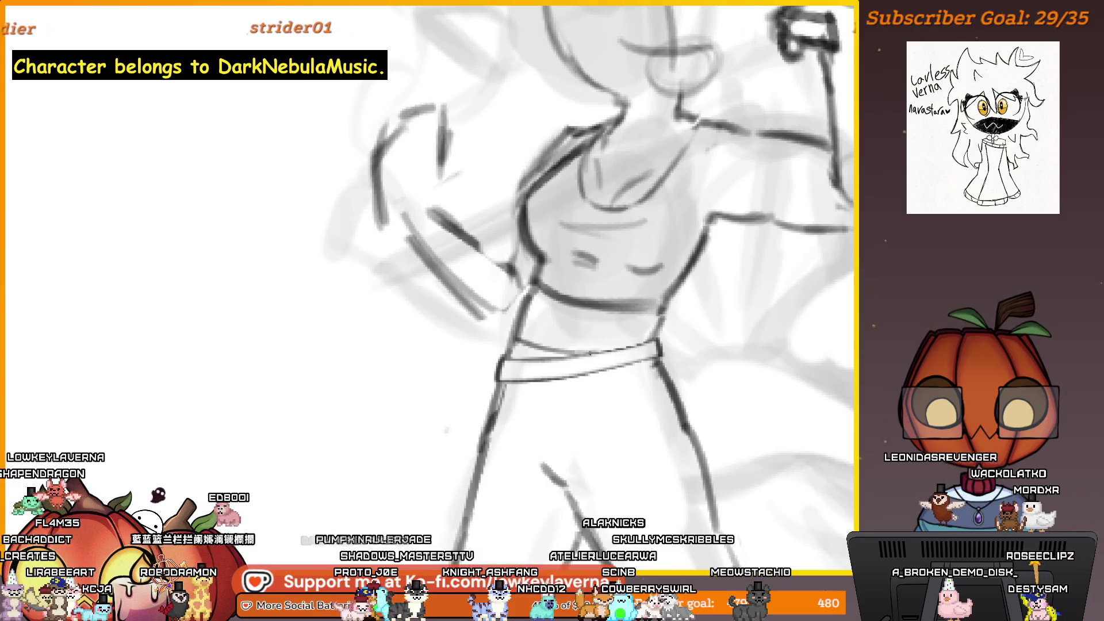
scroll(610, 289, down, 5)
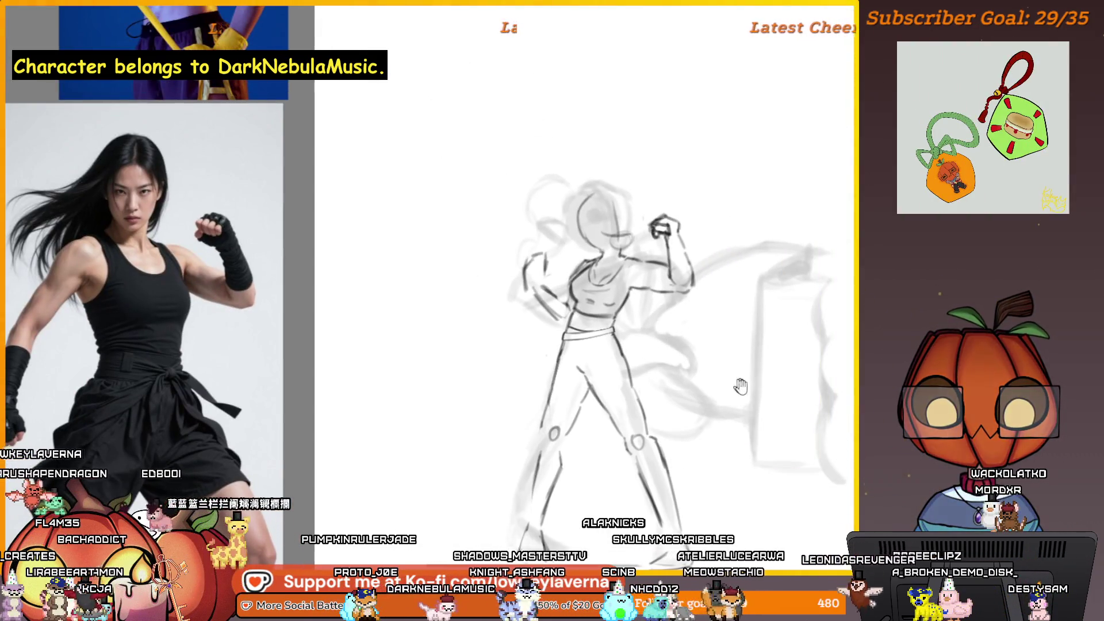
drag(740, 387, 515, 364)
drag(652, 426, 345, 457)
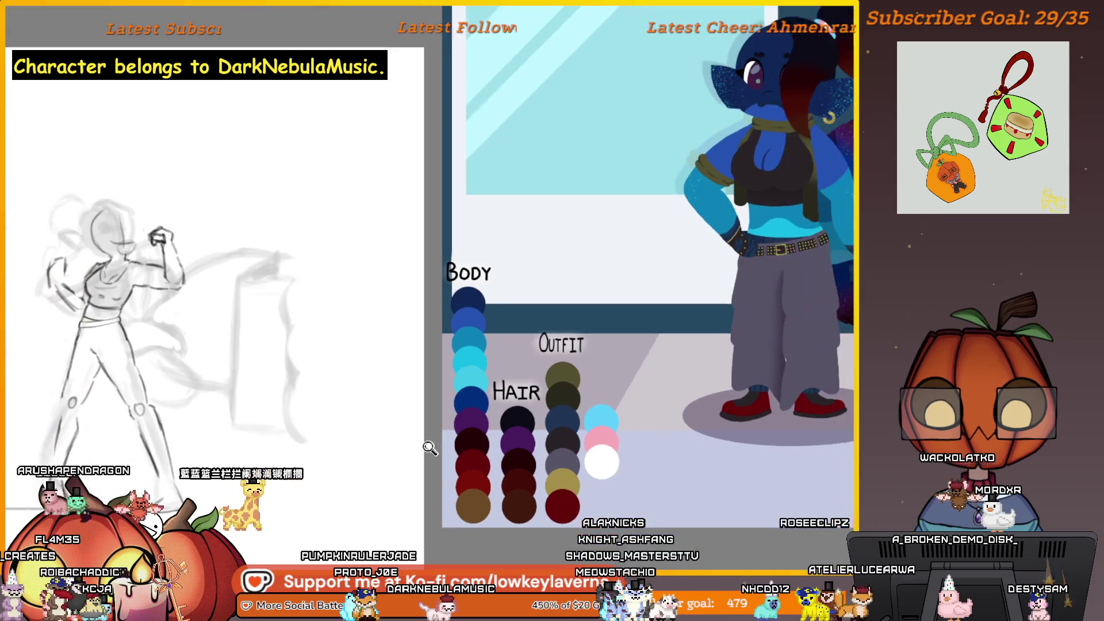
scroll(430, 448, up, 5)
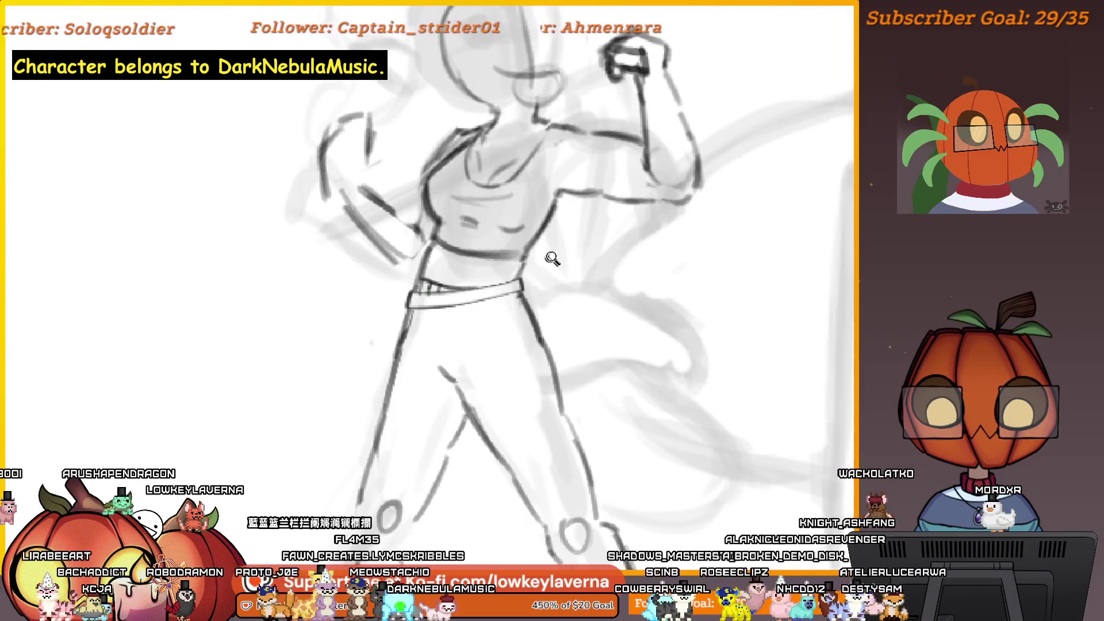
scroll(552, 256, down, 5)
drag(617, 293, 609, 342)
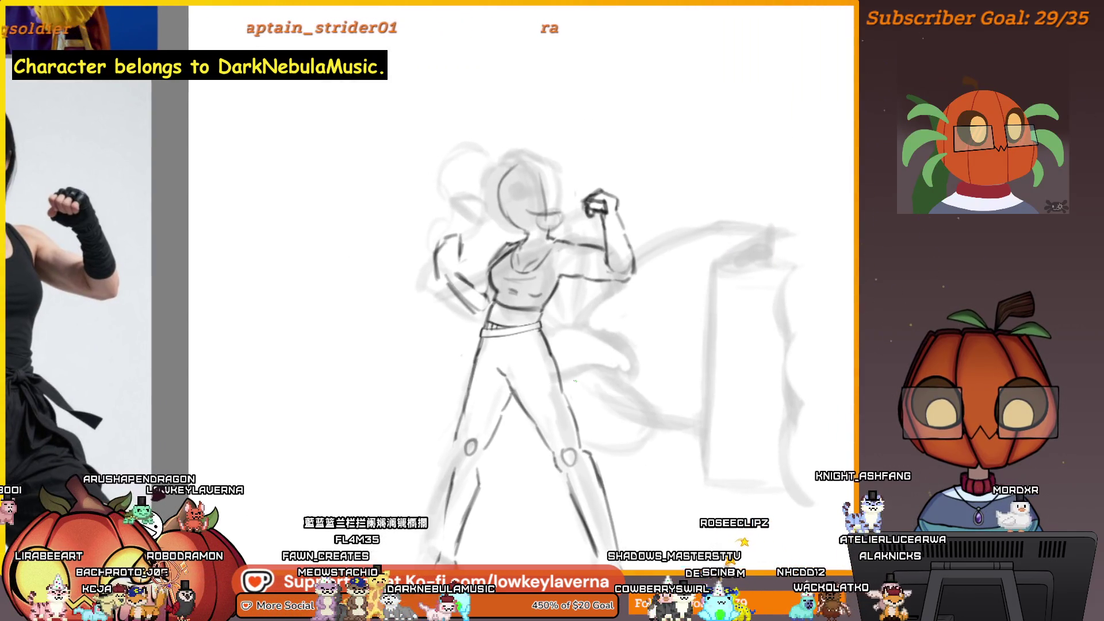
key(h)
scroll(568, 316, up, 4)
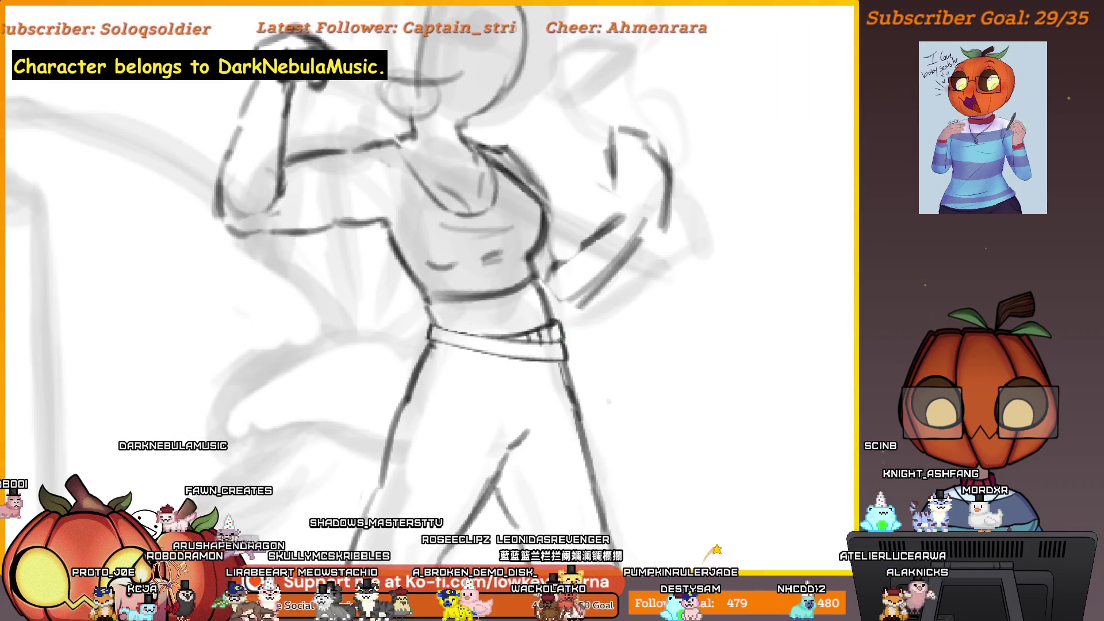
scroll(572, 304, down, 6)
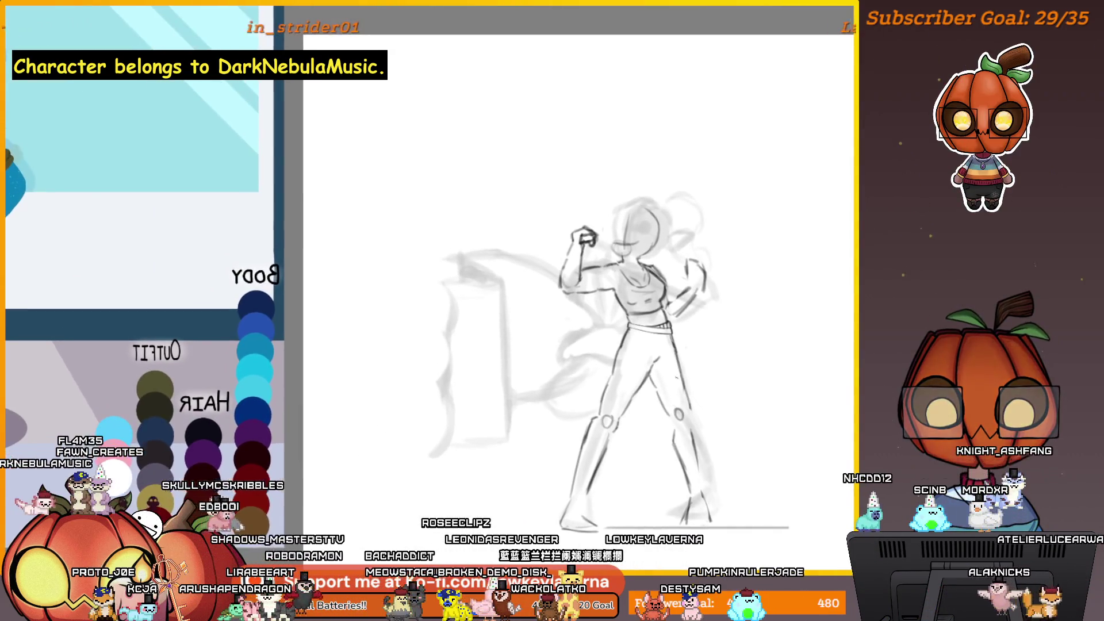
scroll(619, 316, up, 5)
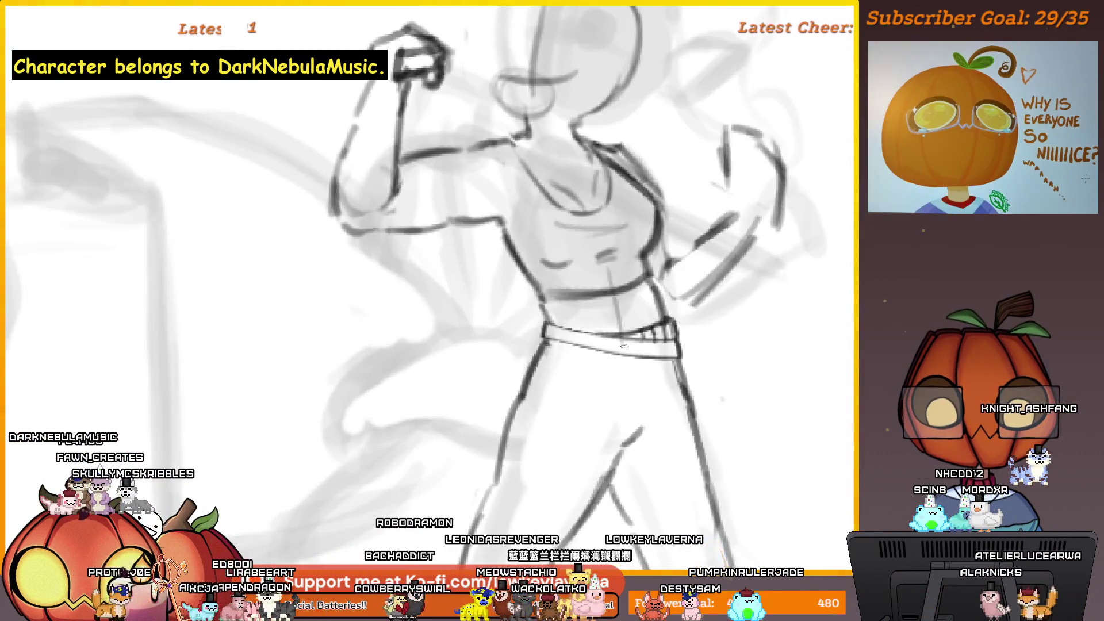
Add a short belt-loop mark on the belt and check it up close against the reference.
drag(612, 338, 613, 353)
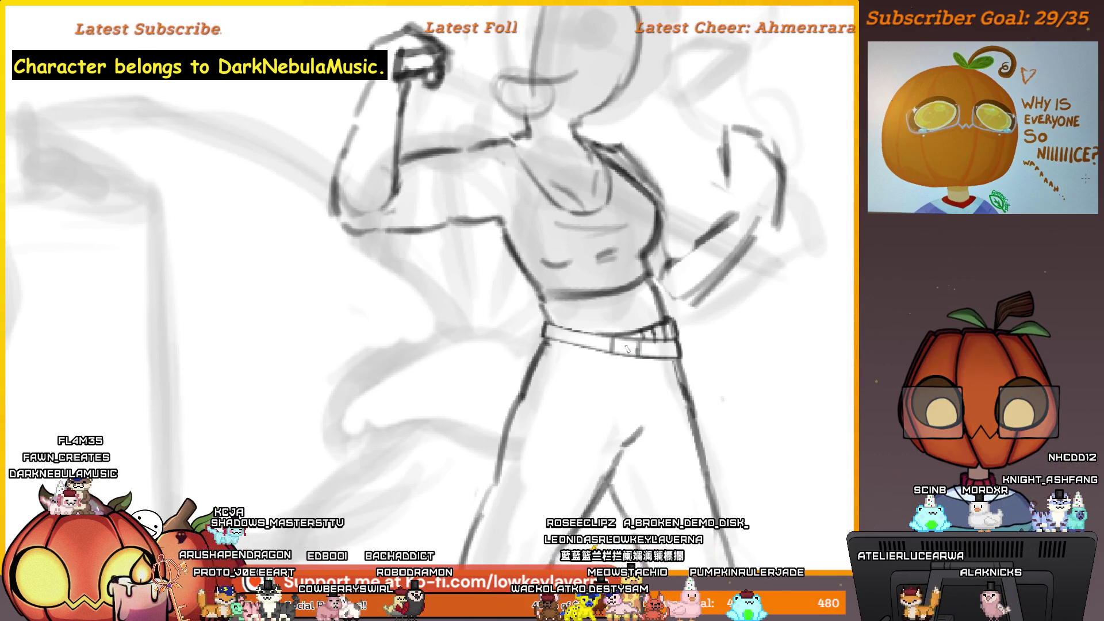
scroll(644, 339, down, 6)
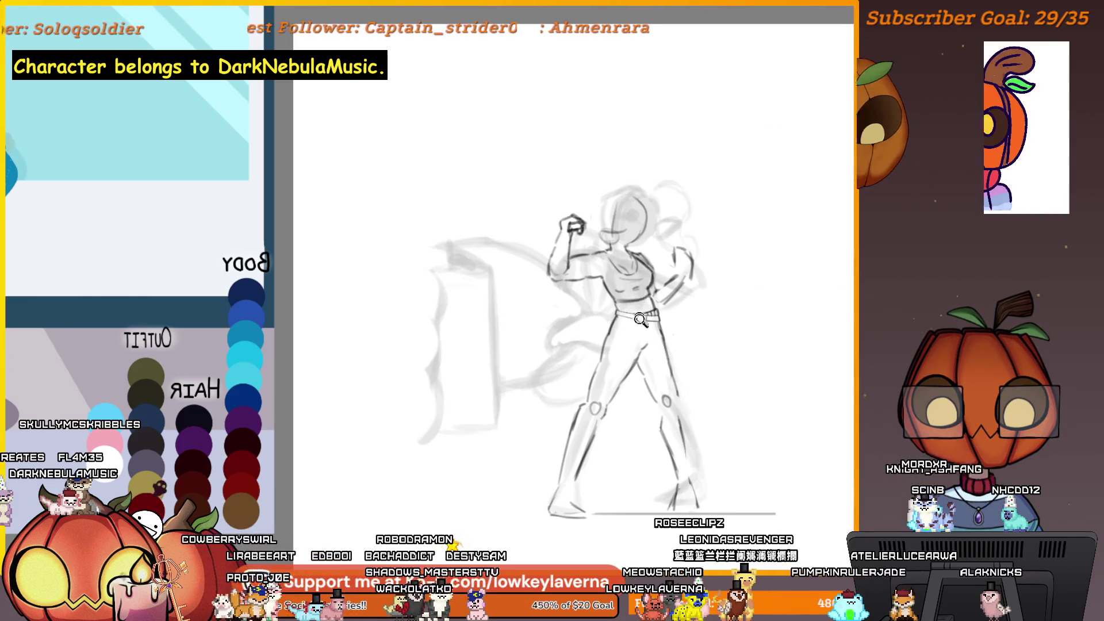
click(640, 320)
scroll(644, 310, down, 4)
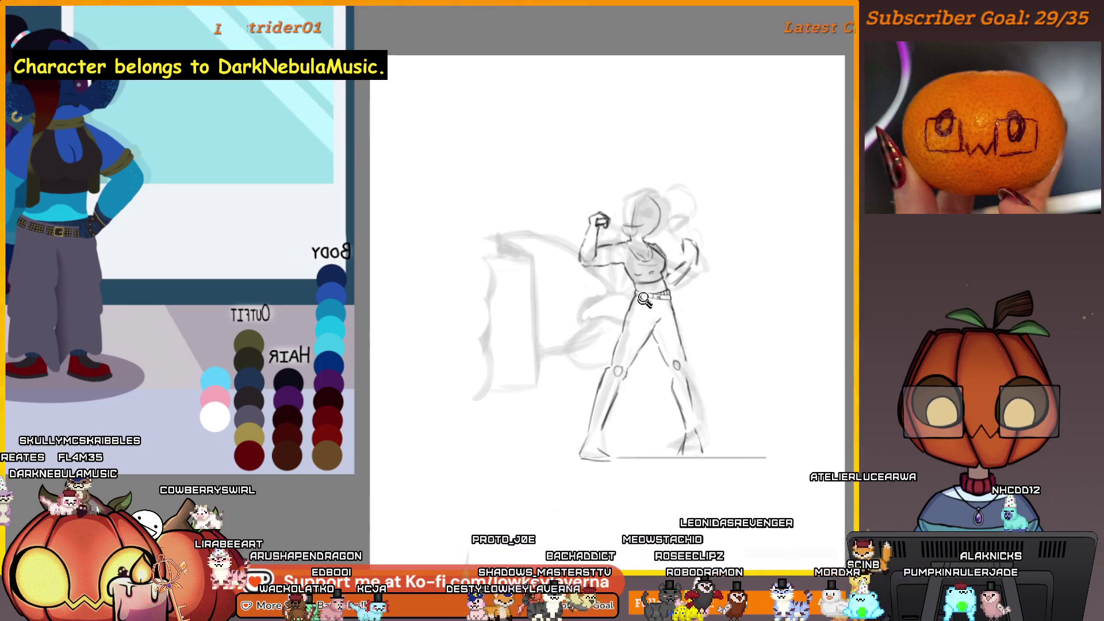
click(643, 300)
click(614, 330)
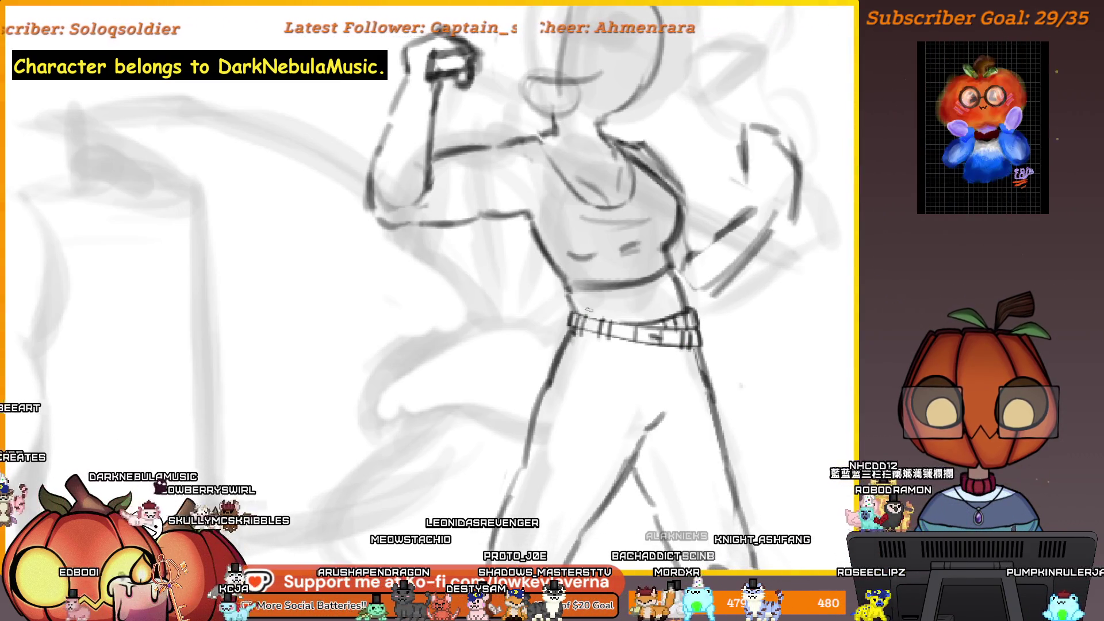
scroll(717, 353, down, 3)
scroll(717, 353, down, 2)
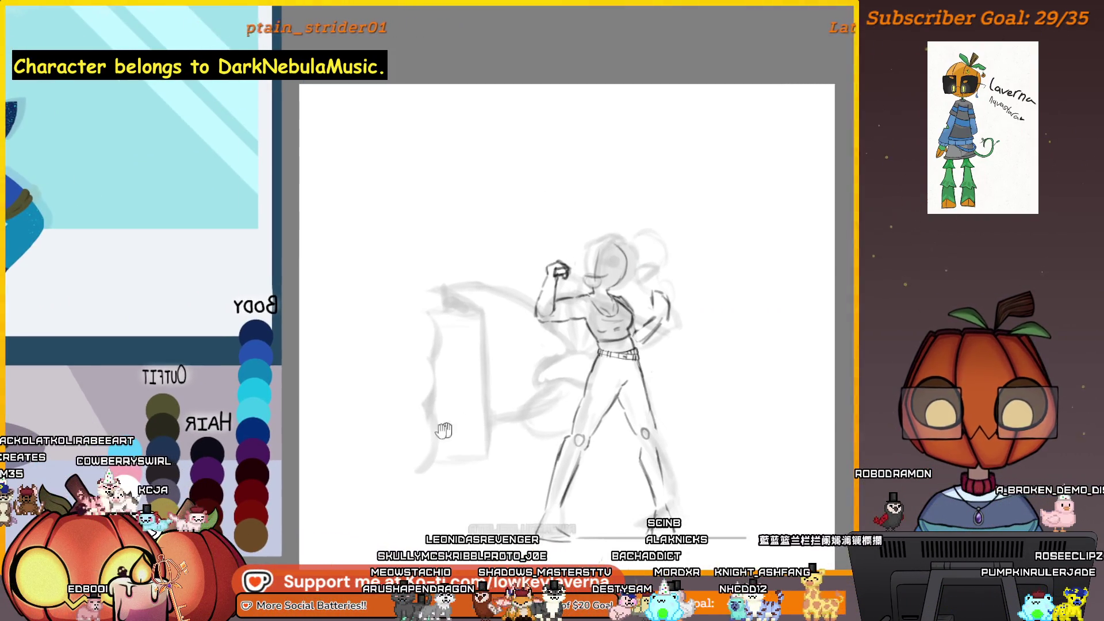
scroll(488, 270, up, 5)
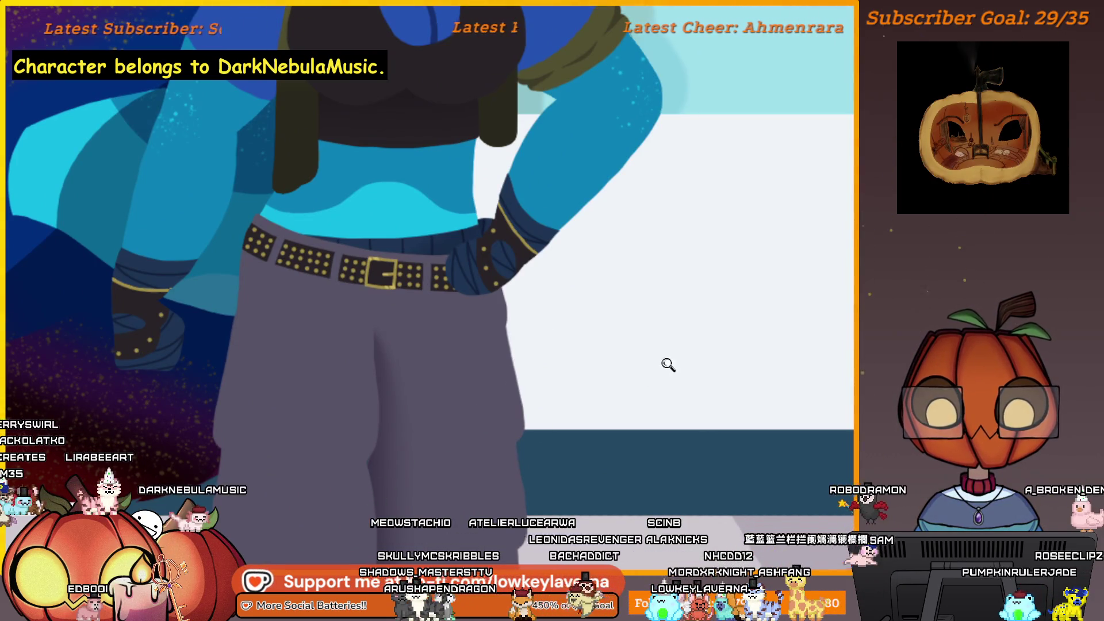
scroll(668, 365, down, 6)
mouse_move(730, 368)
mouse_down()
mouse_move(659, 397)
mouse_move(337, 454)
mouse_move(347, 474)
mouse_up()
scroll(625, 320, up, 6)
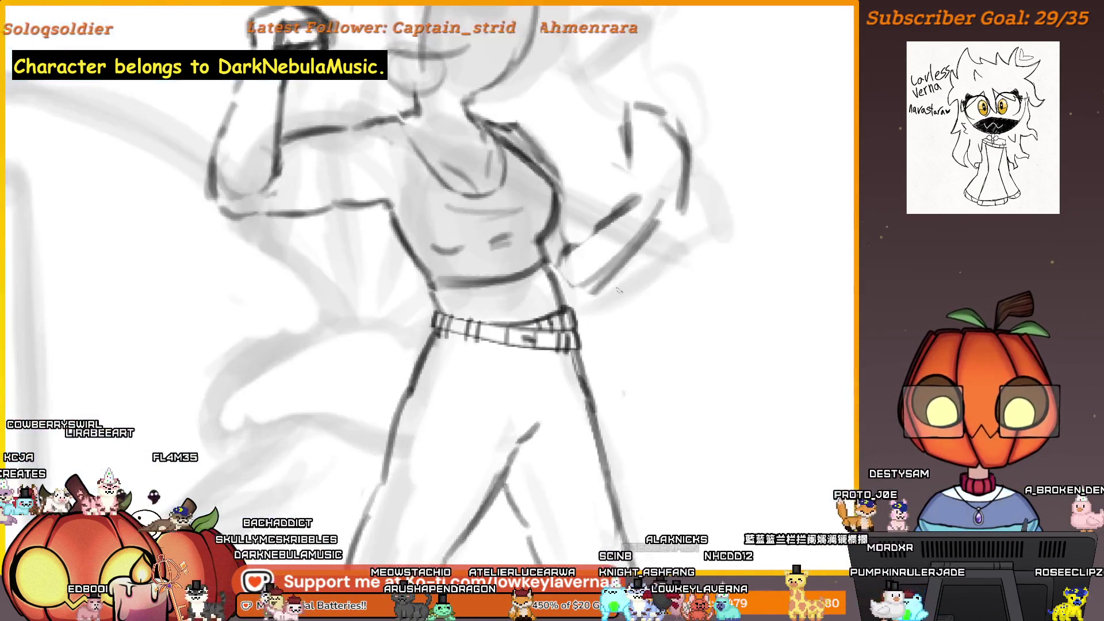
drag(593, 296, 593, 314)
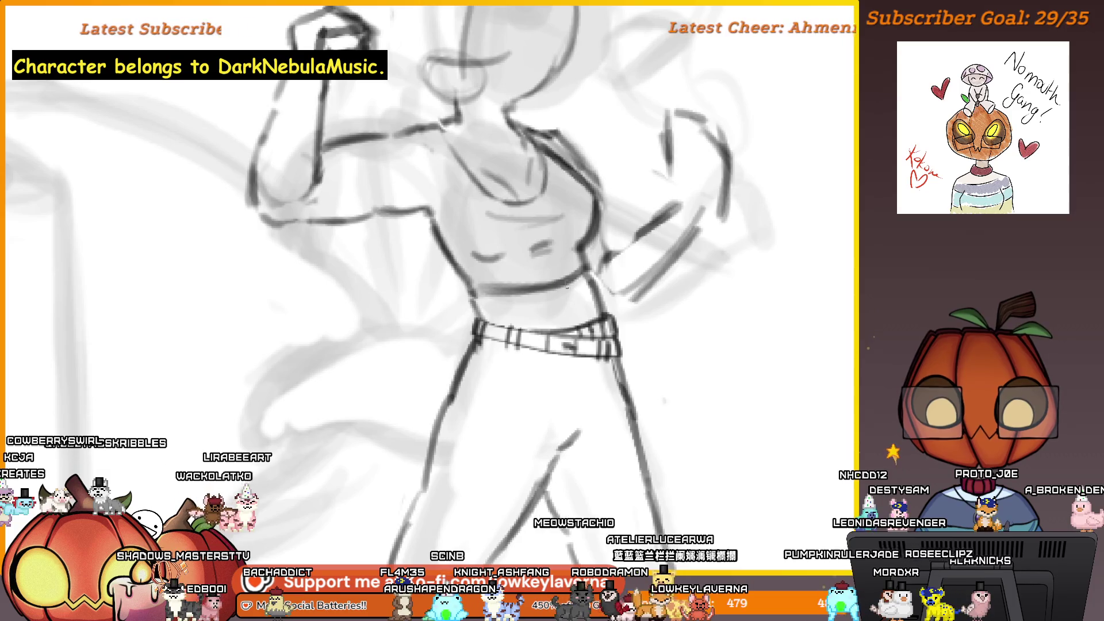
Scroll the canvas so the reference's baggy grey pants, studded belt and red shoes sit beside the sketch.
scroll(686, 372, down, 6)
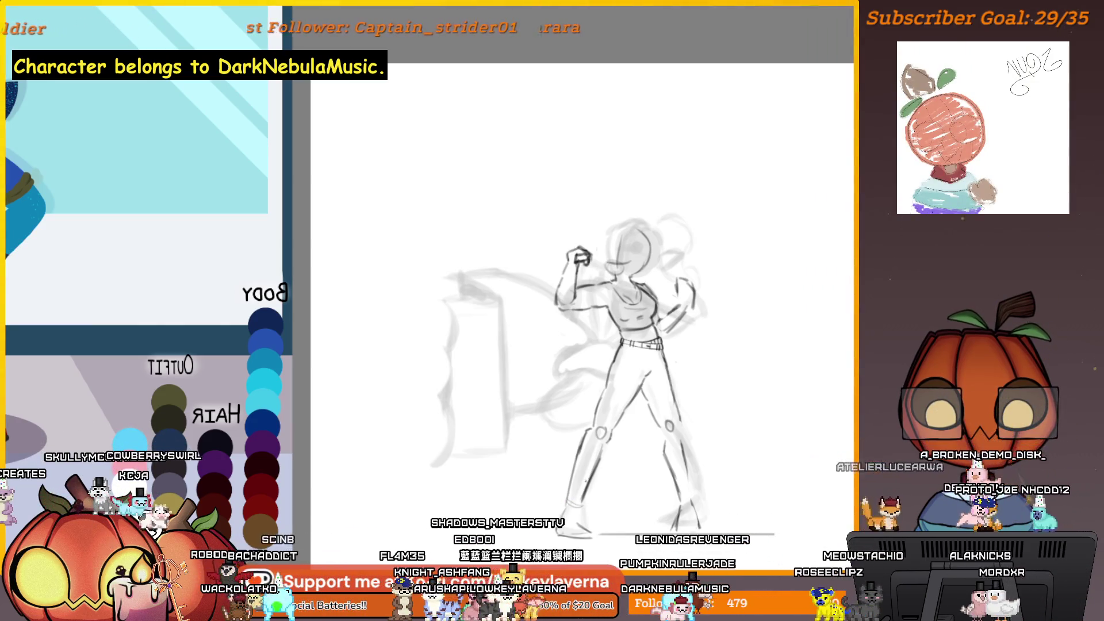
scroll(468, 370, up, 6)
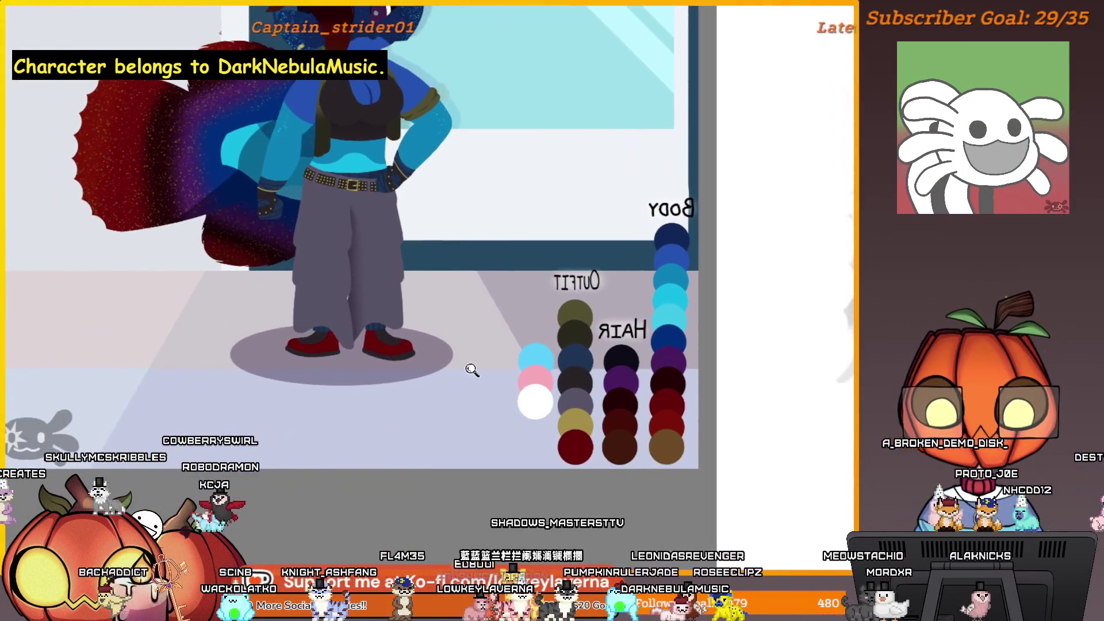
scroll(512, 390, down, 5)
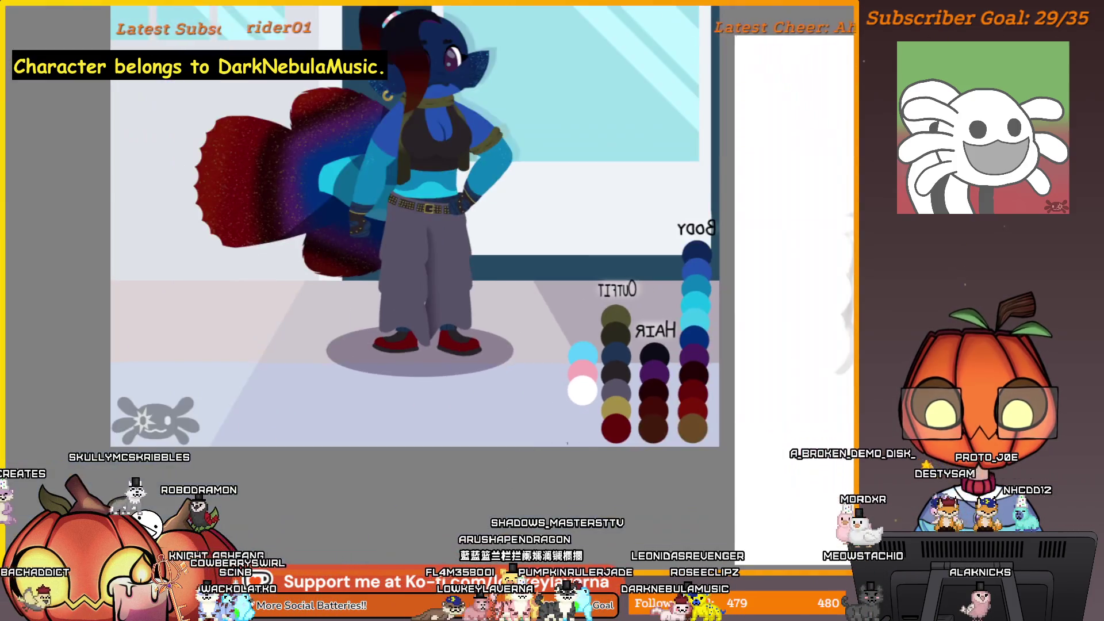
scroll(615, 263, up, 8)
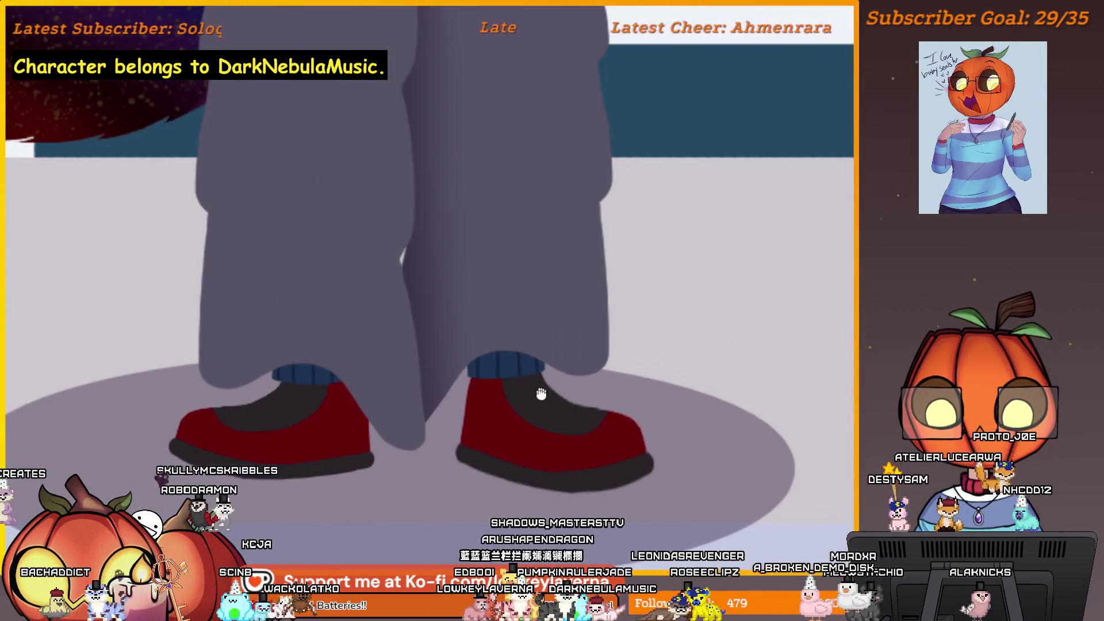
scroll(541, 394, down, 3)
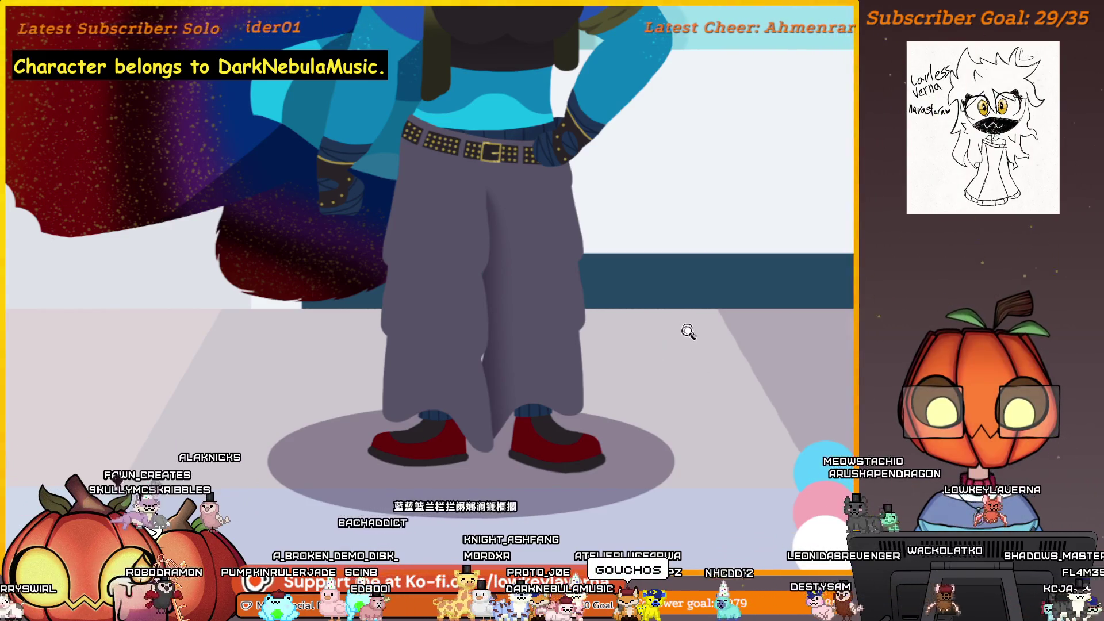
scroll(707, 456, right, 5)
scroll(709, 471, right, 5)
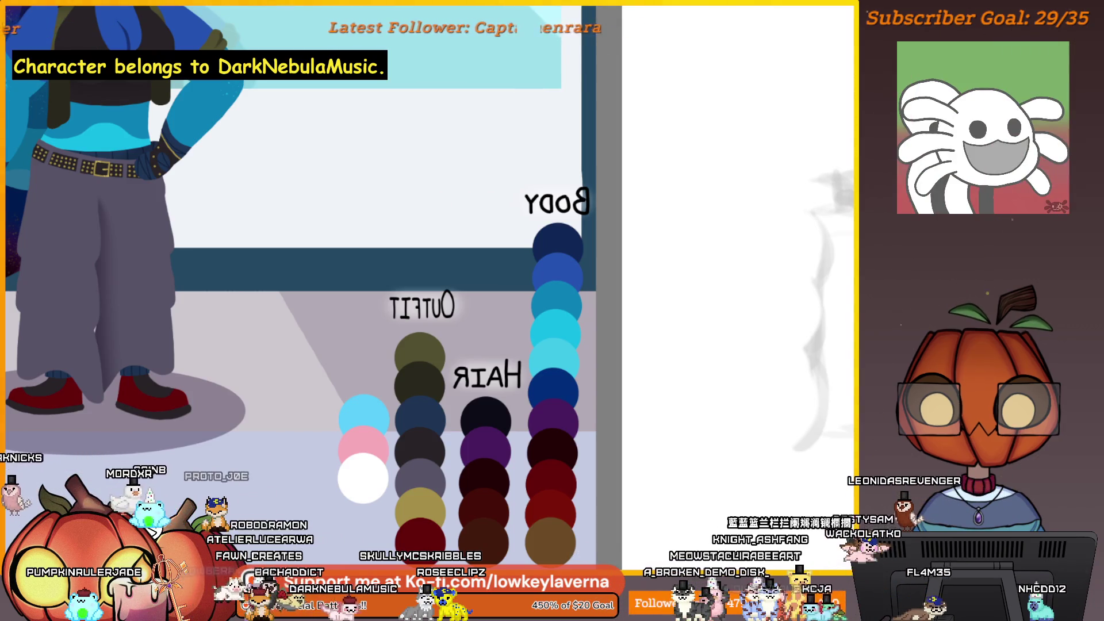
Sketch a trouser leg with a gathered bottom and sides rising toward the waist.
drag(785, 392, 304, 392)
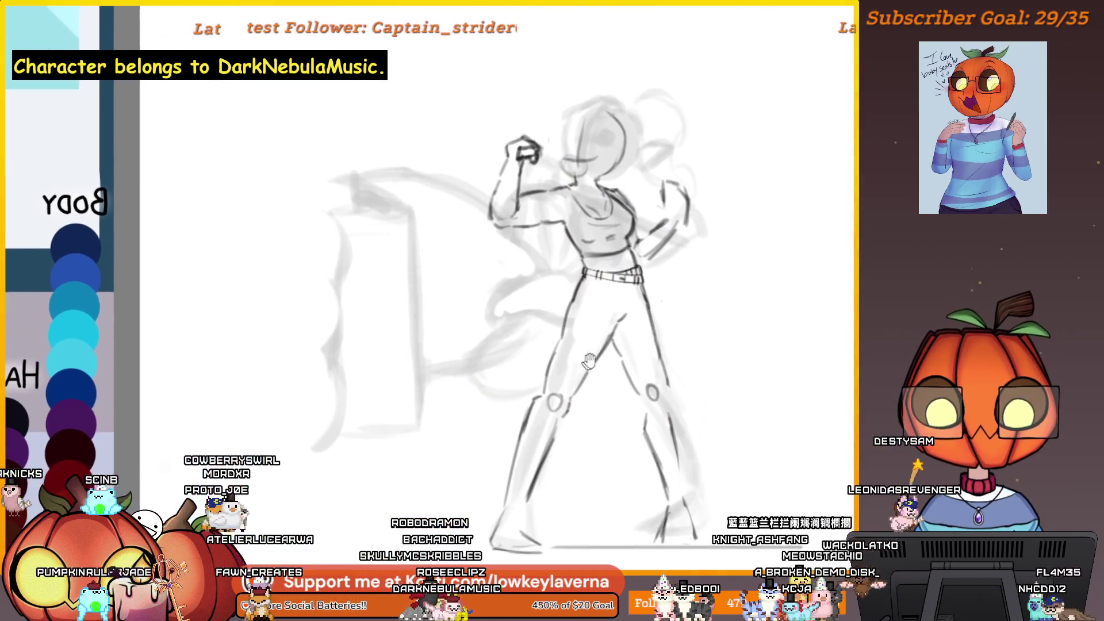
drag(542, 489, 541, 471)
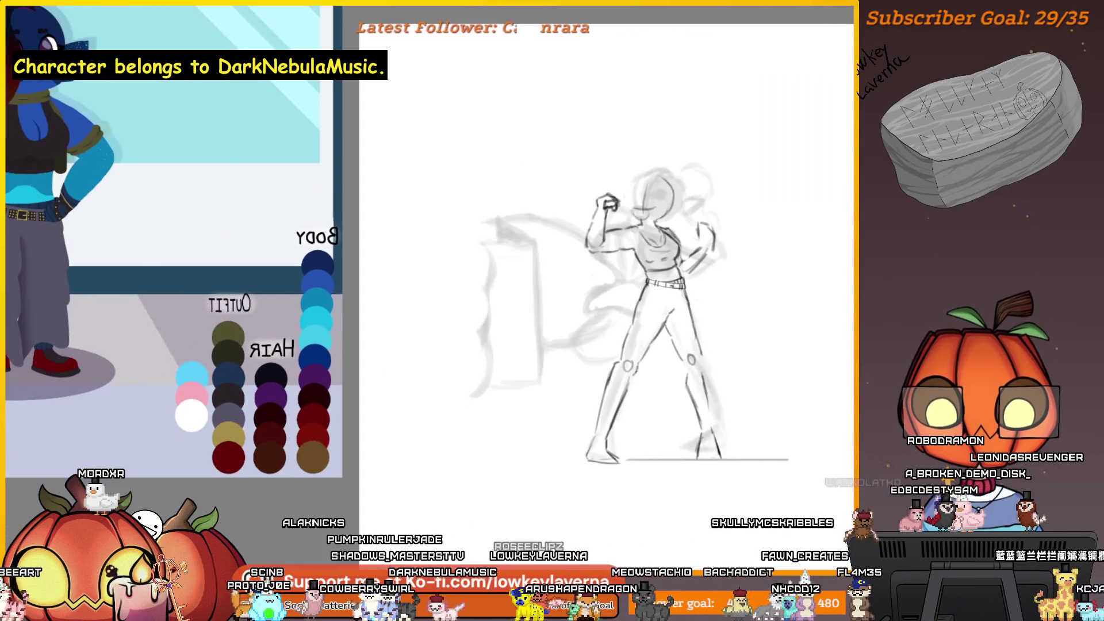
mouse_move(399, 289)
mouse_down()
mouse_move(658, 295)
mouse_move(779, 314)
mouse_up()
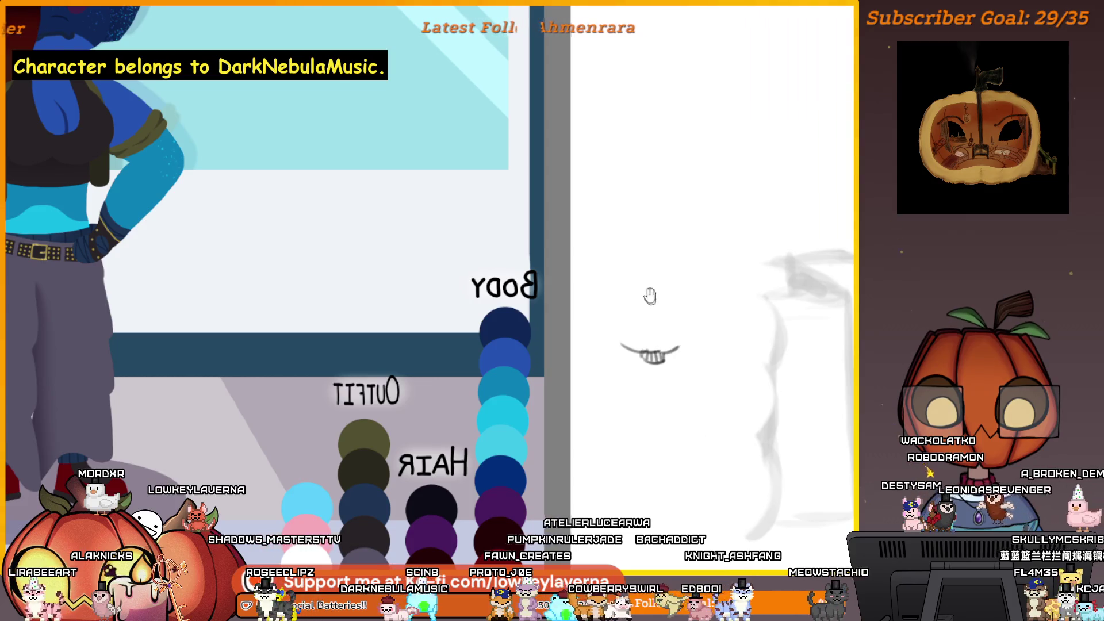
mouse_move(613, 351)
mouse_down()
mouse_move(615, 297)
mouse_move(673, 356)
mouse_up()
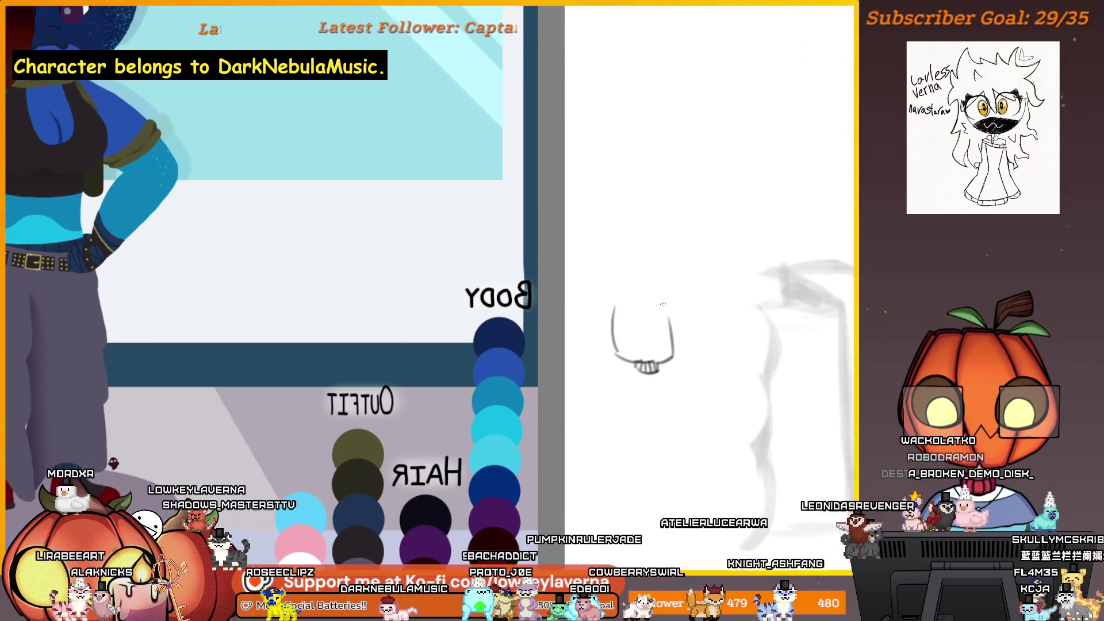
drag(615, 304, 607, 189)
drag(668, 175, 671, 315)
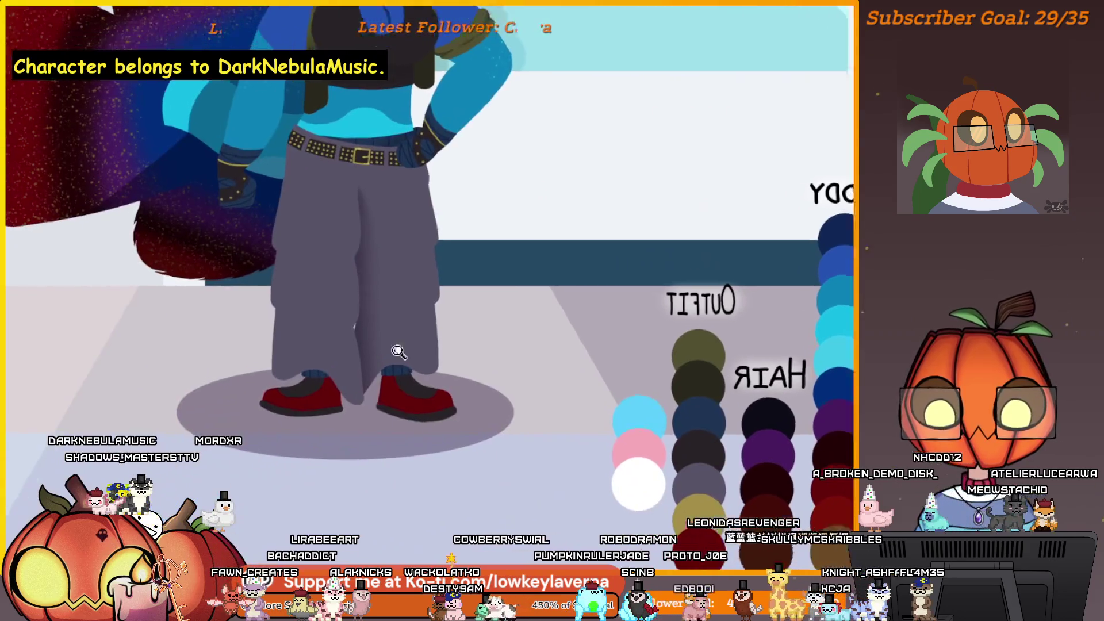
Zoom in on the reference's trousers and shoes, then bring the sketch back beside it.
click(398, 352)
alt+click(434, 327)
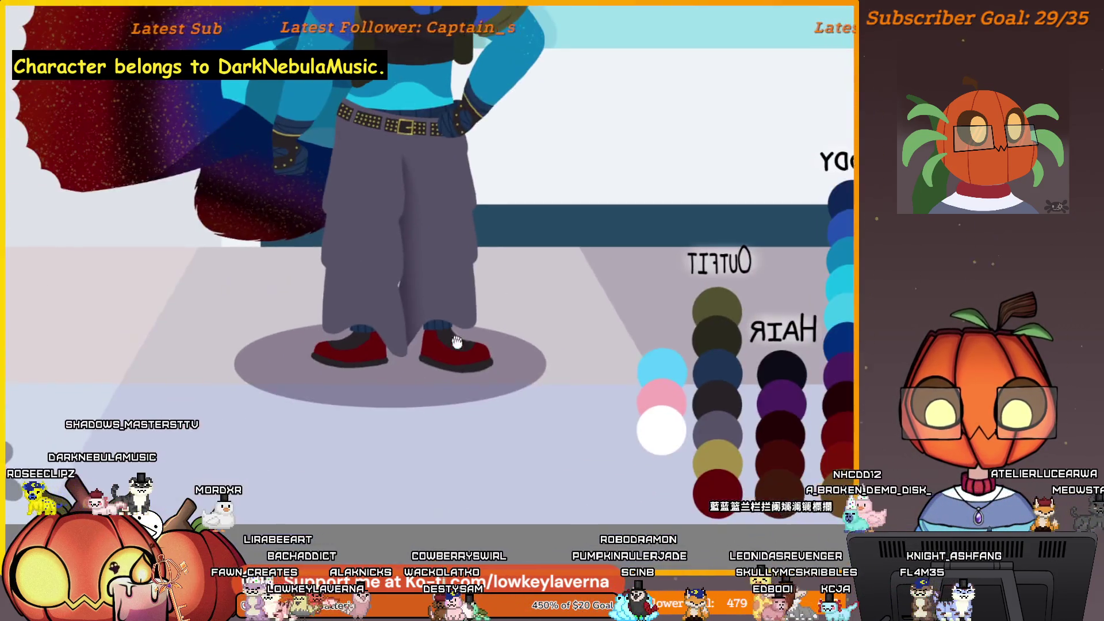
click(475, 396)
scroll(478, 347, up, 2)
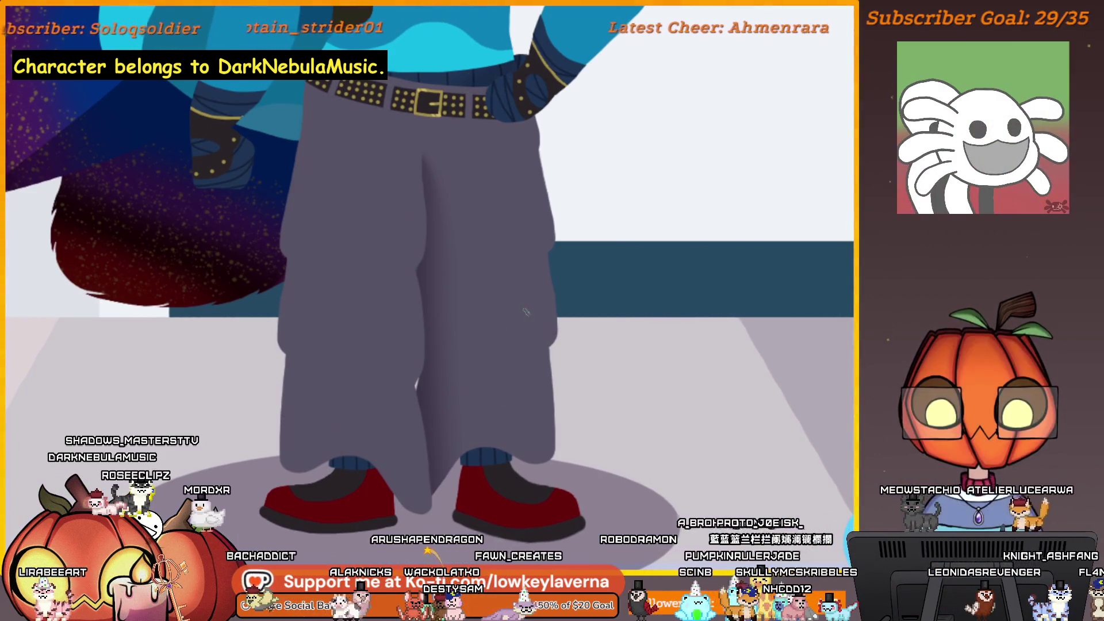
alt+click(512, 356)
key(Tab)
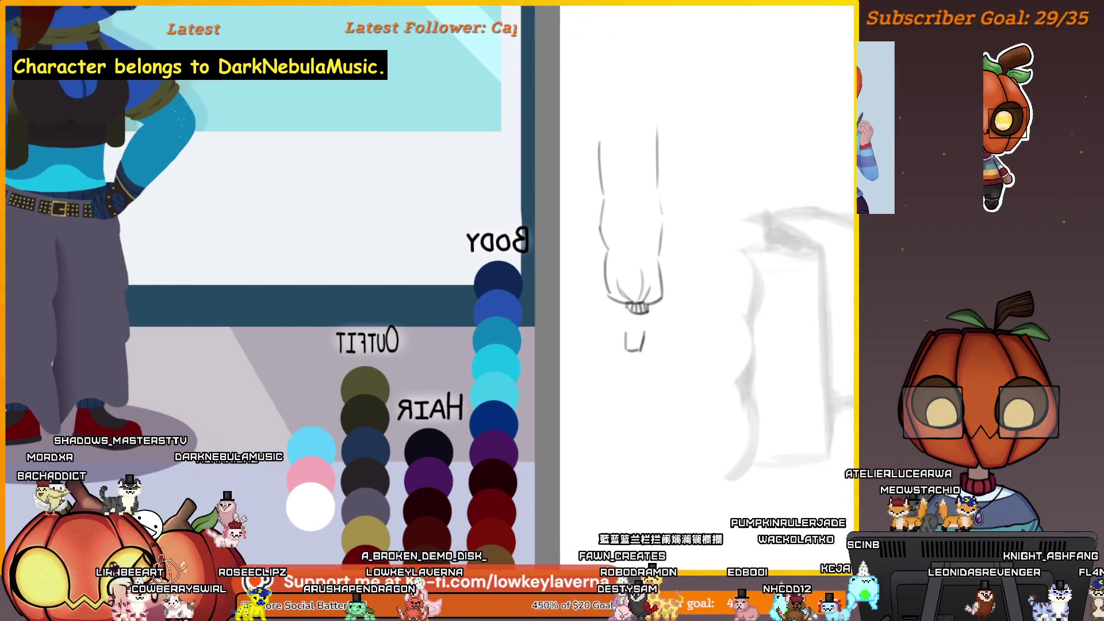
Draw the second trouser leg's cuff marks and sides, undoing a stray stroke.
drag(625, 333, 642, 351)
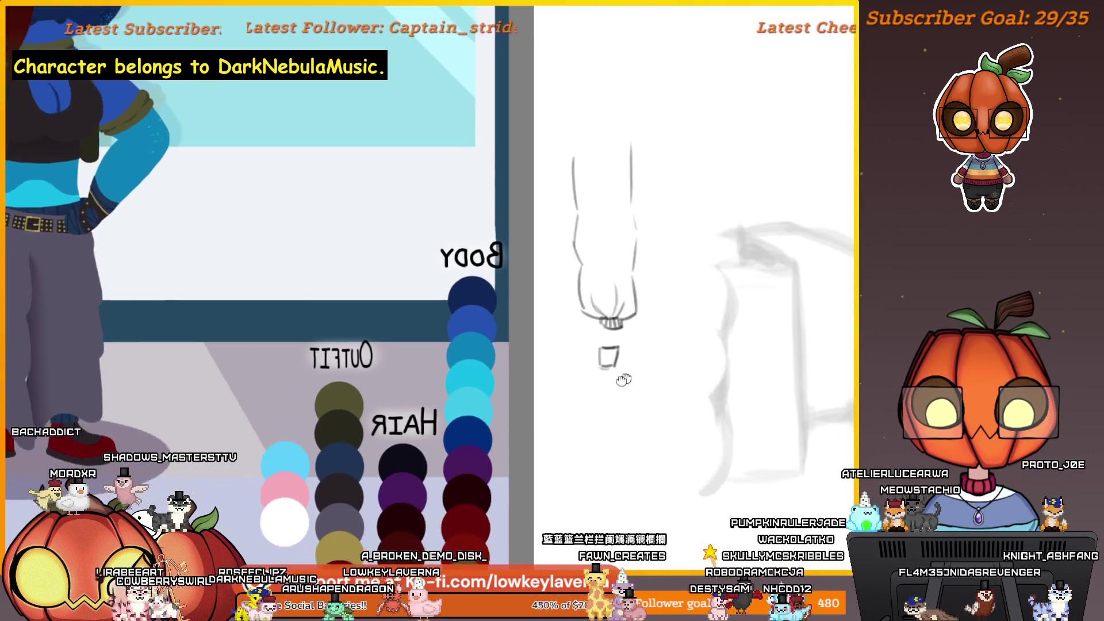
scroll(653, 298, right, 3)
key(ctrl+z)
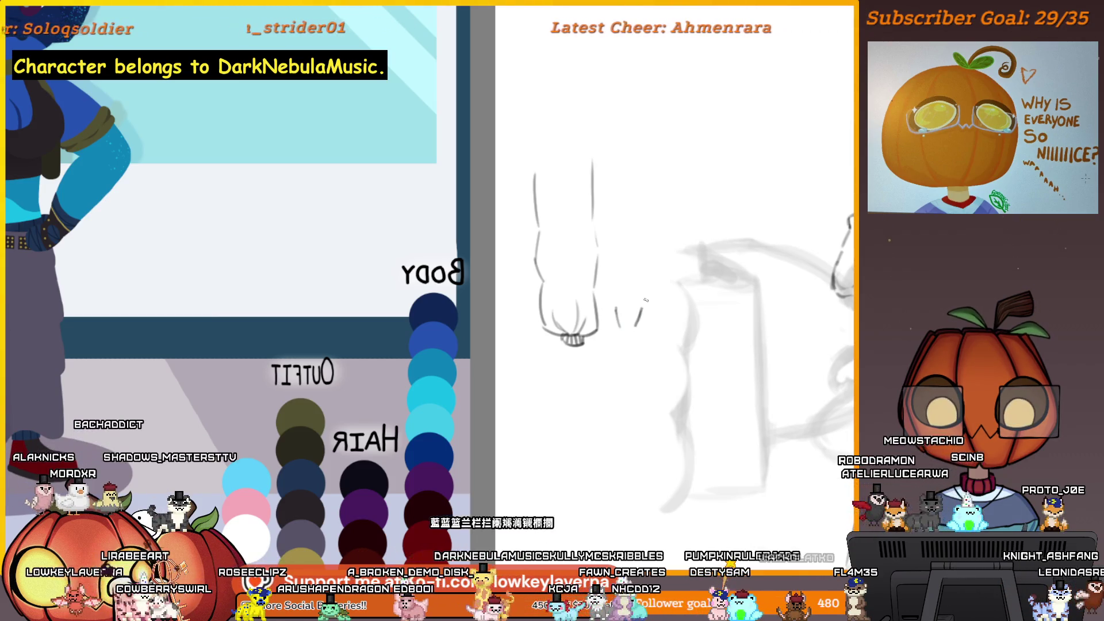
drag(660, 310, 659, 327)
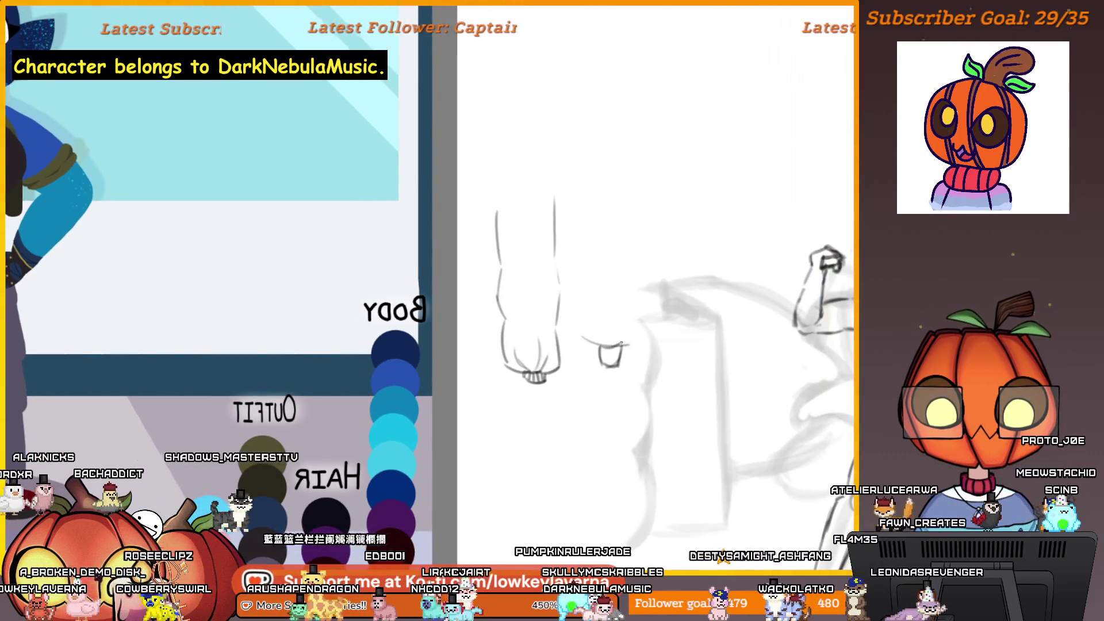
drag(589, 351, 587, 319)
drag(644, 359, 638, 273)
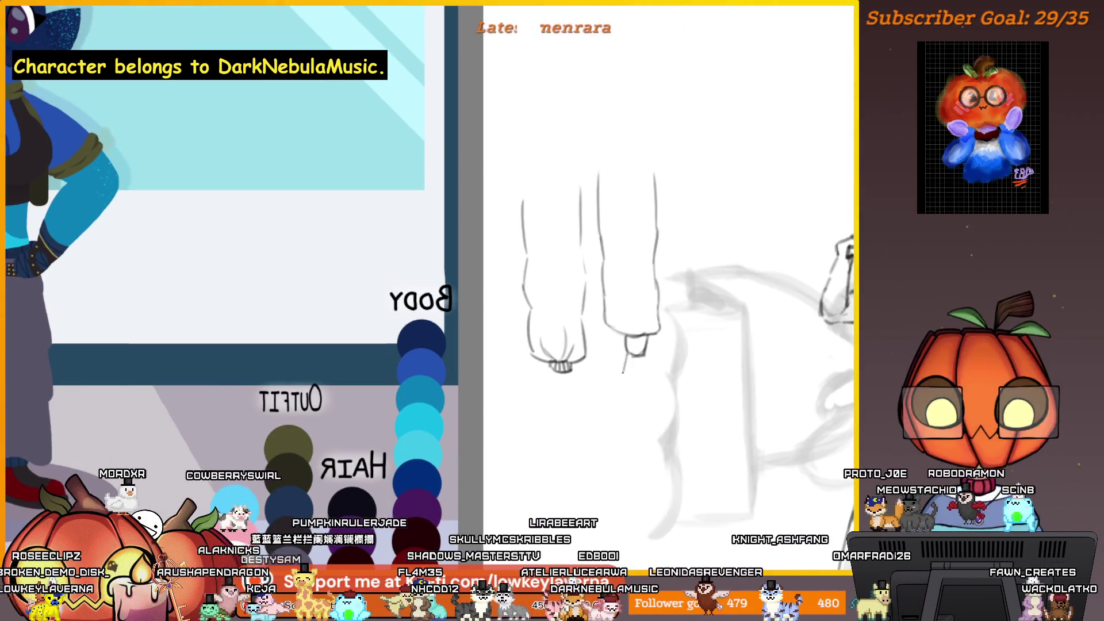
Add lines under both trouser cuffs, undoing the overly long left one.
drag(622, 385, 647, 386)
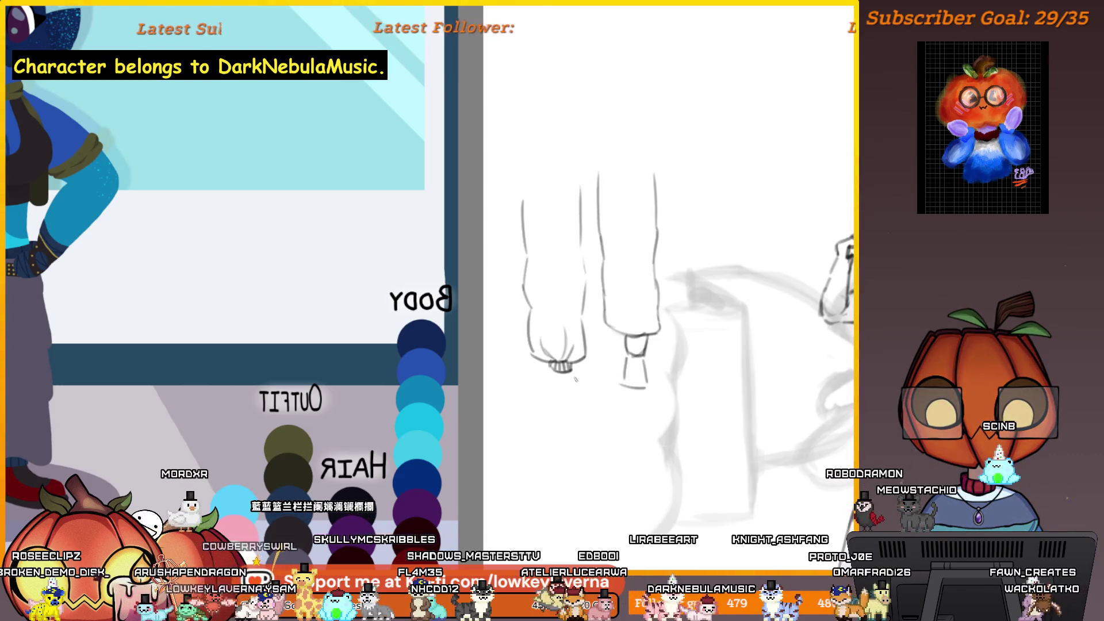
drag(551, 377, 588, 396)
key(ctrl+z)
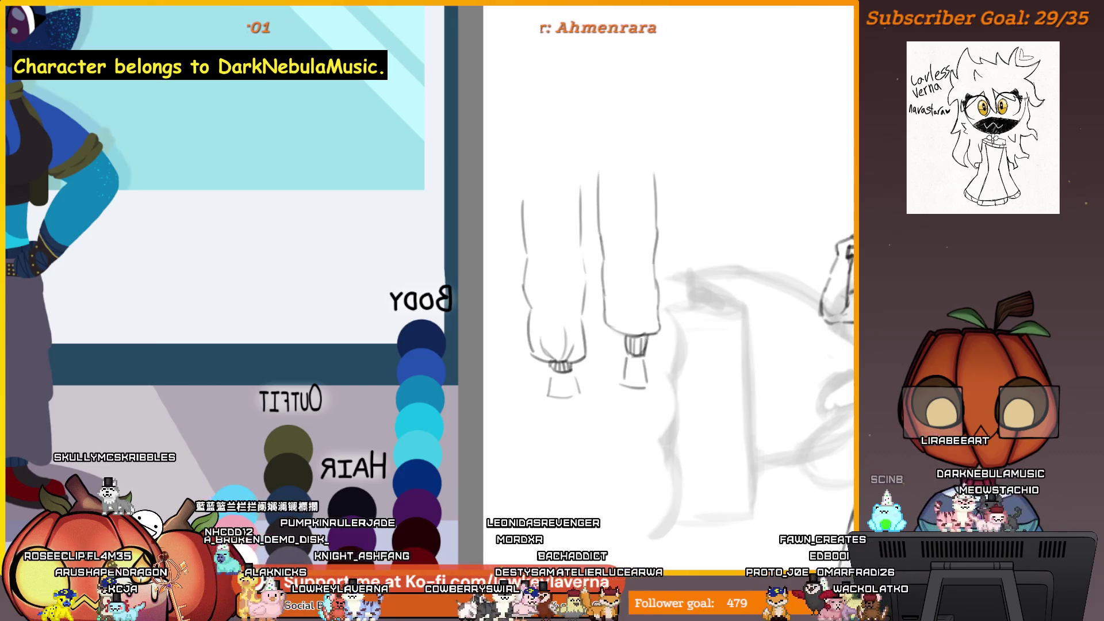
Add a short dash beside the left cuff, then erase the trouser study lines.
drag(635, 372, 675, 374)
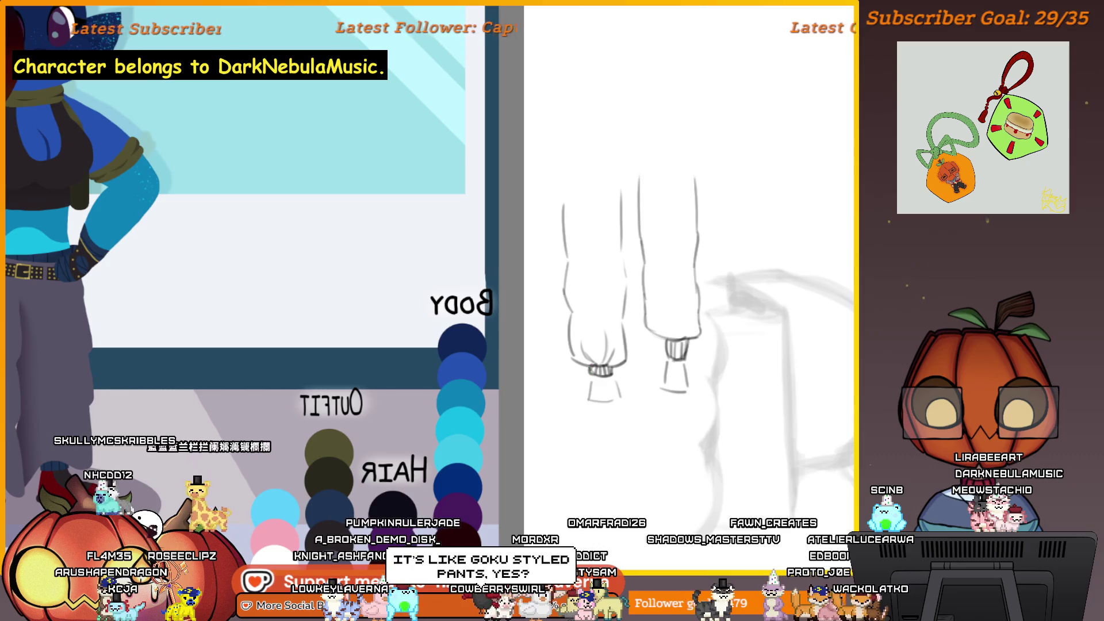
drag(704, 285, 678, 331)
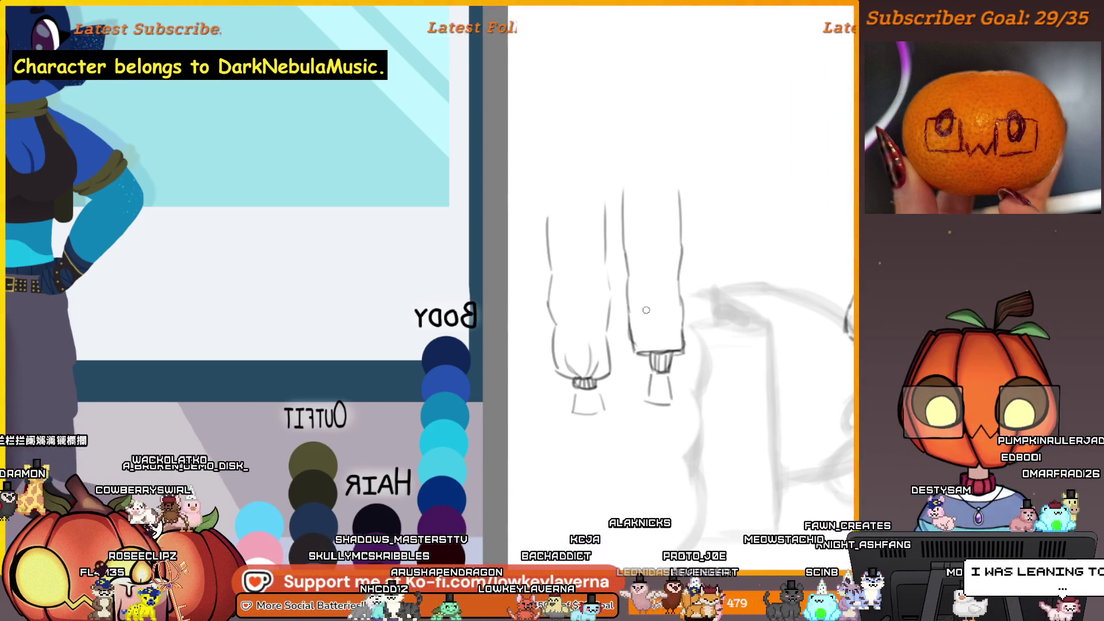
drag(558, 392, 541, 395)
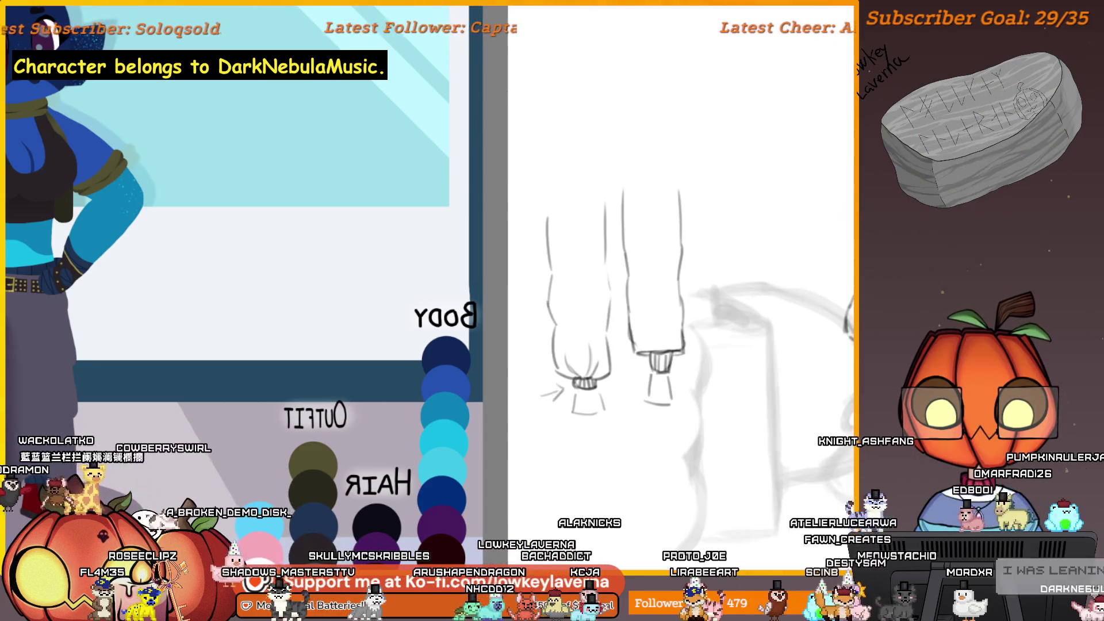
mouse_move(625, 451)
mouse_down()
mouse_move(678, 357)
mouse_move(677, 259)
mouse_move(611, 168)
mouse_up()
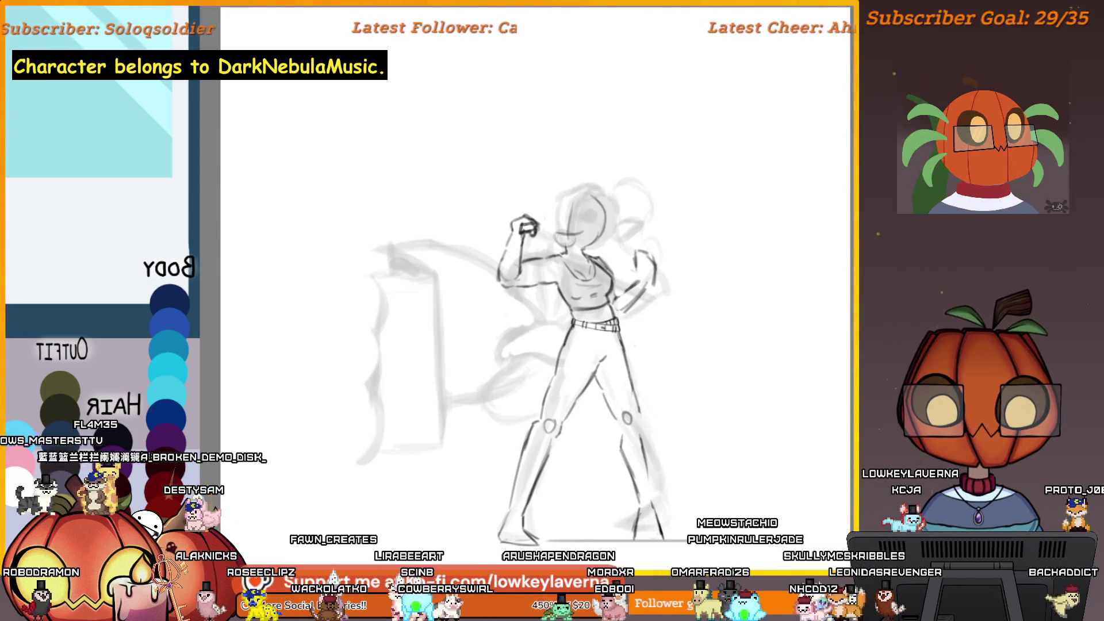
Hide the dark line work, unmirror the canvas with M, and switch references to the fighter photos.
key(ctrl+comma)
key(ctrl+comma)
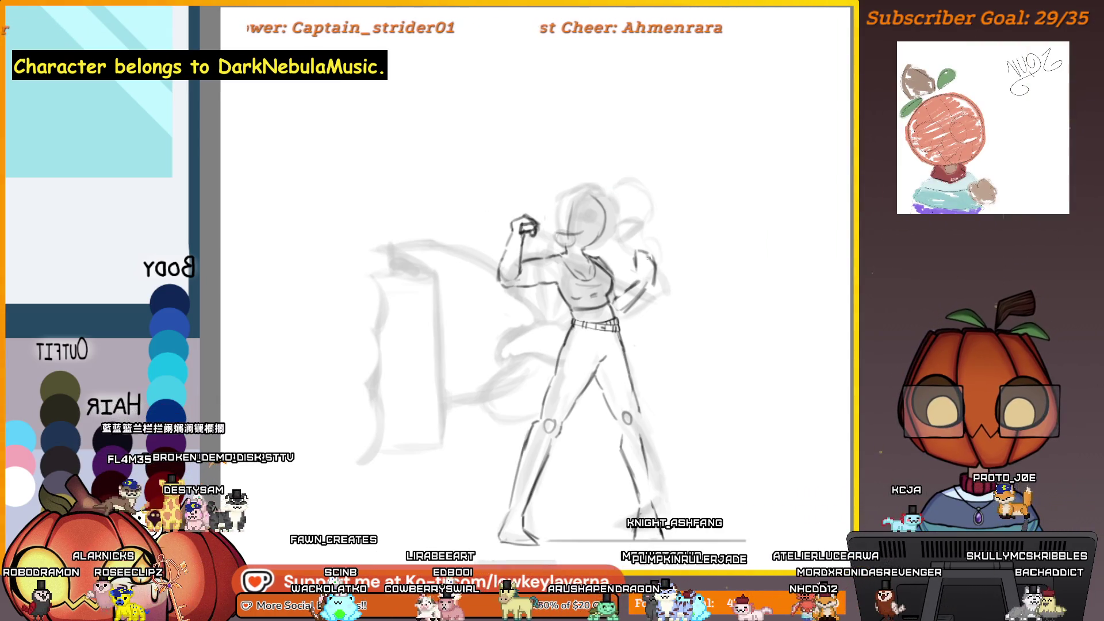
scroll(663, 284, down, 2)
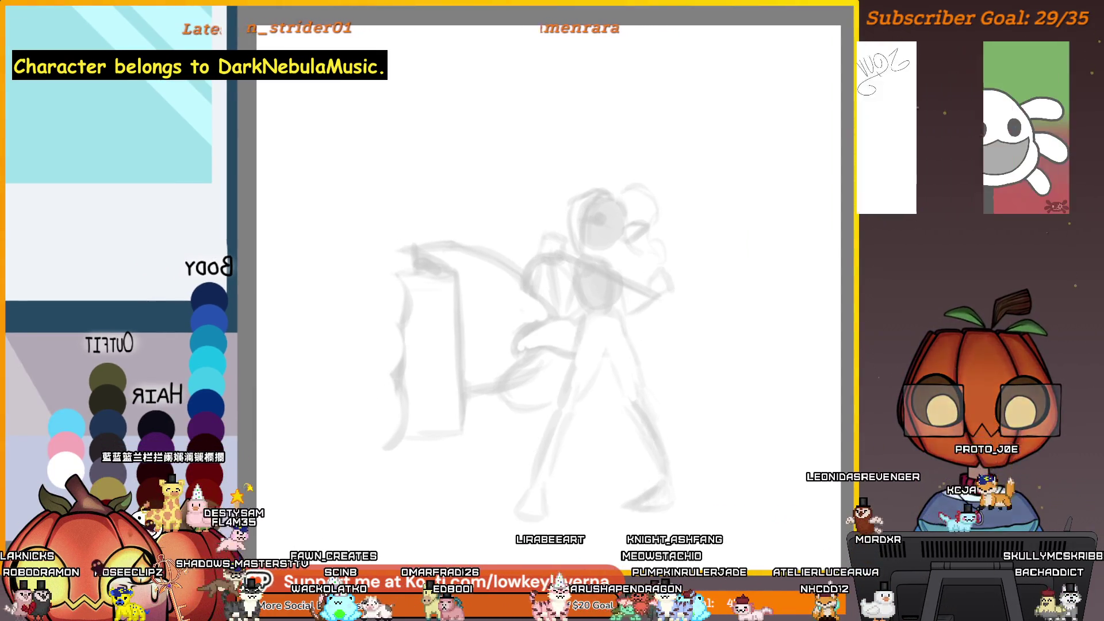
drag(552, 288, 541, 302)
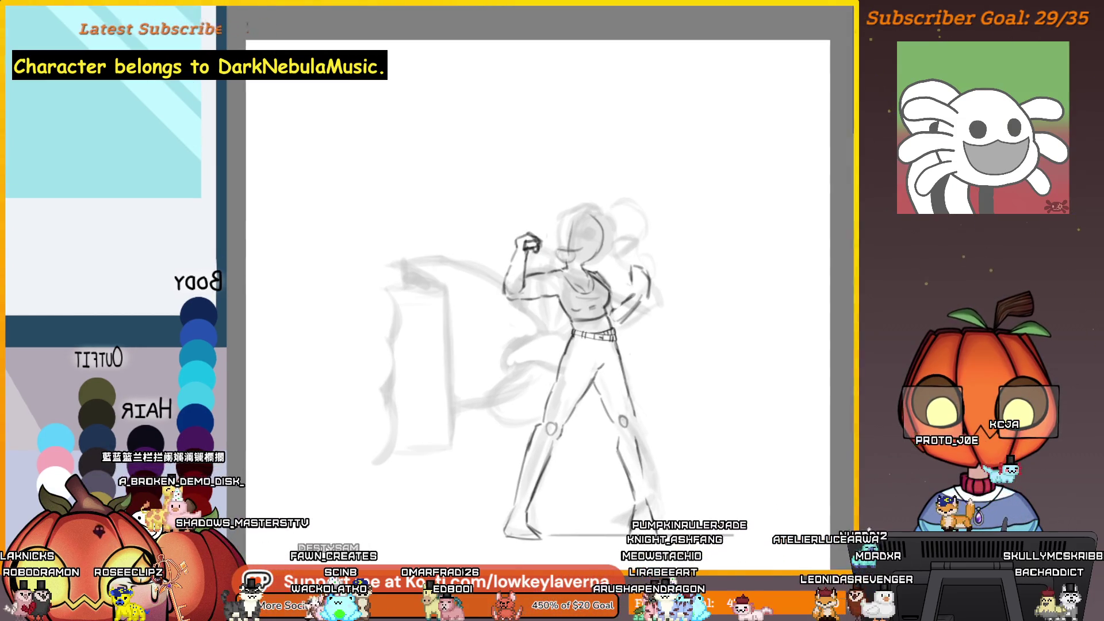
key(m)
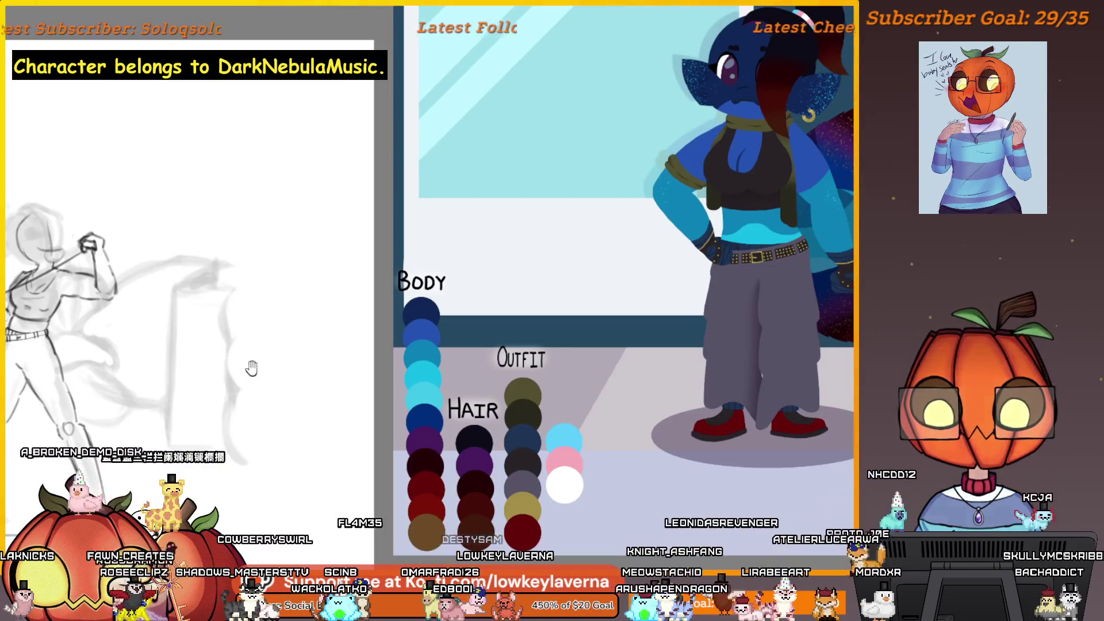
key(alt+Tab)
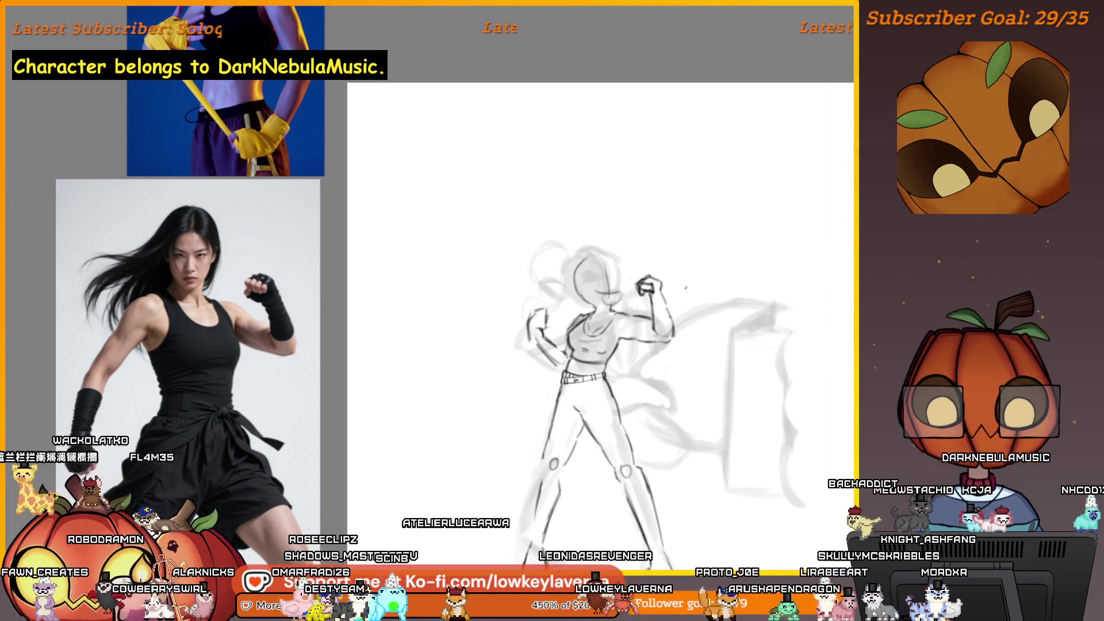
scroll(600, 322, left, 2)
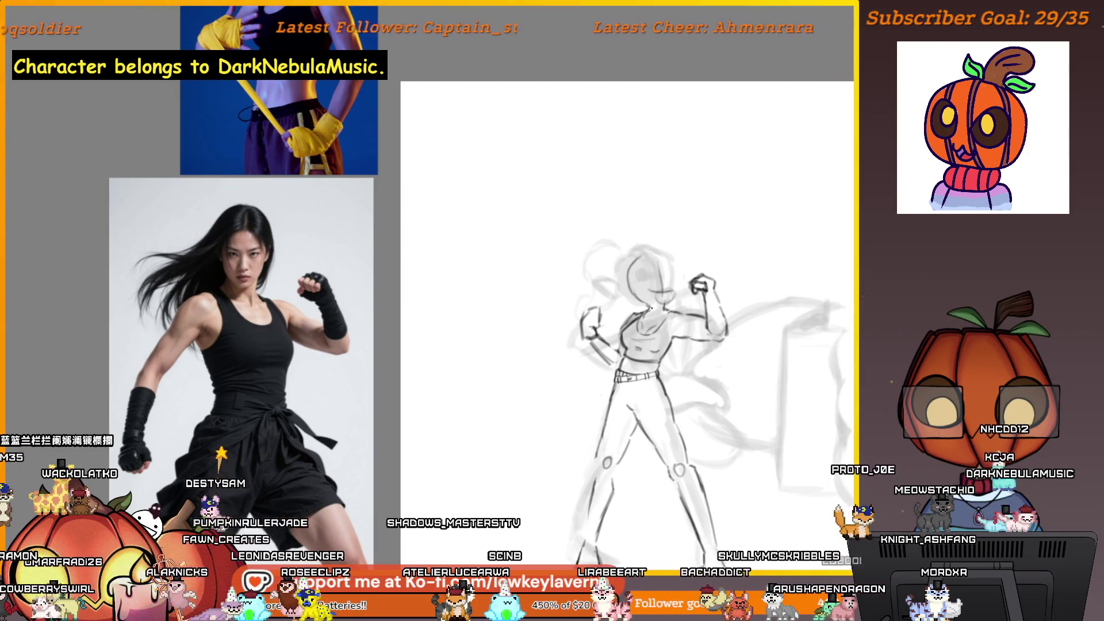
Zoom onto the flexing torso and arms, checking the sketch against the fighter reference photo.
scroll(652, 308, up, 5)
drag(567, 377, 623, 382)
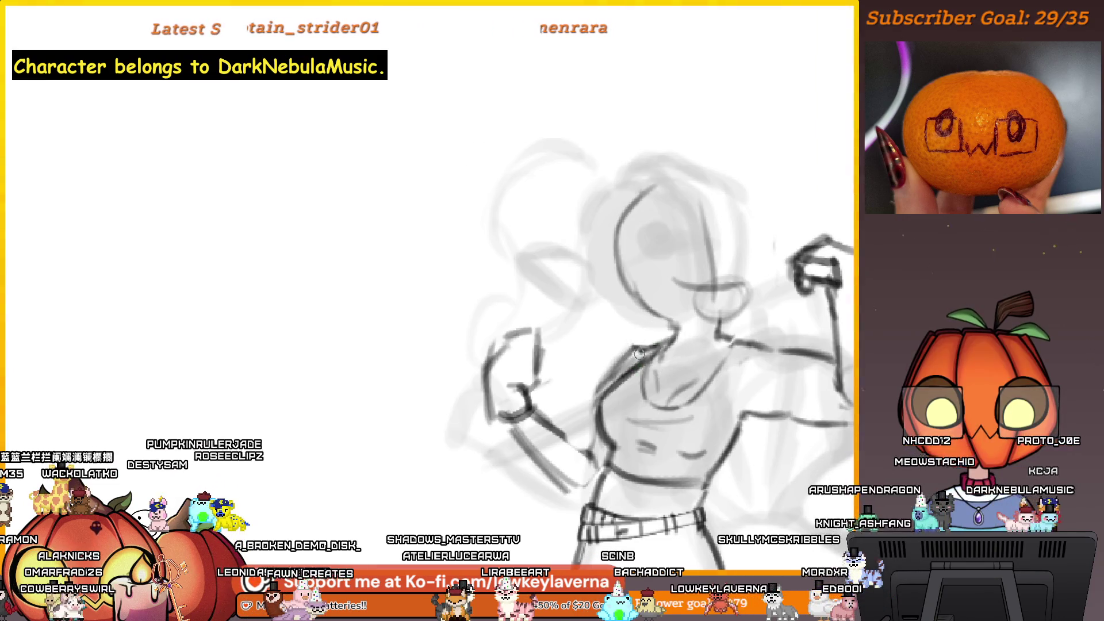
scroll(637, 339, right, 1)
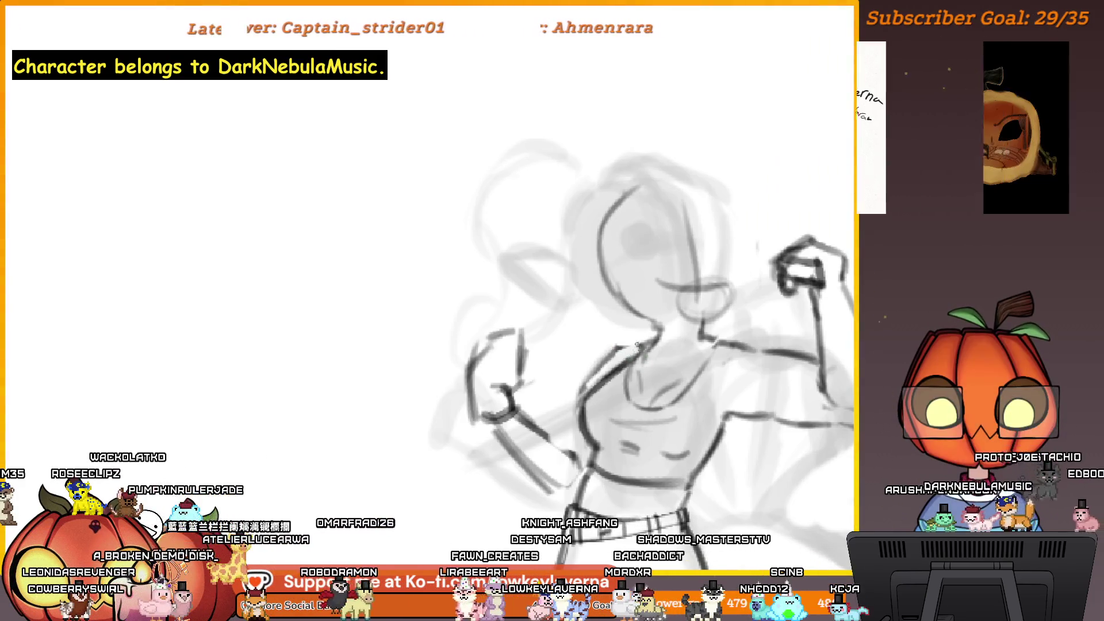
drag(587, 384, 575, 384)
scroll(571, 415, down, 1)
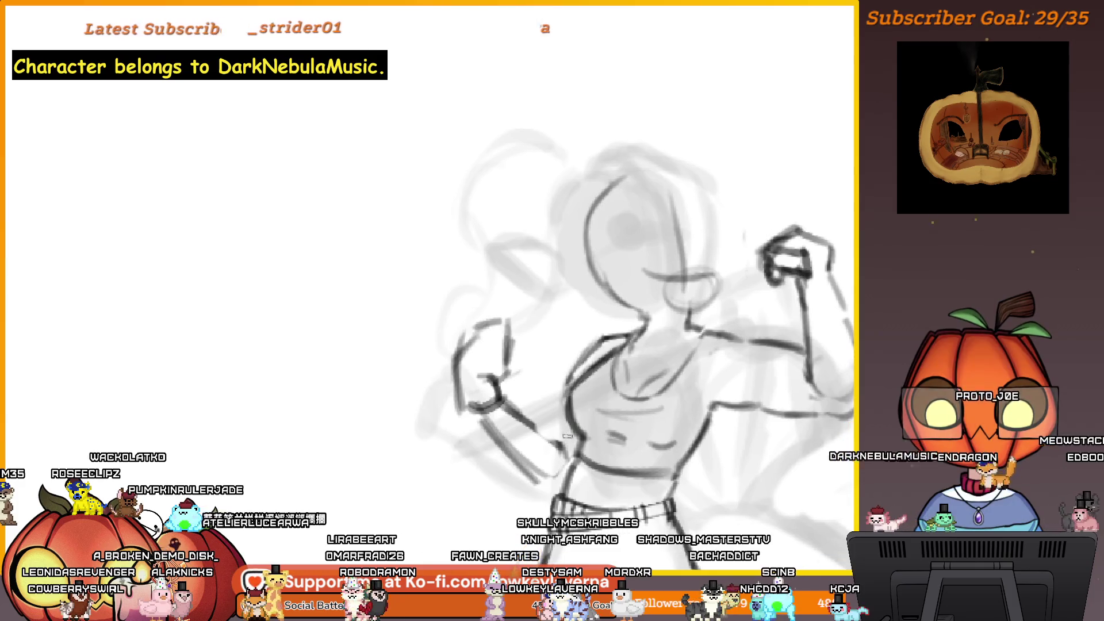
scroll(555, 438, down, 3)
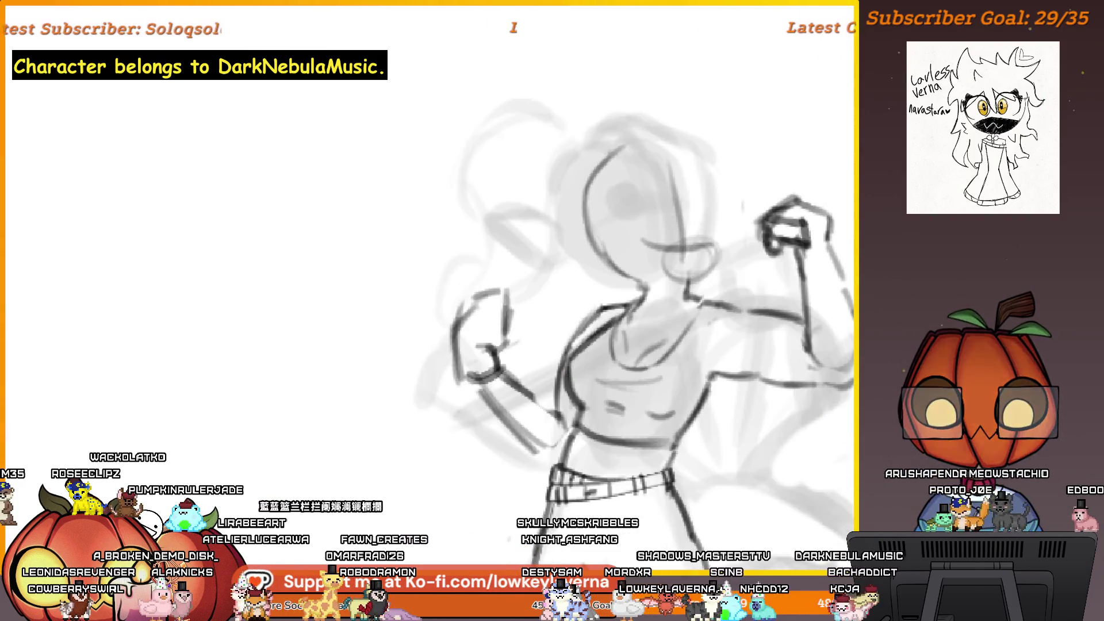
scroll(598, 301, up, 1)
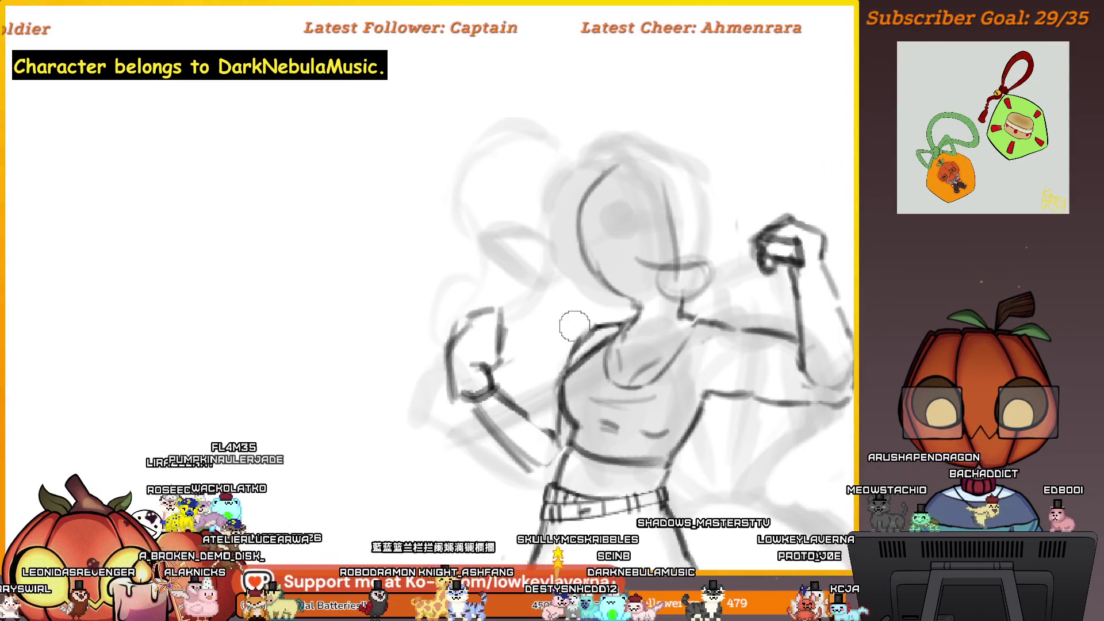
scroll(702, 273, down, 4)
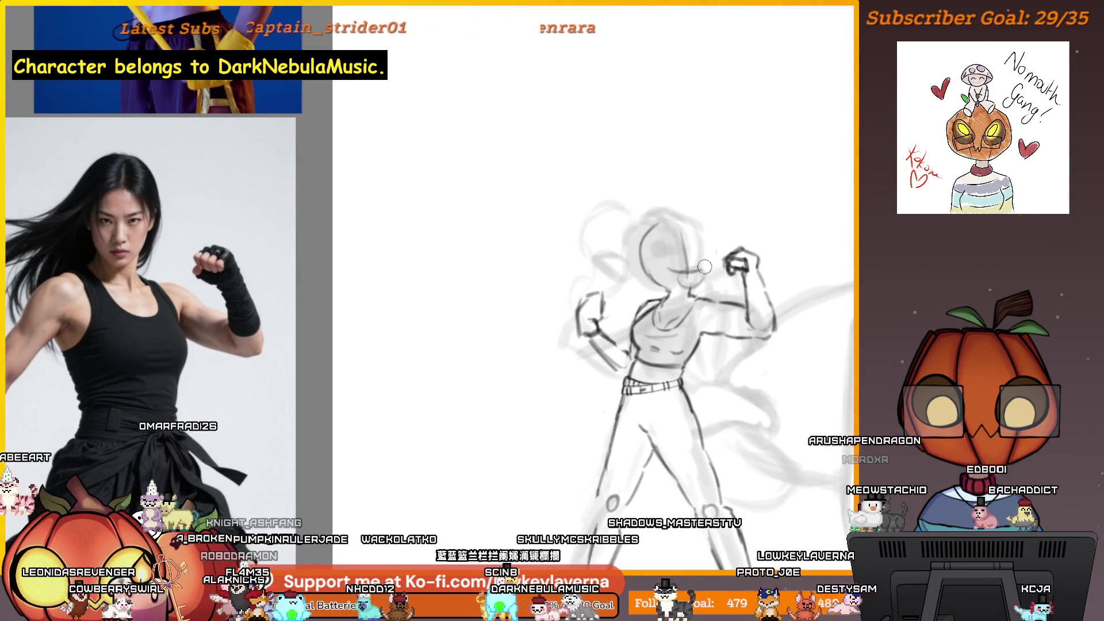
click(645, 301)
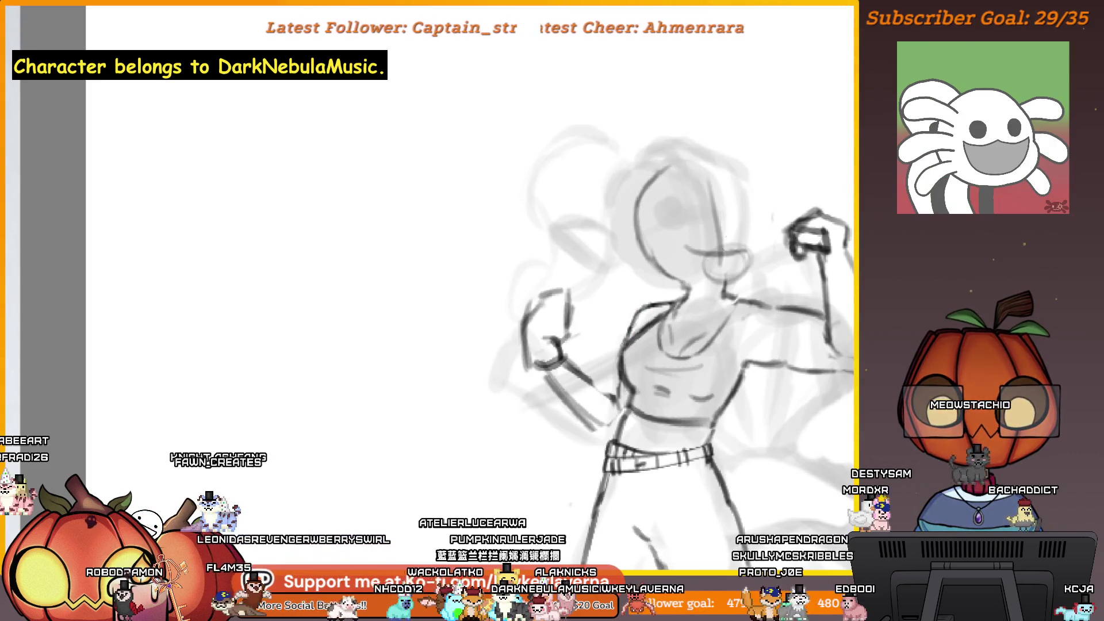
alt+click(653, 354)
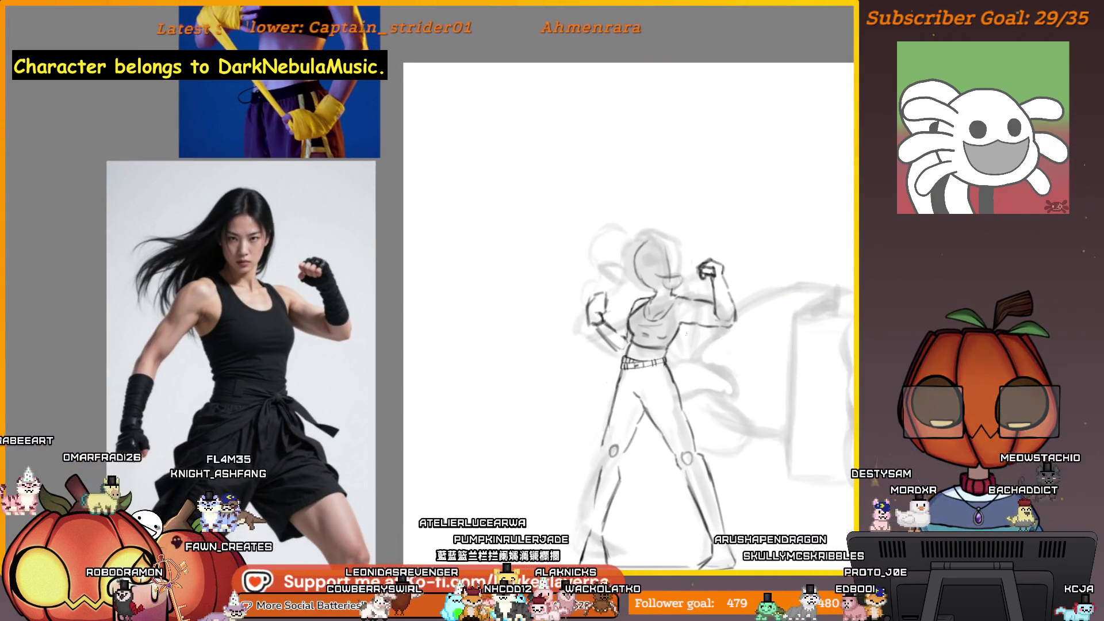
Mirror the view and try a straight line between the fists, then undo it.
drag(654, 355, 34, 355)
drag(565, 343, 828, 343)
scroll(614, 209, up, 5)
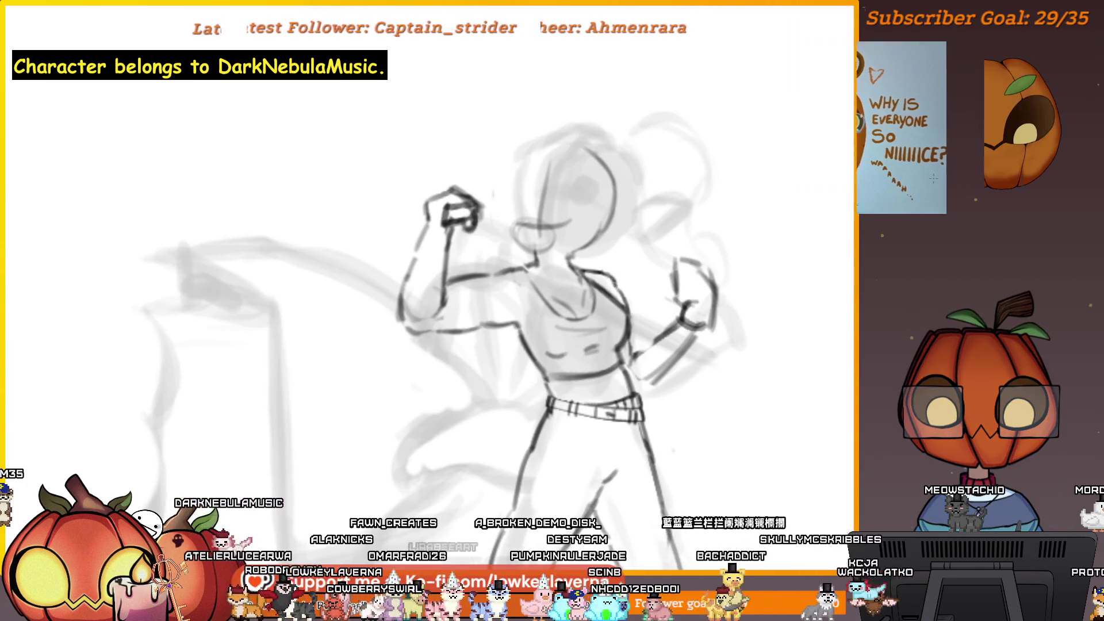
scroll(632, 299, down, 2)
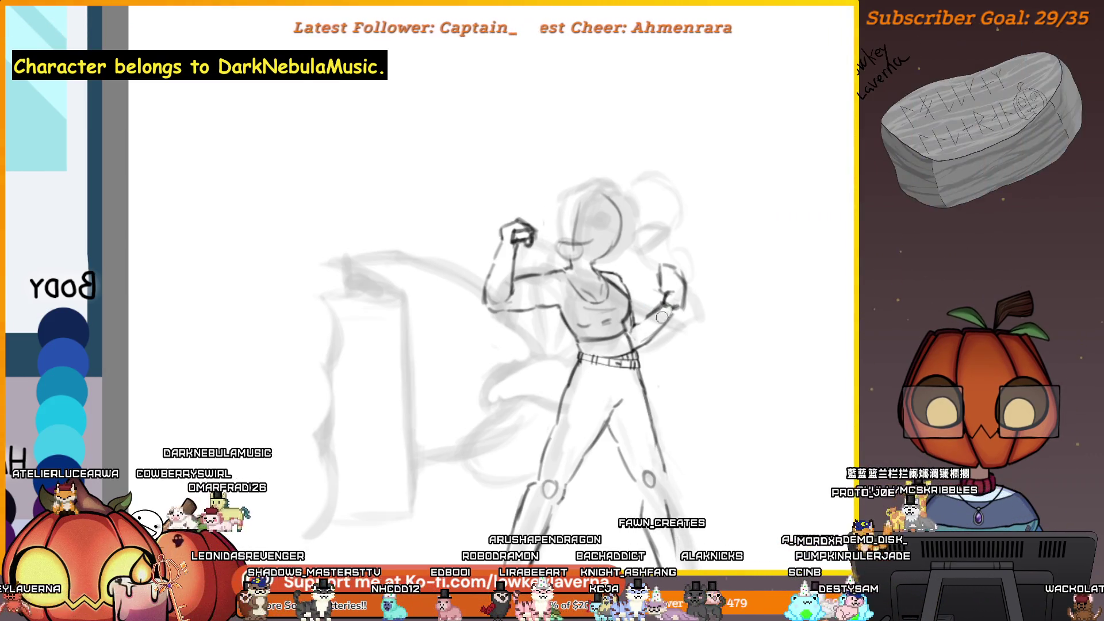
scroll(690, 258, up, 2)
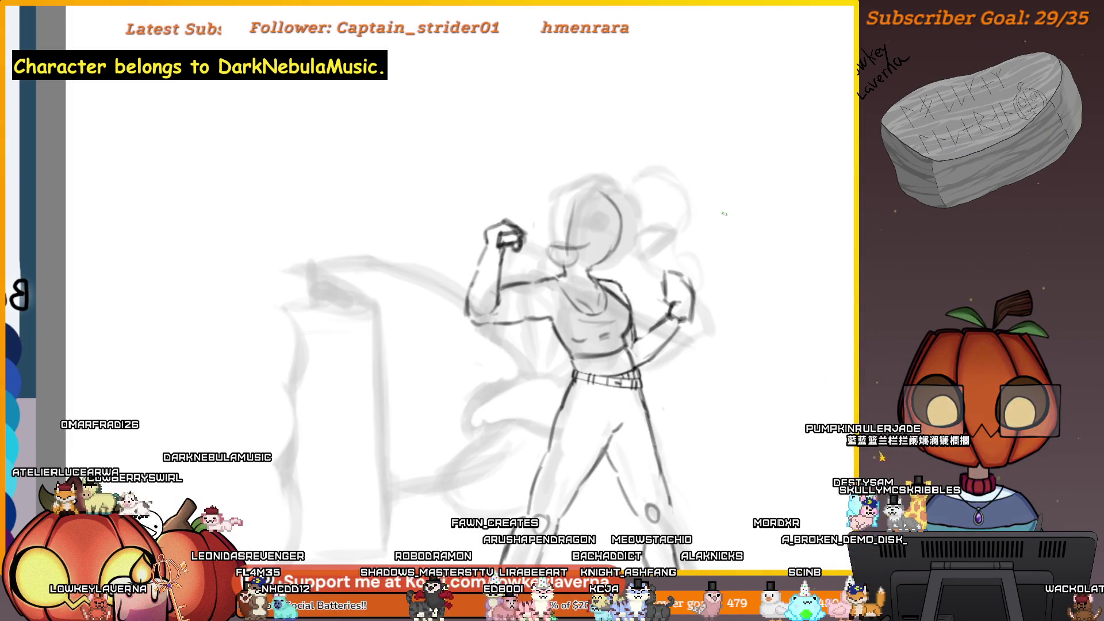
key(m)
drag(569, 336, 451, 322)
key(ctrl+z)
drag(692, 261, 459, 359)
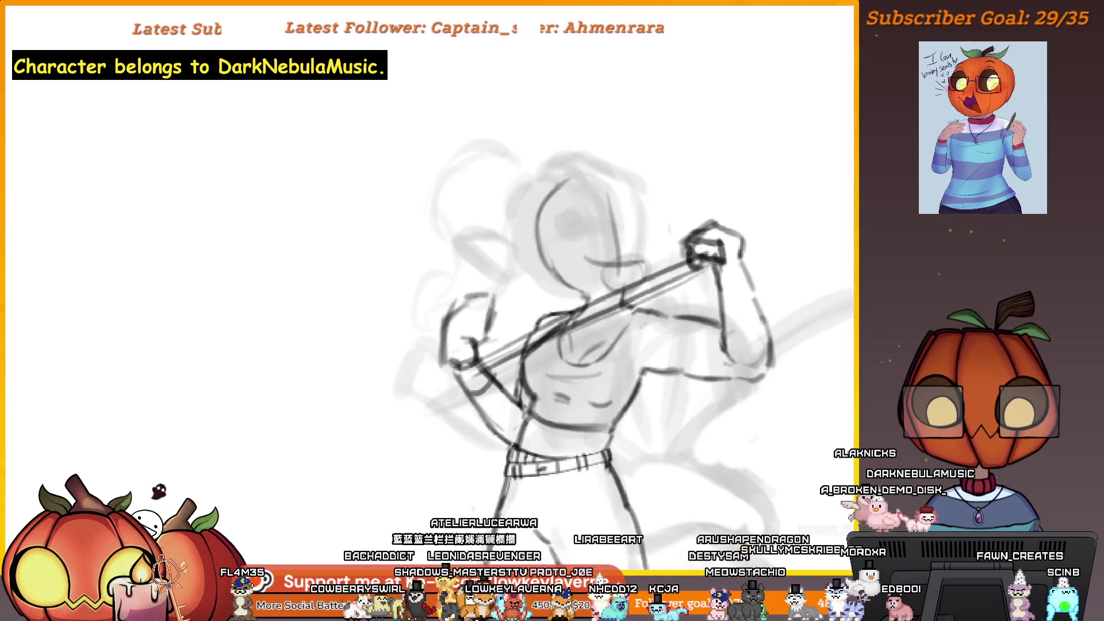
scroll(702, 309, down, 3)
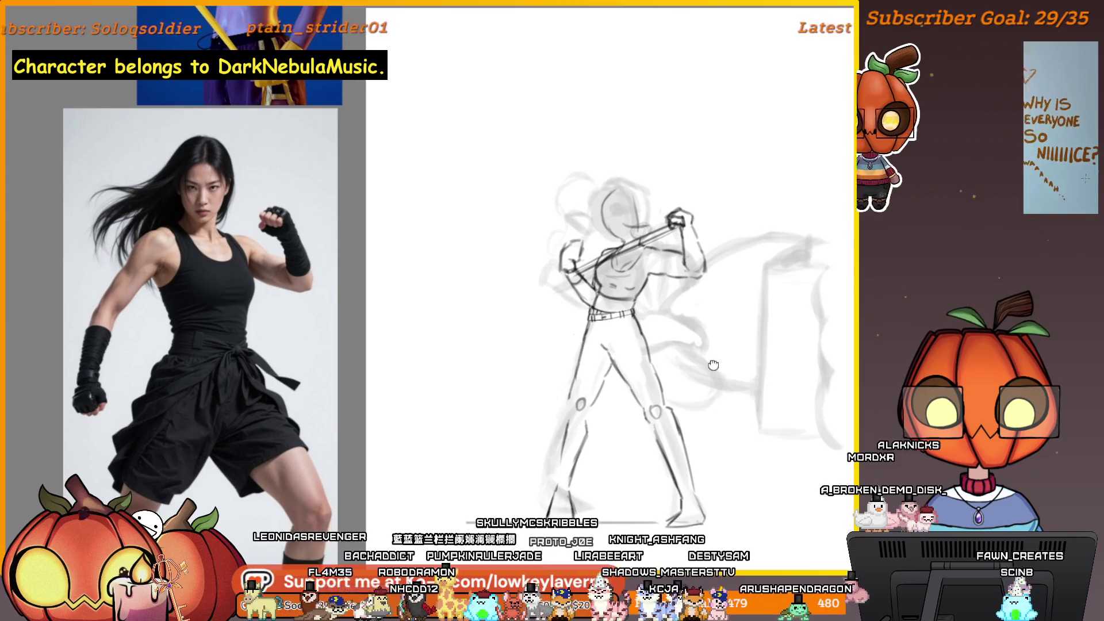
key(ctrl+z)
Draw a curved line across the lower legs, then unmirror and show the whole document.
scroll(639, 332, up, 3)
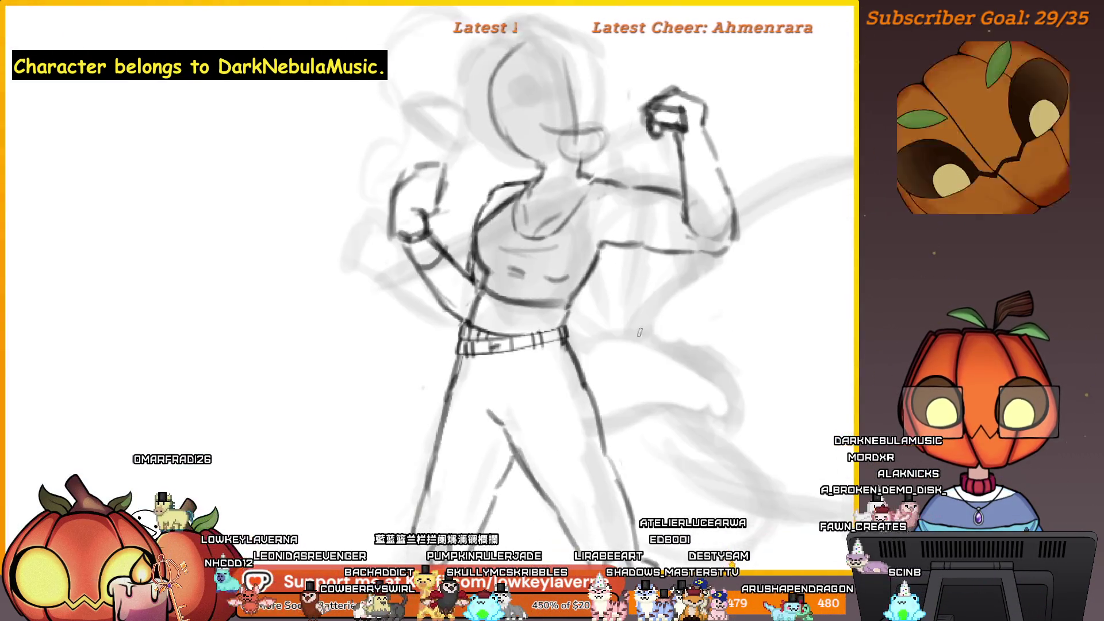
drag(617, 352, 614, 344)
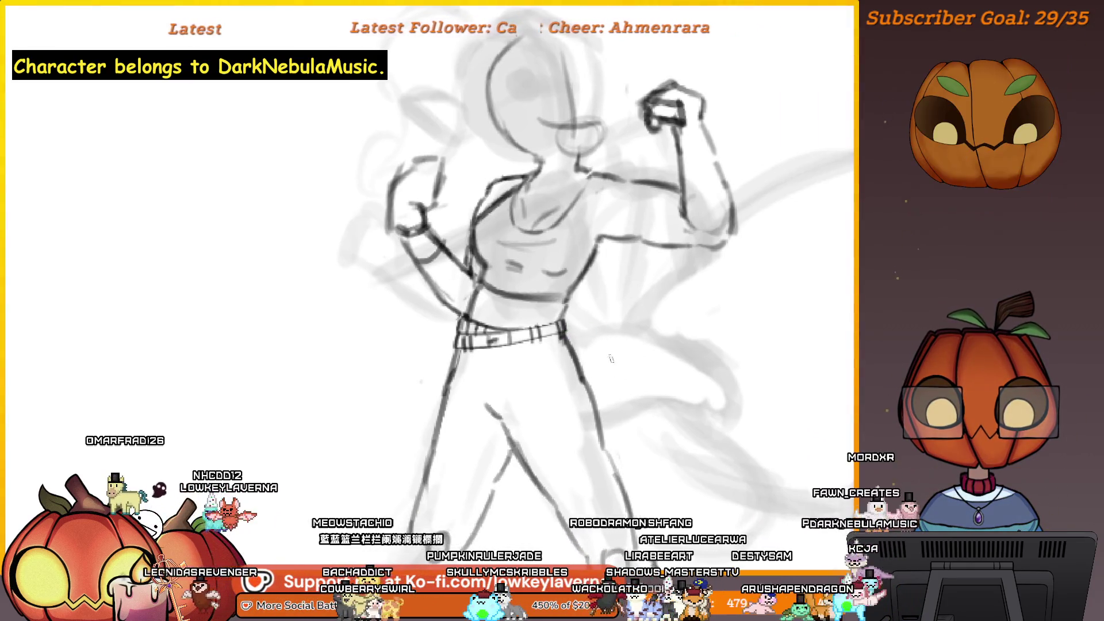
drag(518, 432, 650, 454)
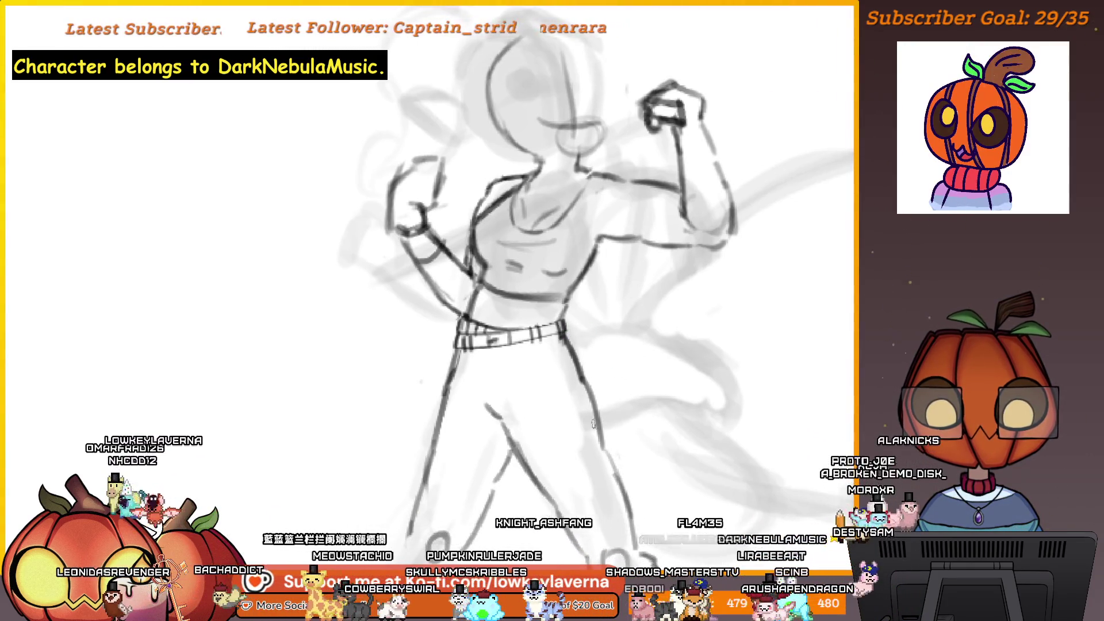
drag(552, 437, 690, 437)
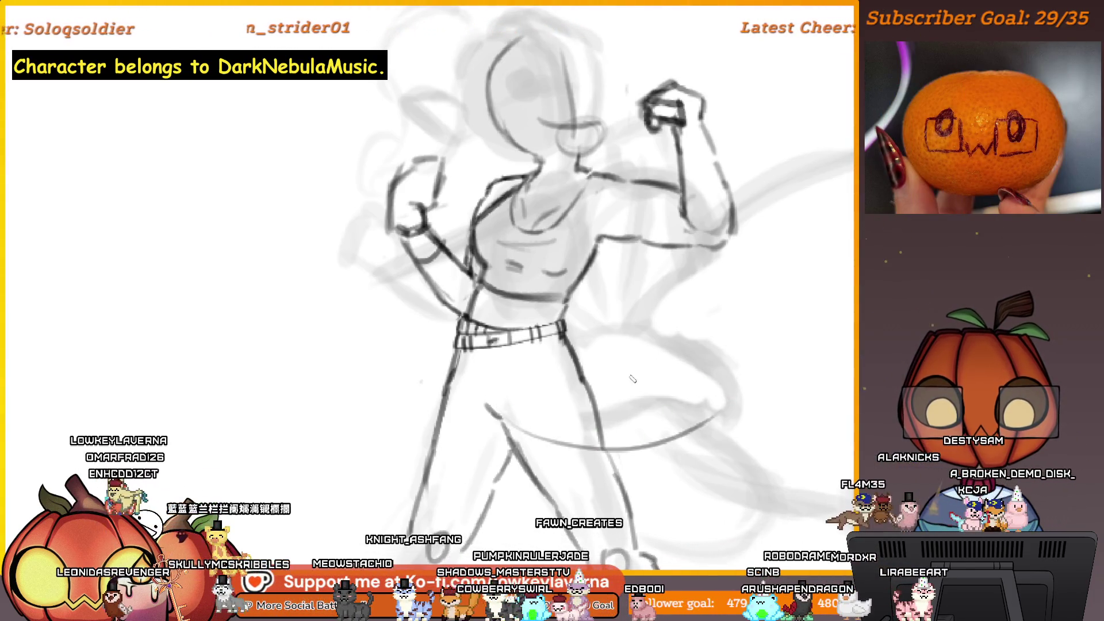
key(h)
drag(633, 379, 766, 362)
key(ctrl+0)
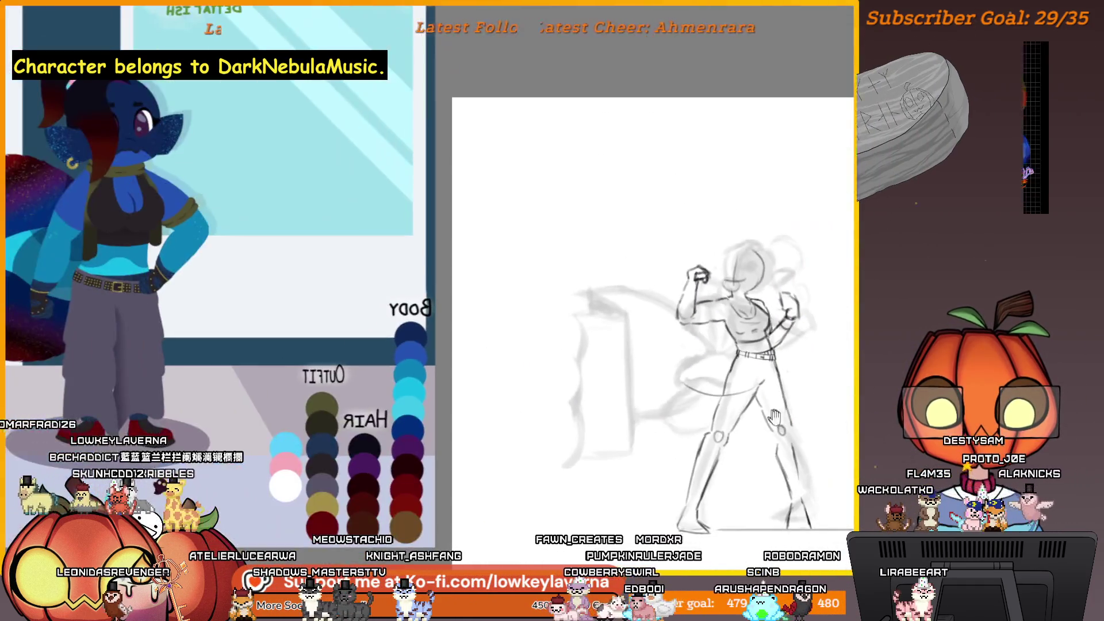
Zoom in on the hip and sketch the pointed fin flaring out below the belt.
mouse_move(666, 401)
mouse_down()
mouse_move(718, 379)
mouse_move(760, 410)
mouse_up()
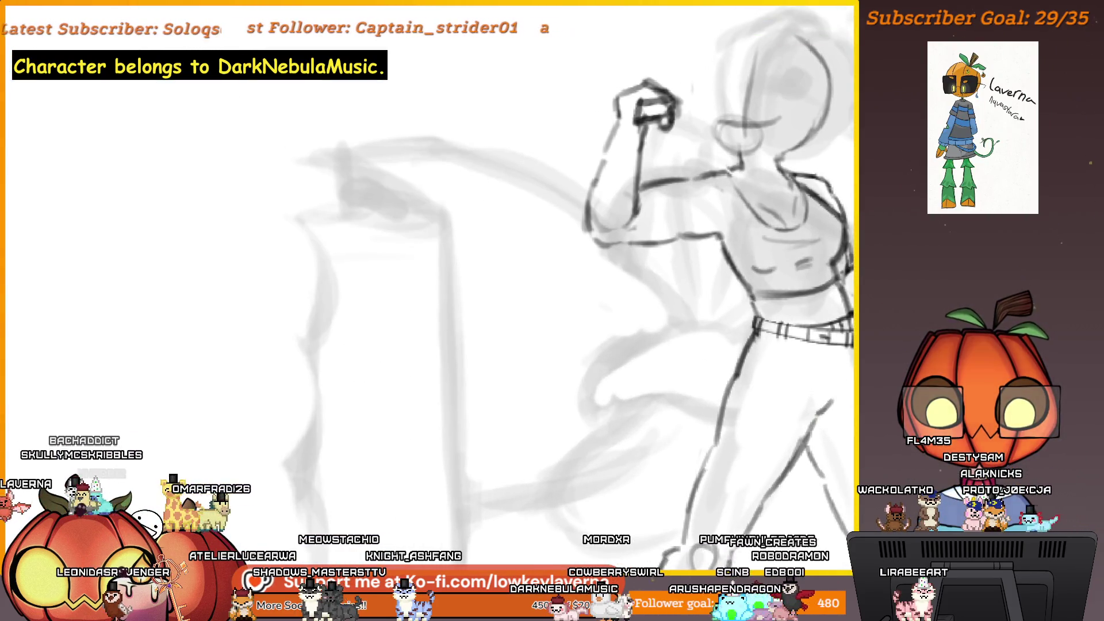
drag(653, 442, 612, 440)
drag(666, 391, 741, 371)
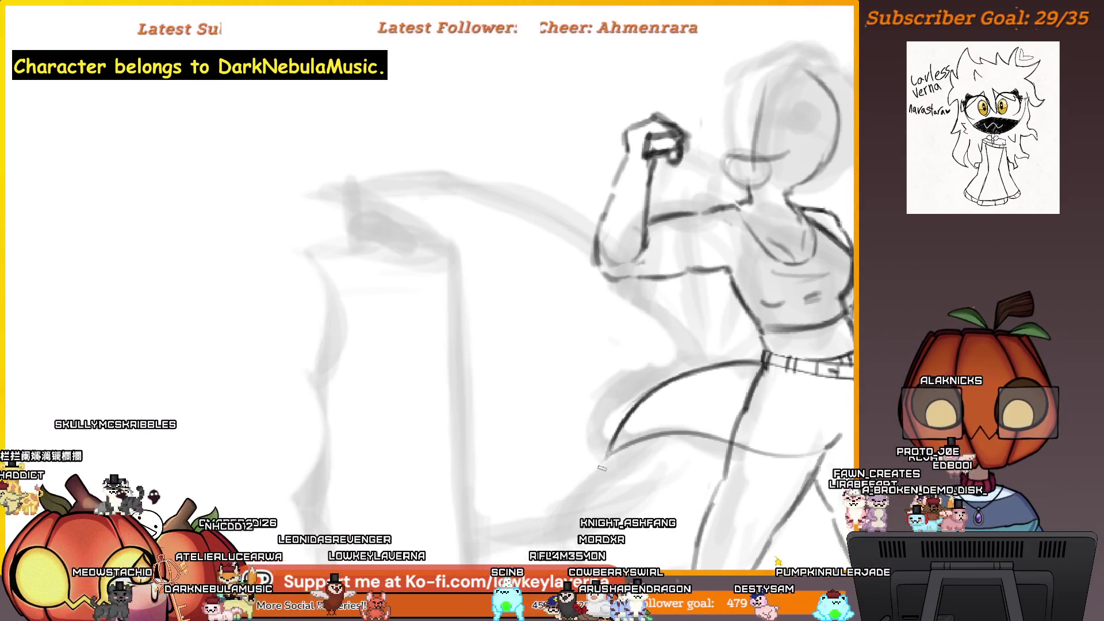
Pan and zoom over the upper body and raised fist to review the fin.
drag(687, 457, 718, 423)
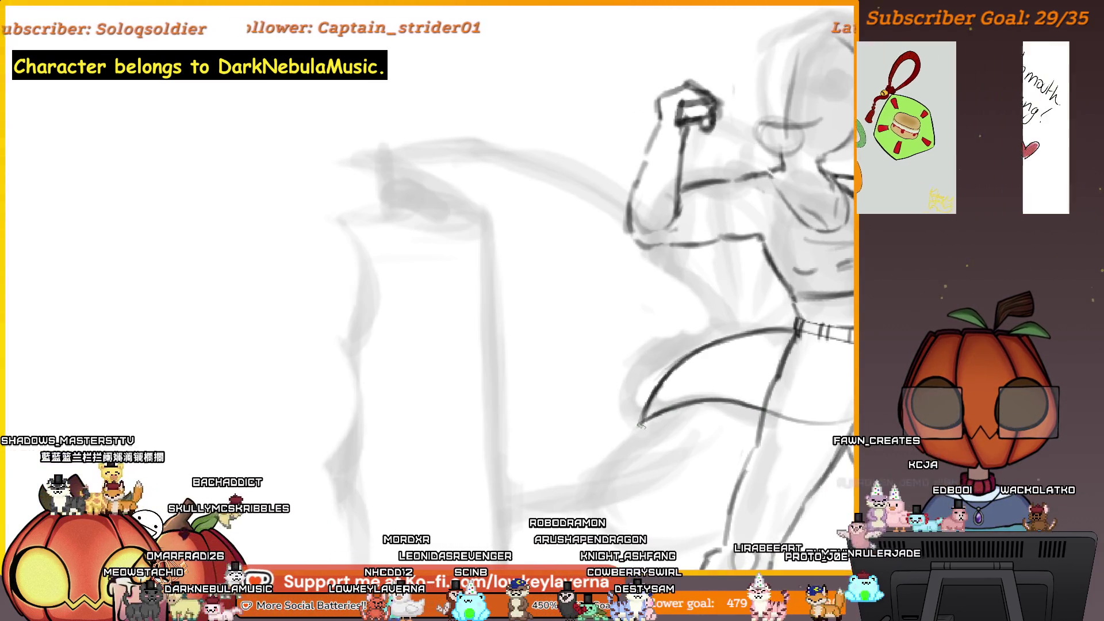
scroll(661, 403, down, 5)
scroll(684, 382, up, 5)
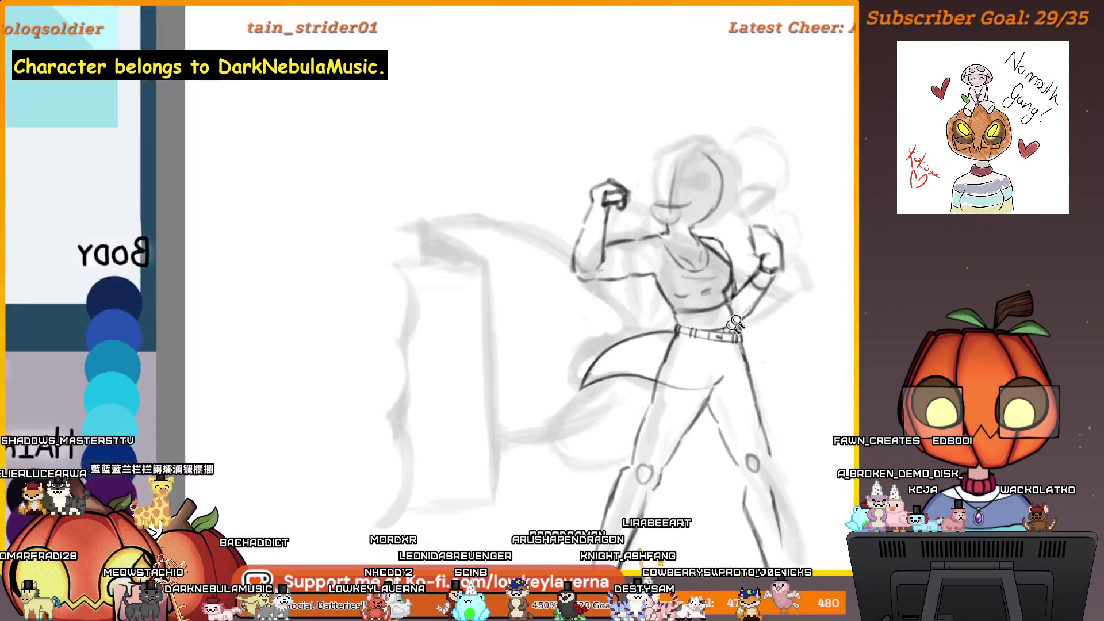
mouse_move(625, 388)
mouse_down()
mouse_move(650, 354)
mouse_move(676, 360)
mouse_up()
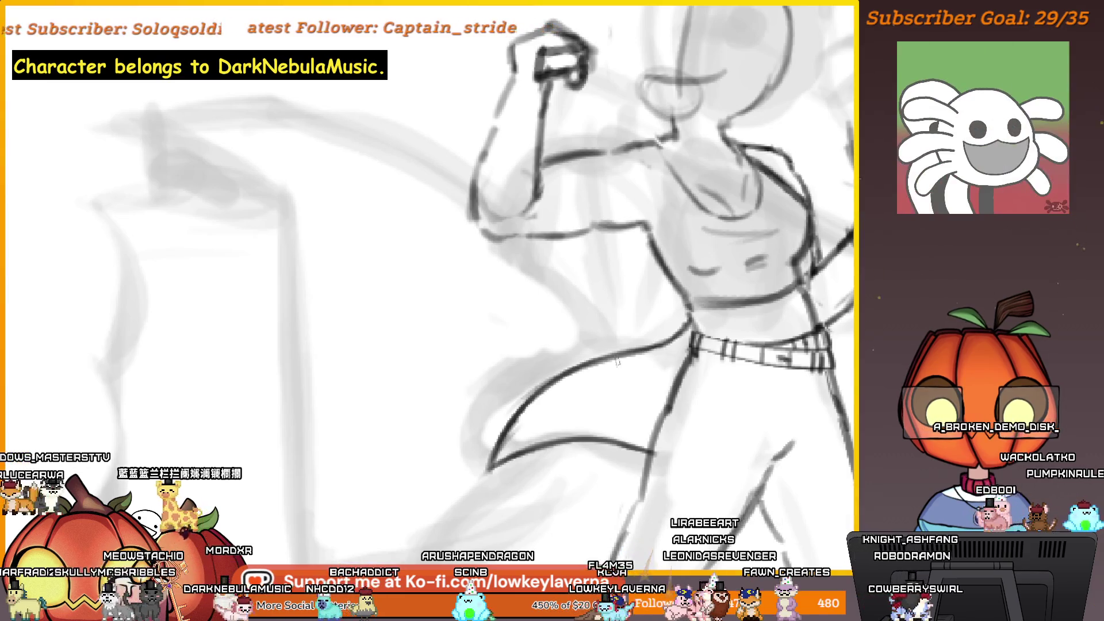
scroll(687, 331, down, 5)
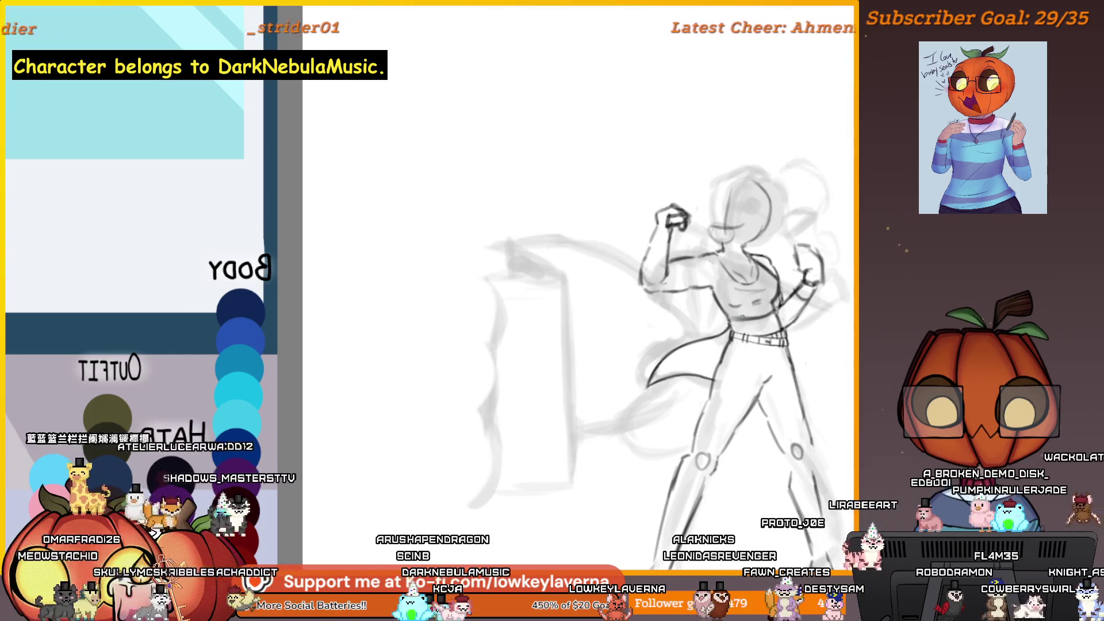
scroll(779, 345, down, 2)
scroll(714, 391, up, 6)
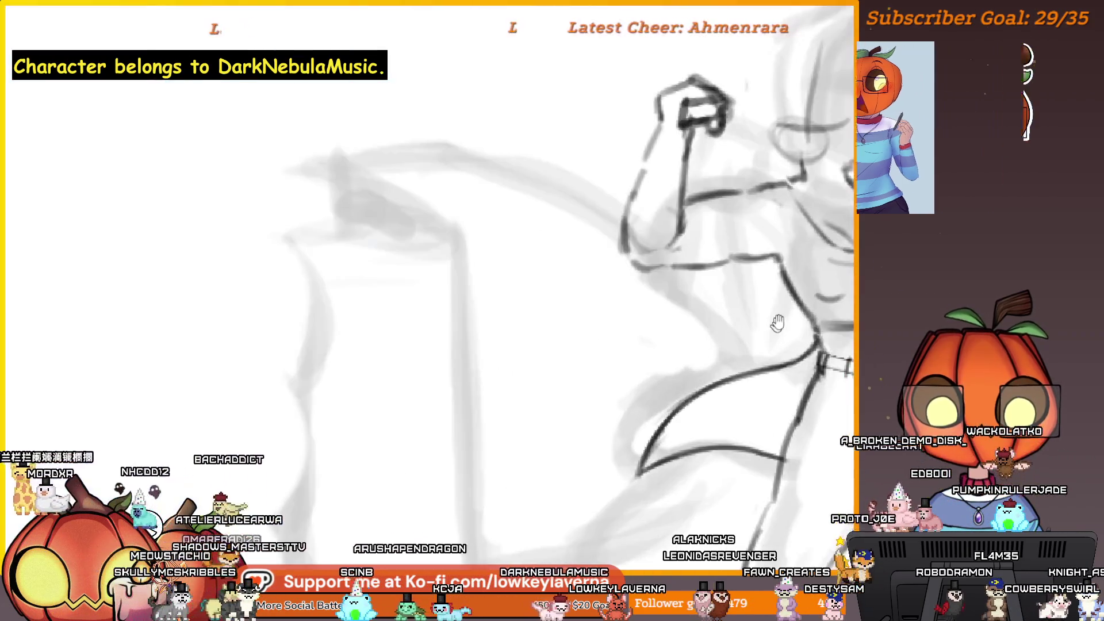
drag(714, 391, 798, 319)
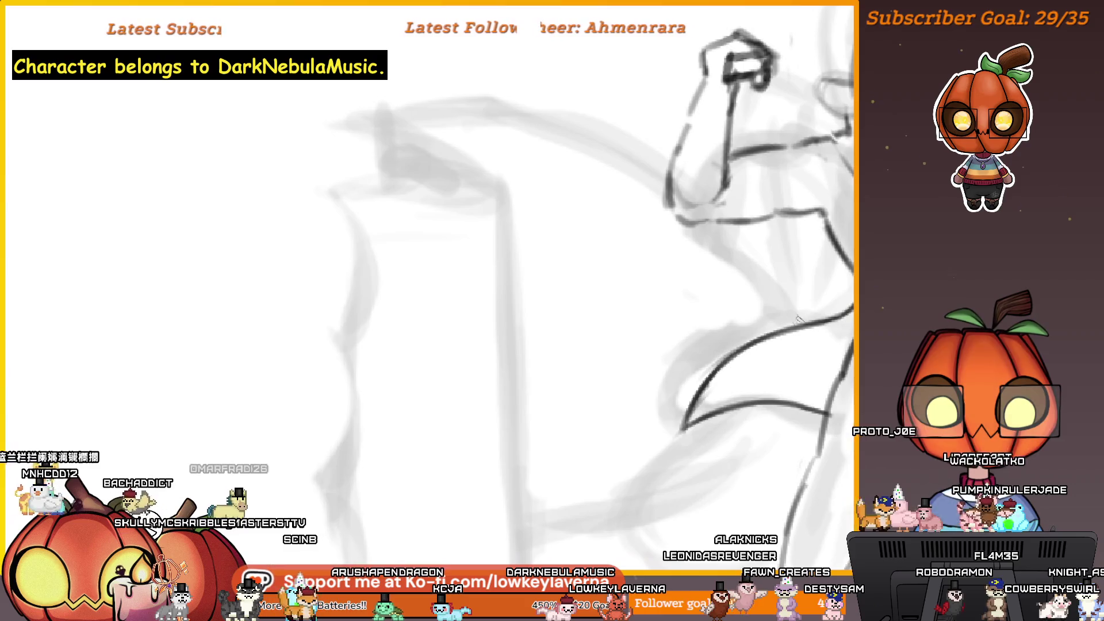
scroll(798, 319, down, 2)
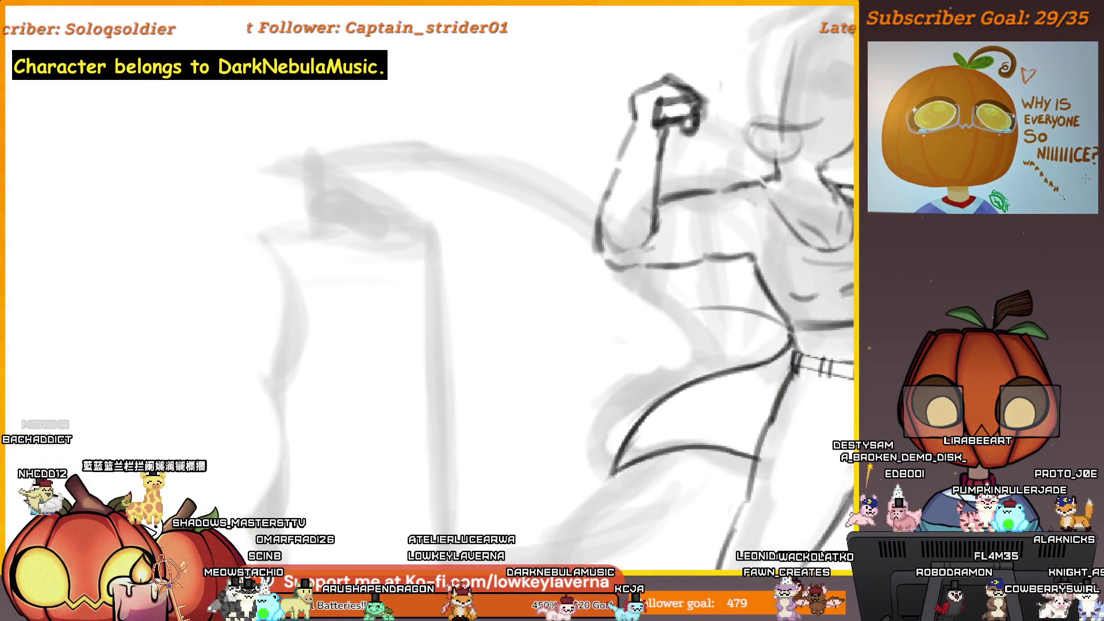
scroll(615, 257, down, 5)
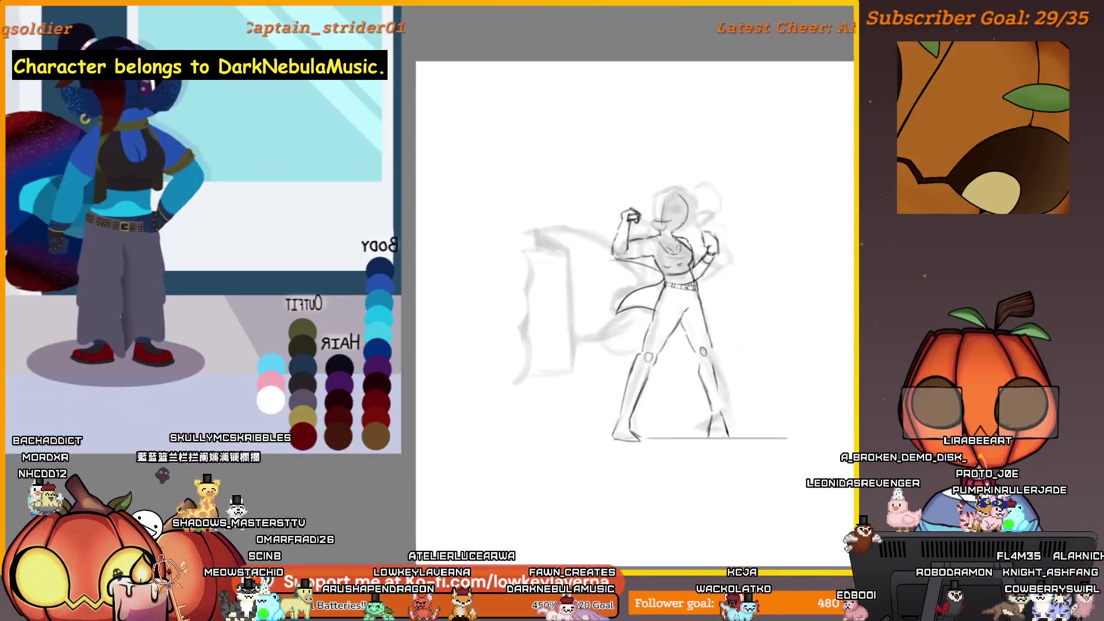
scroll(514, 268, up, 10)
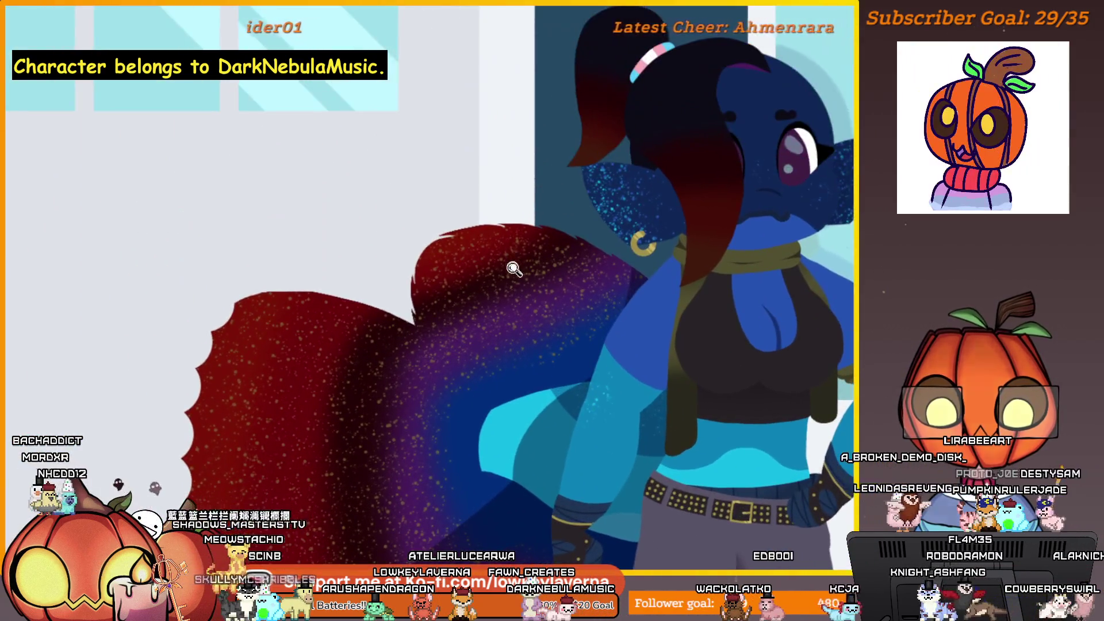
scroll(513, 268, up, 4)
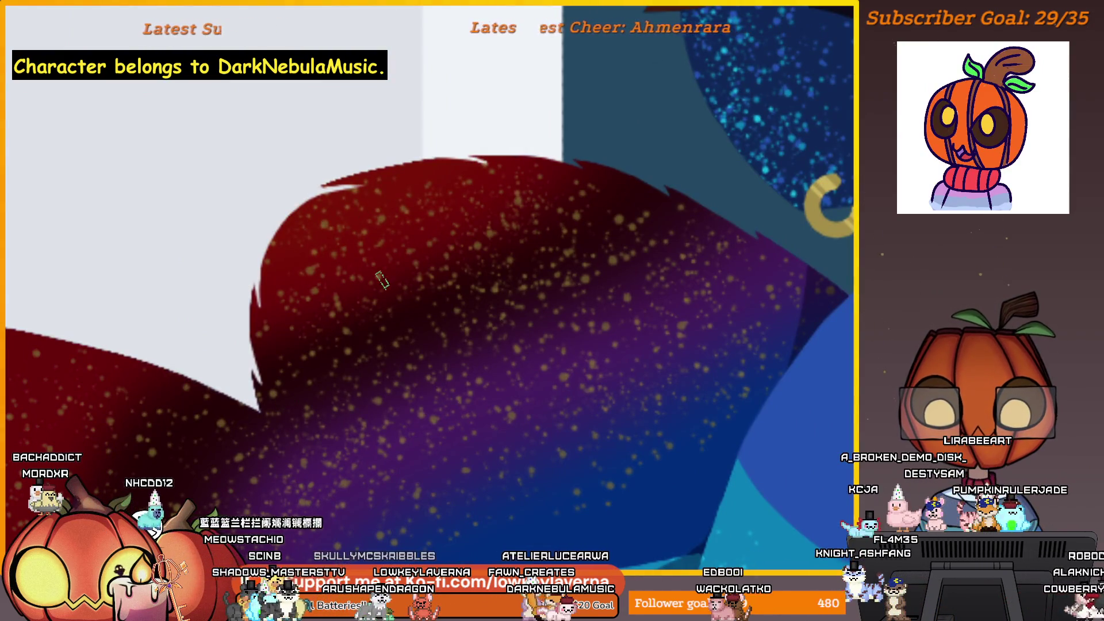
scroll(662, 259, down, 2)
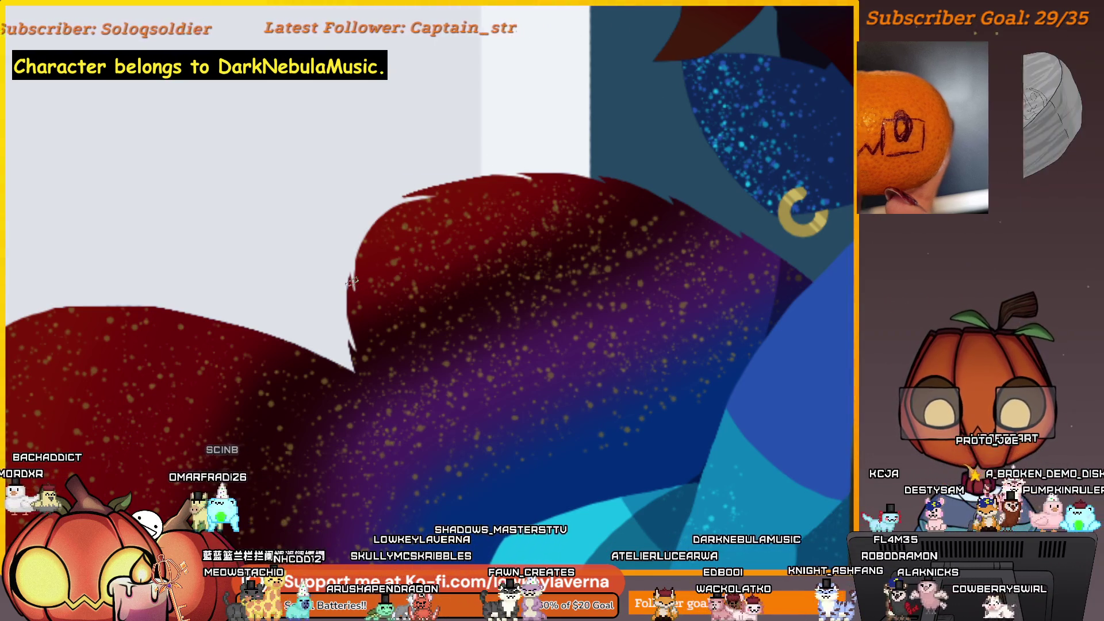
scroll(518, 316, down, 5)
scroll(555, 284, right, 10)
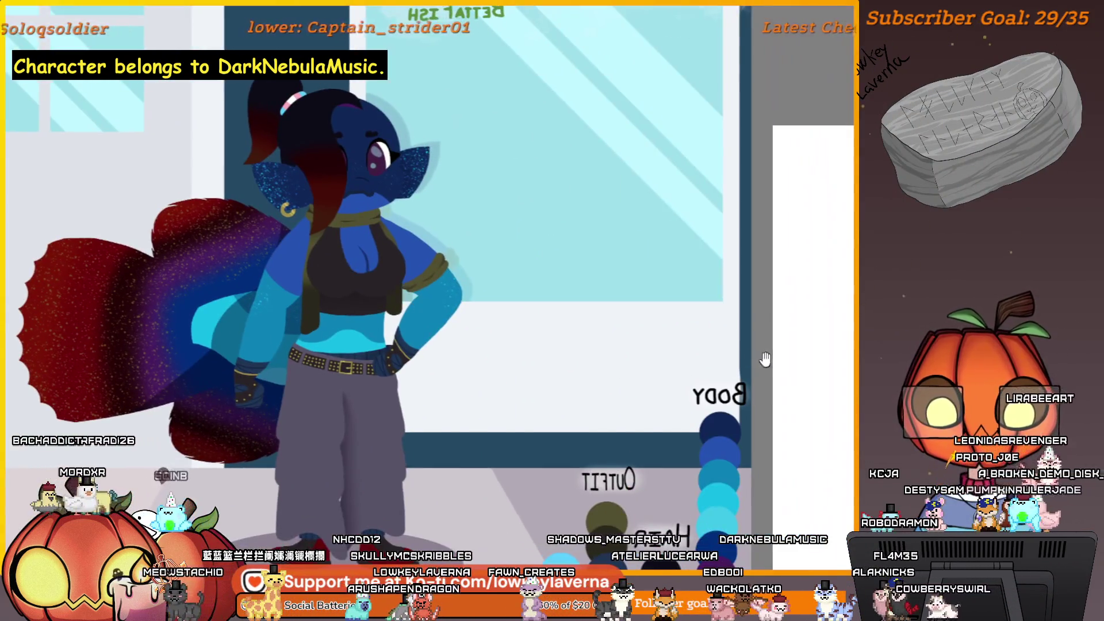
scroll(810, 303, up, 5)
drag(810, 303, 771, 288)
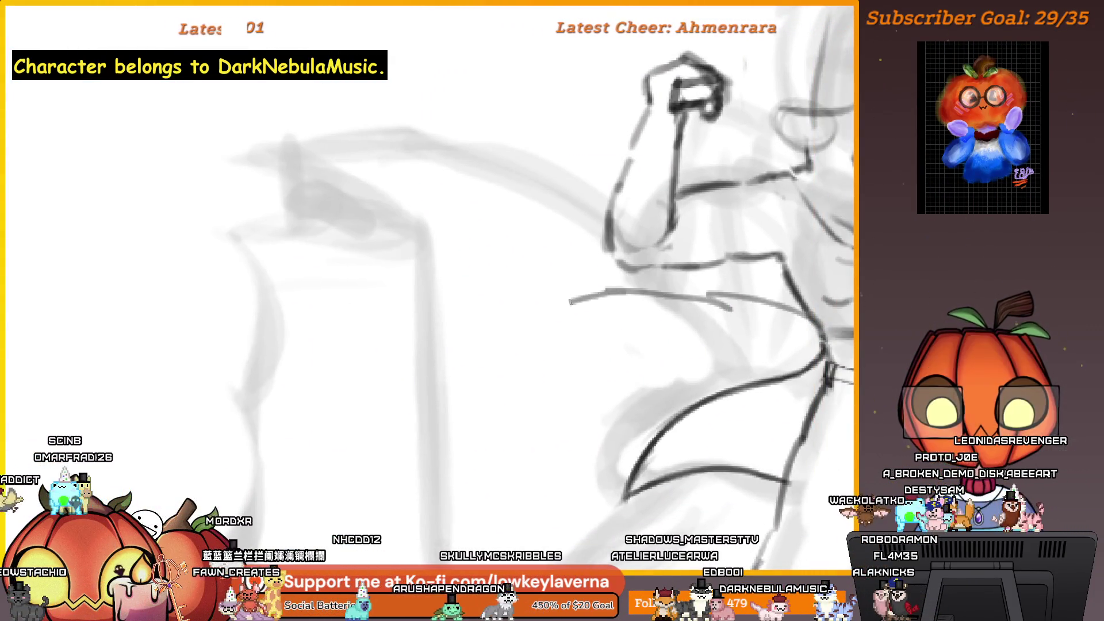
Extend a line near the arm, then add a longer fin stroke and two short fold lines to the hip sash.
drag(569, 301, 549, 311)
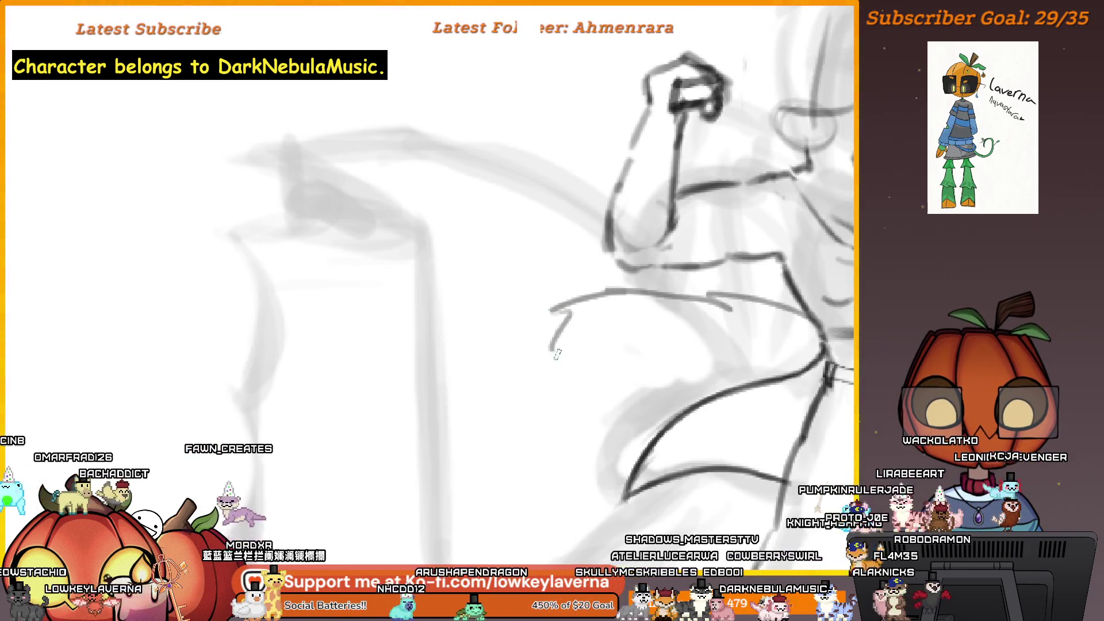
scroll(650, 482, down, 5)
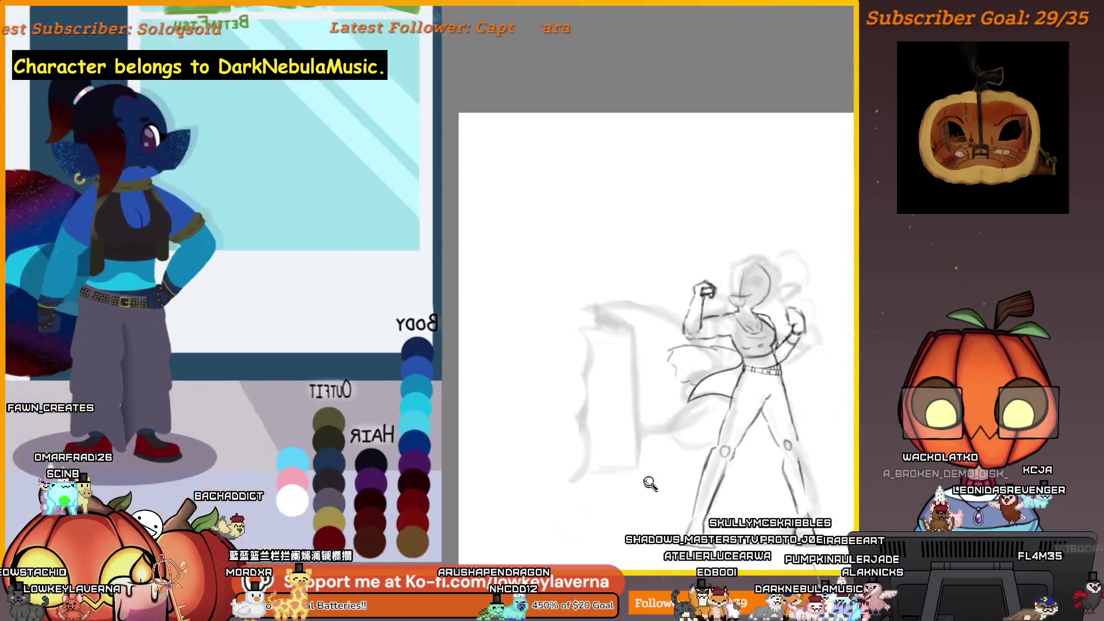
drag(663, 450, 647, 465)
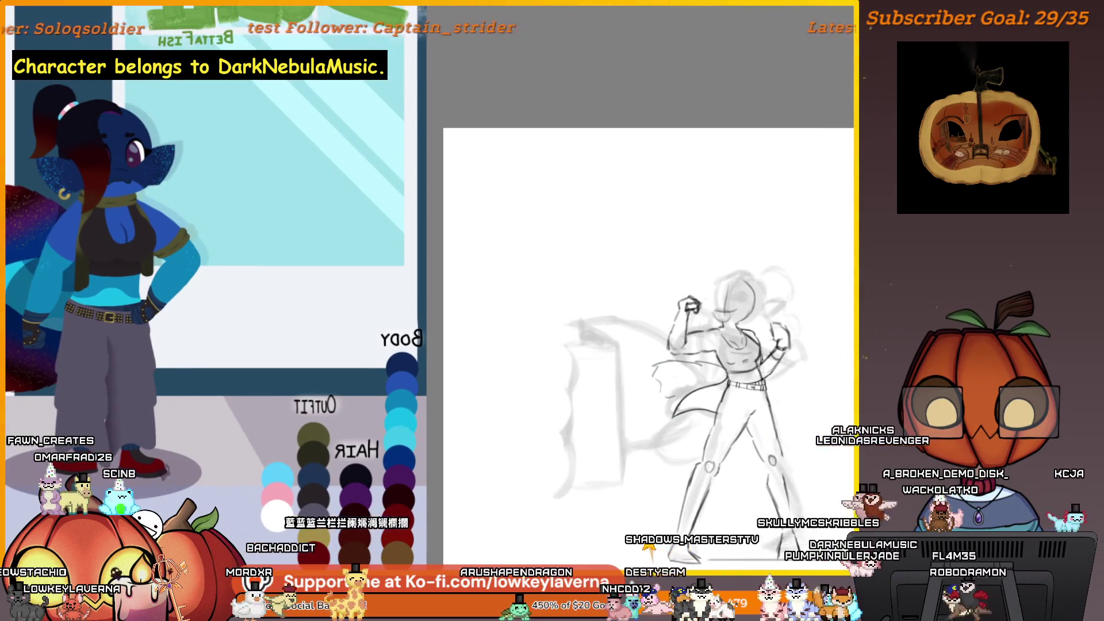
scroll(654, 338, up, 3)
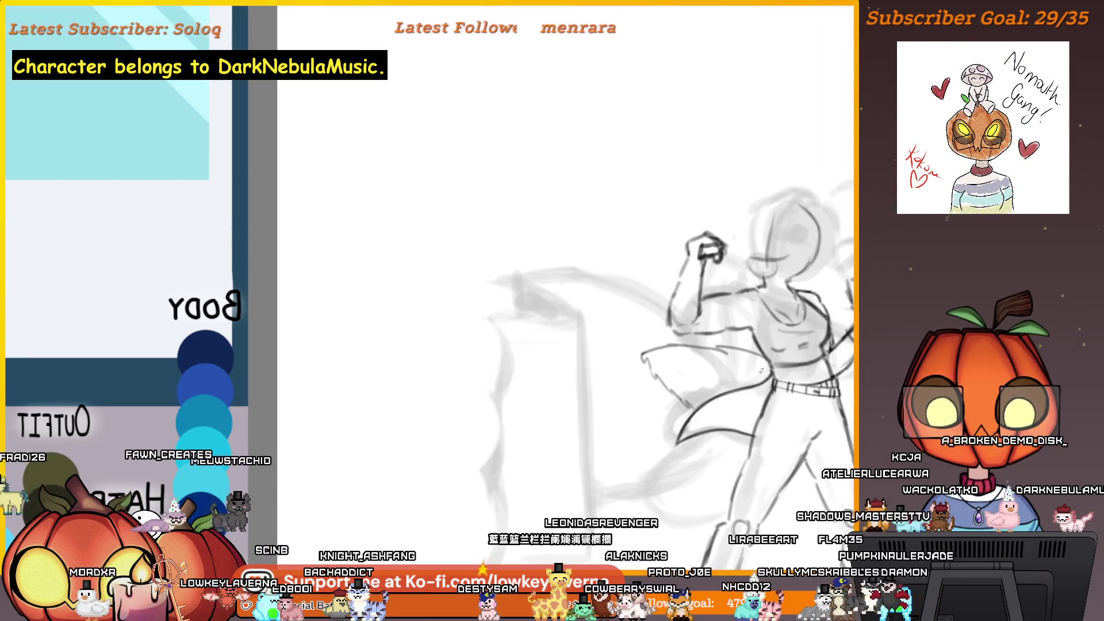
scroll(575, 230, down, 3)
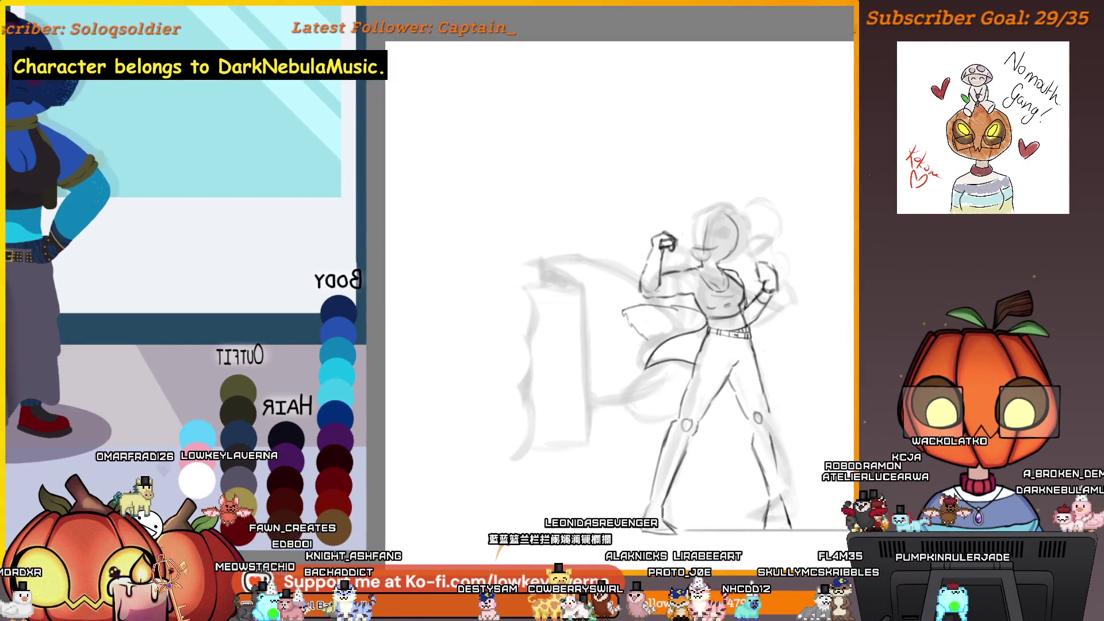
scroll(678, 322, up, 5)
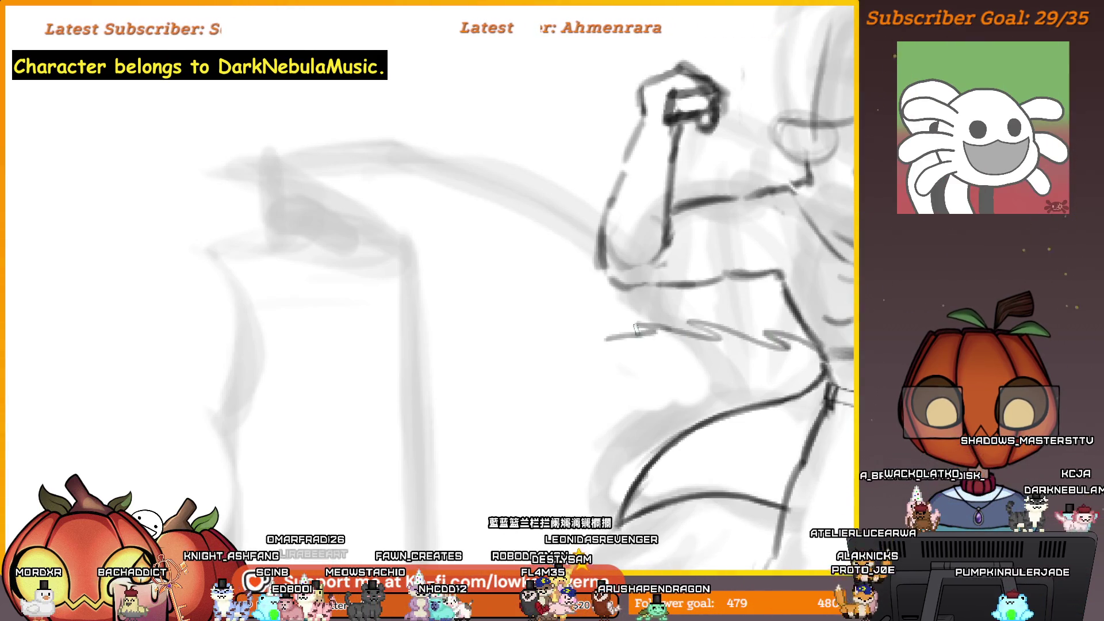
drag(613, 368, 660, 436)
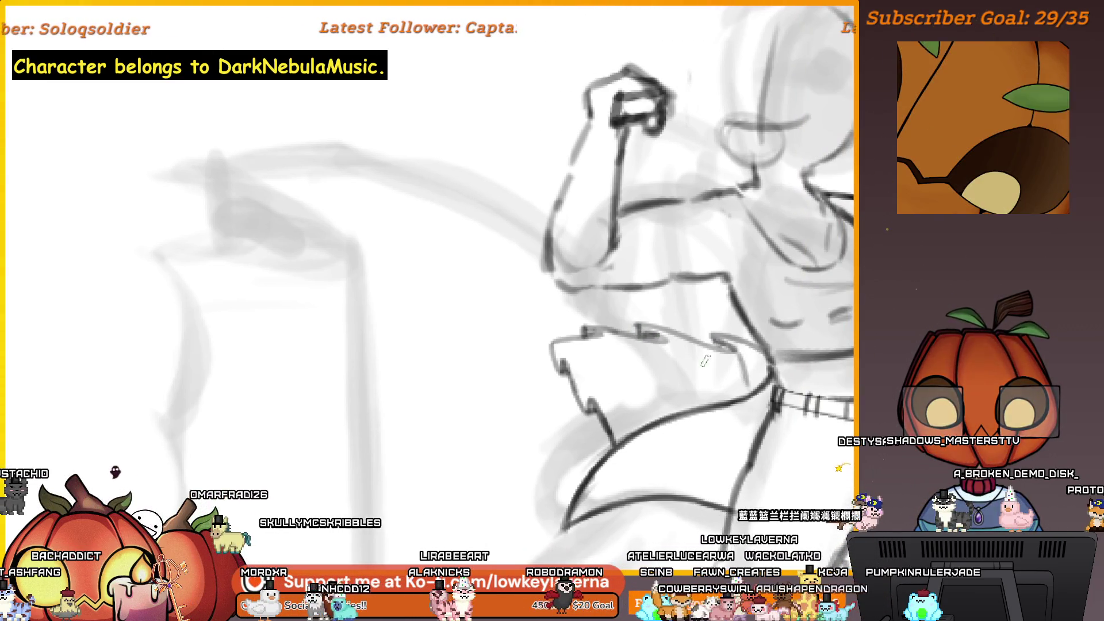
drag(662, 333, 685, 392)
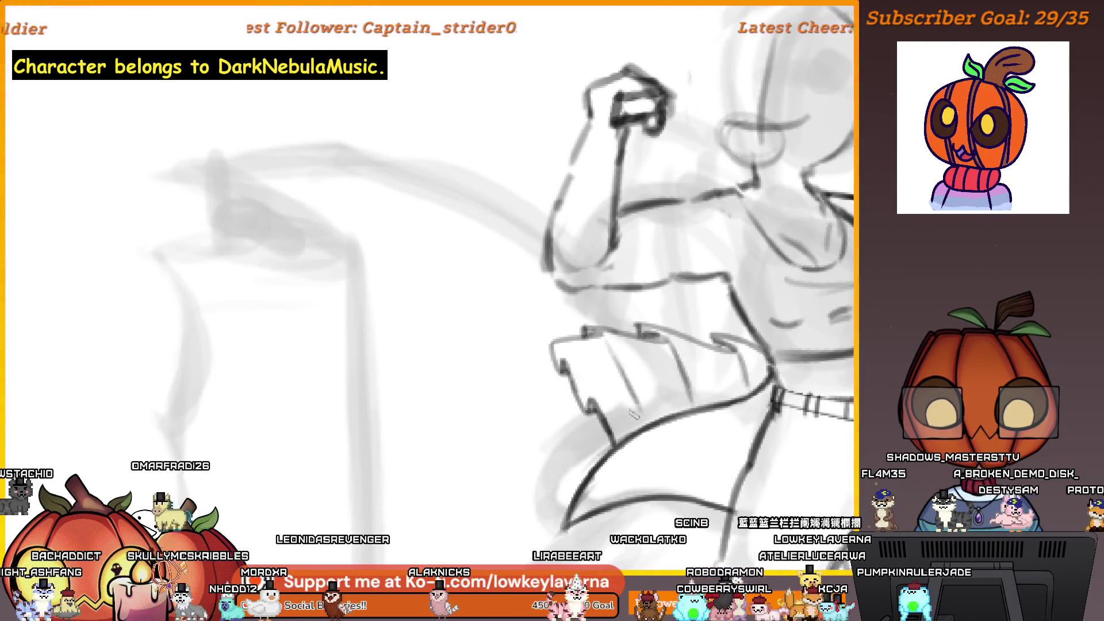
drag(600, 386, 619, 407)
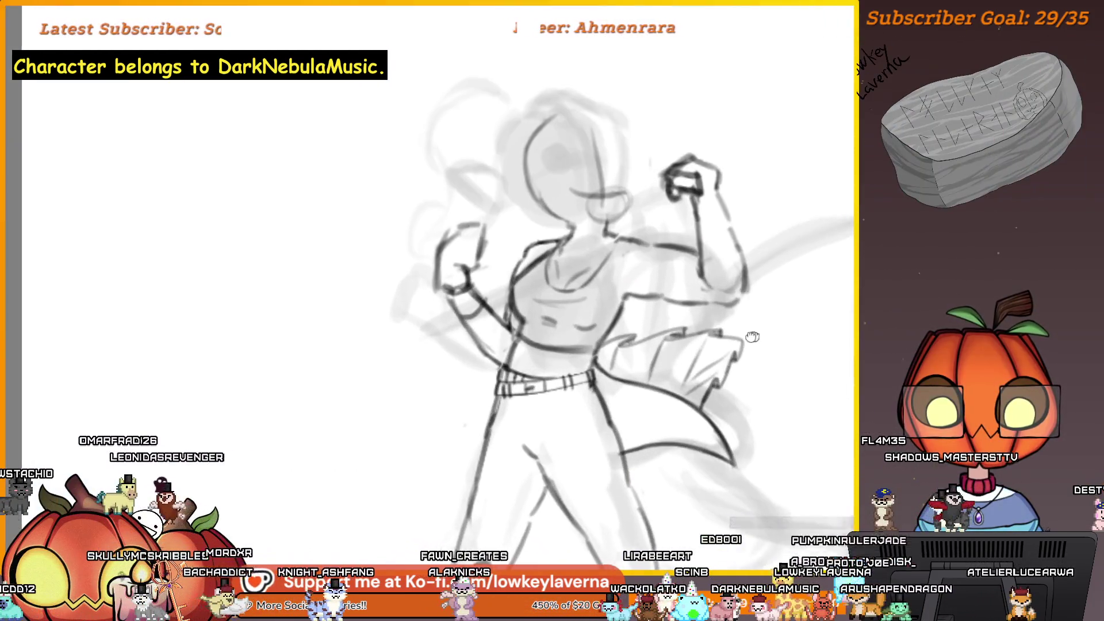
Reframe the view over the figure and draw a thin line beside it.
drag(752, 336, 653, 356)
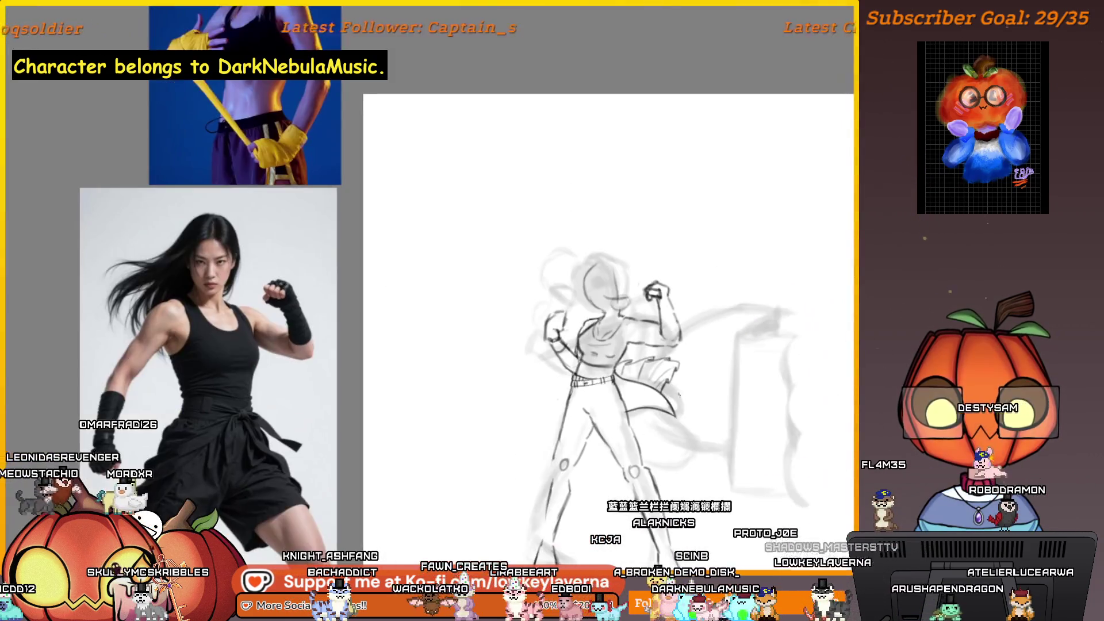
drag(648, 353, 695, 311)
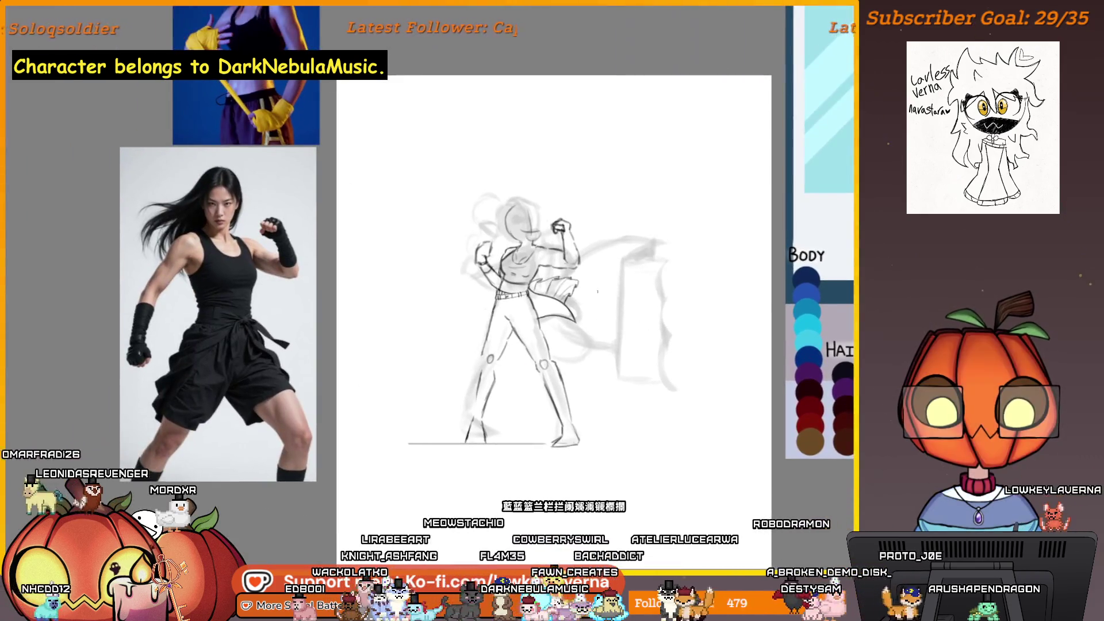
drag(577, 290, 615, 280)
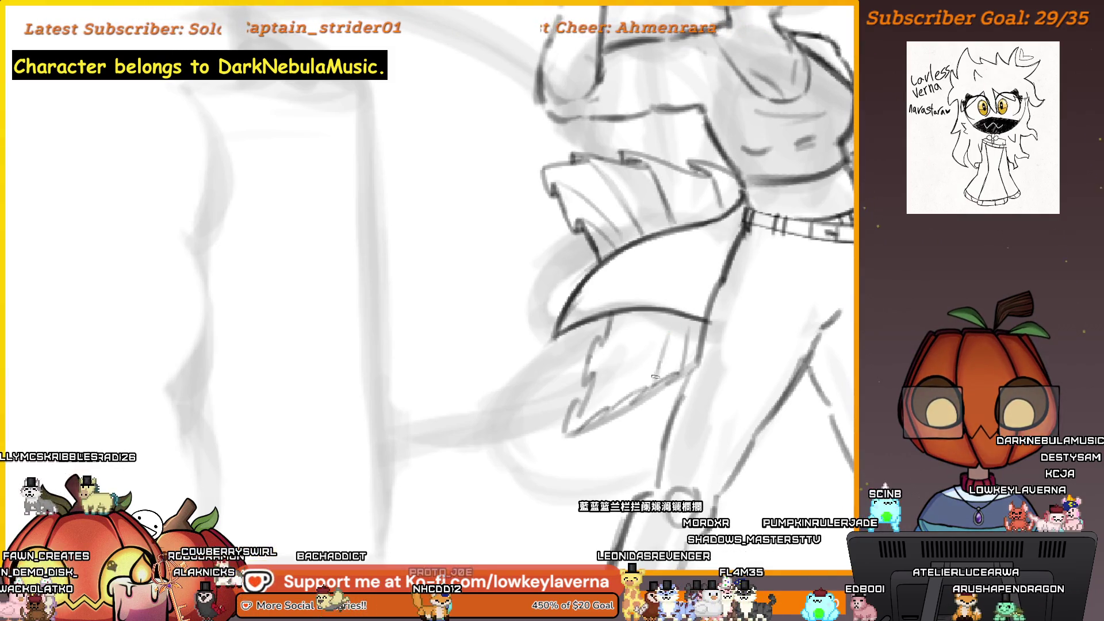
Sketch additional fold lines into the hanging fin.
drag(661, 327, 629, 368)
scroll(628, 368, down, 3)
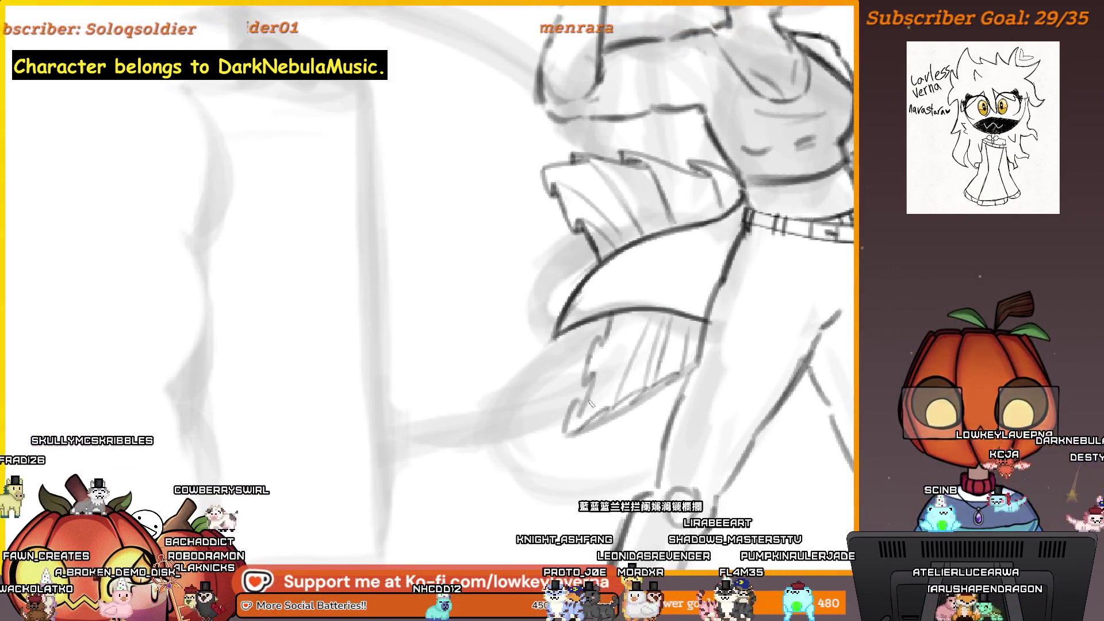
scroll(677, 328, down, 2)
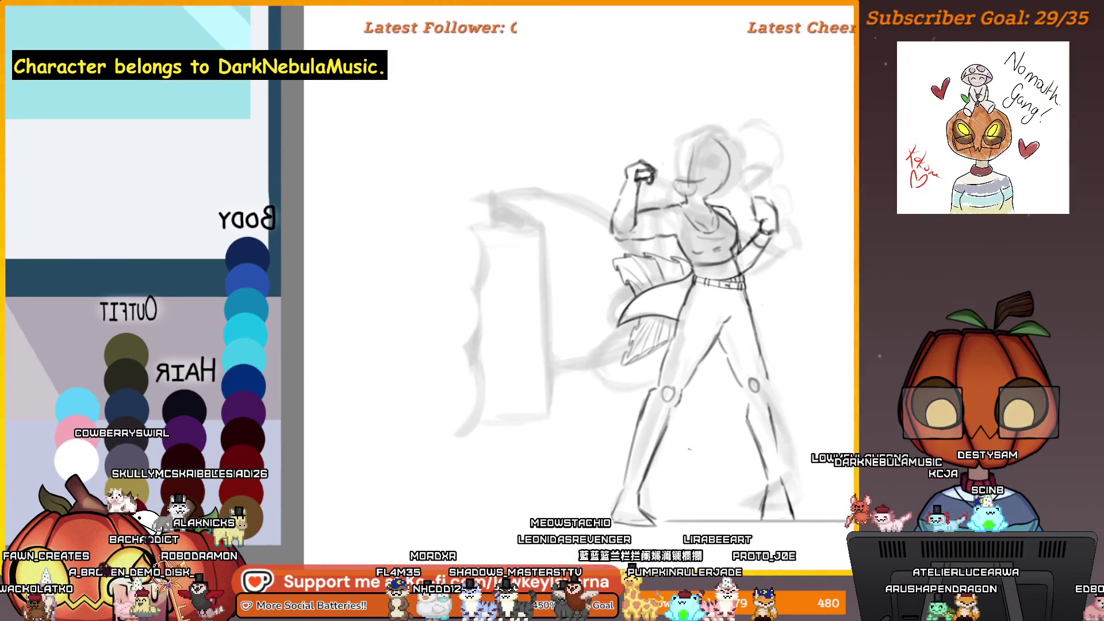
Mirror the canvas view, reframe the figure, and loop a freehand selection around the hip sash.
key(m)
key(m)
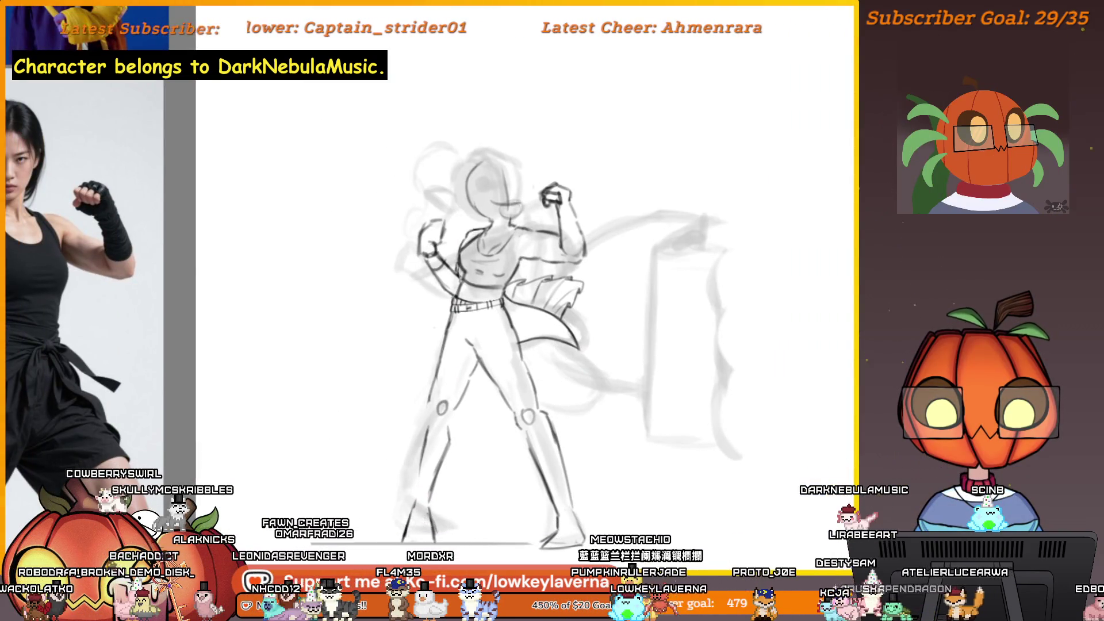
drag(712, 371, 822, 369)
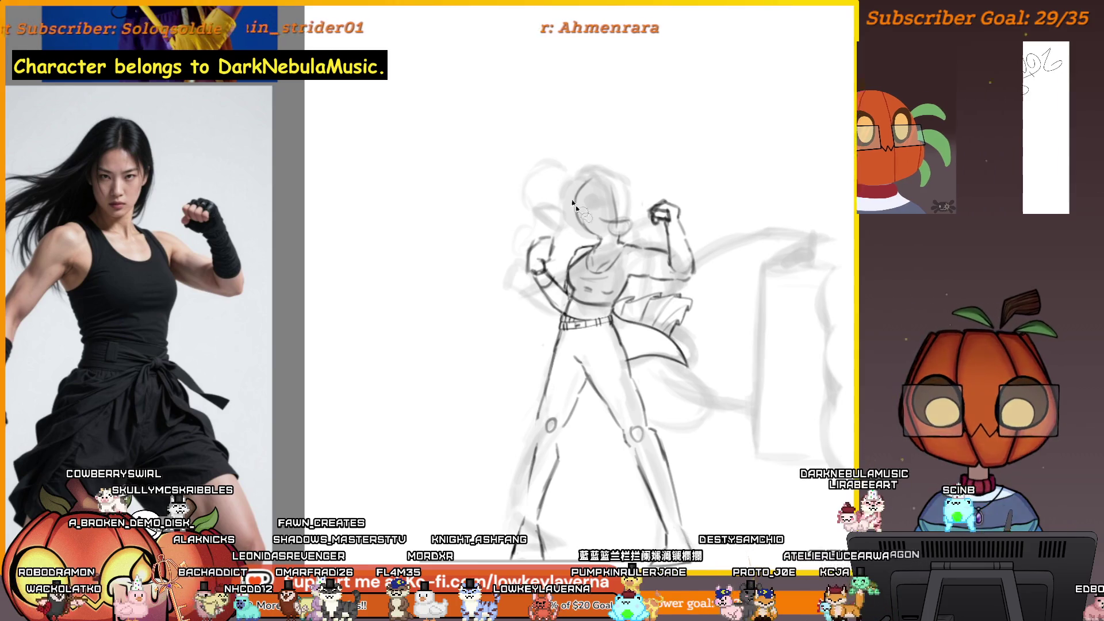
scroll(726, 314, up, 3)
drag(725, 315, 727, 335)
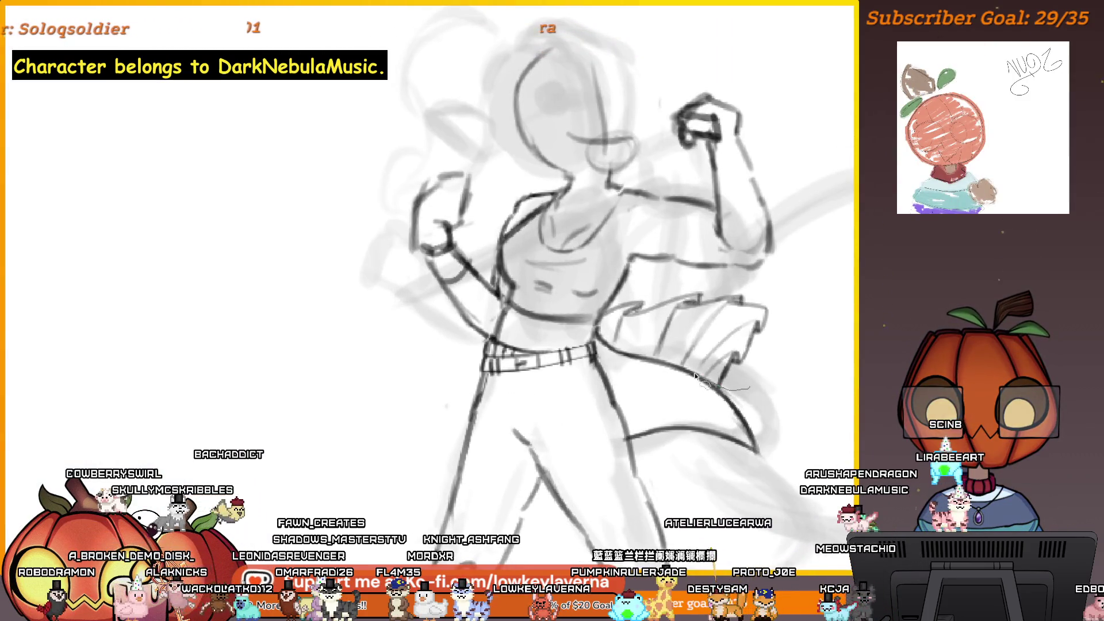
drag(695, 377, 710, 288)
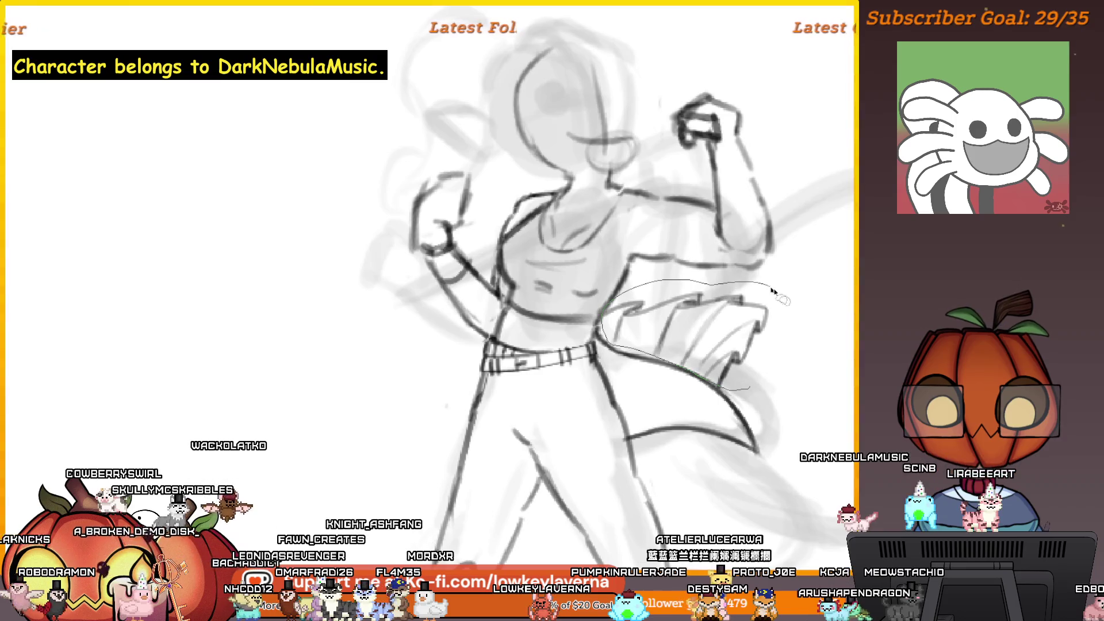
Flip the selected sash piece horizontally and rotate it lower toward the tail.
key(ctrl+t)
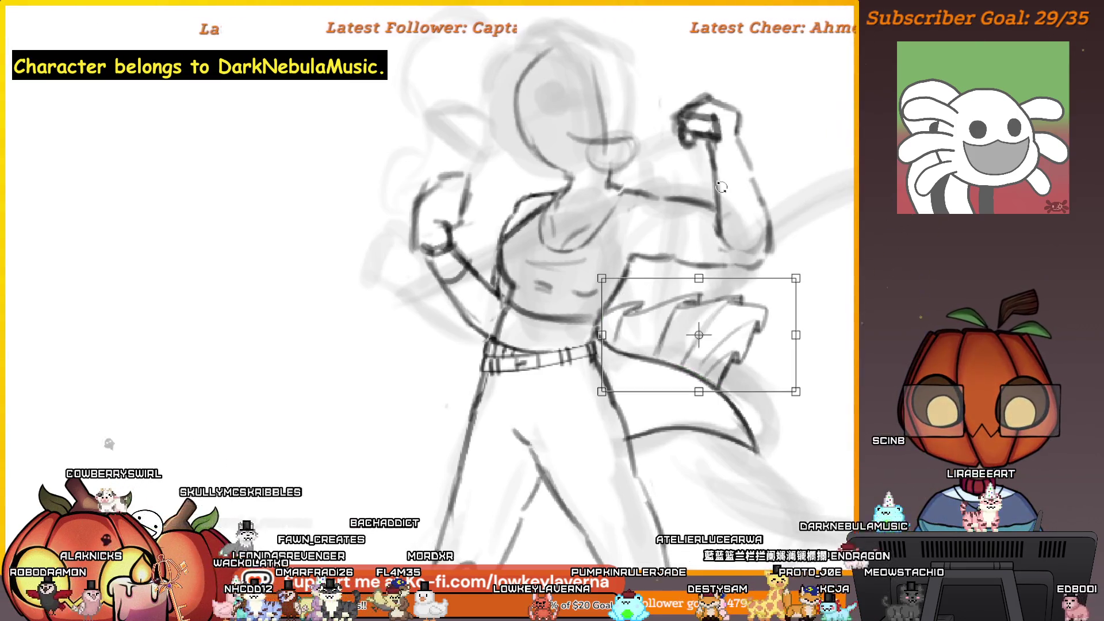
key(Escape)
key(ctrl+t)
right_click(748, 345)
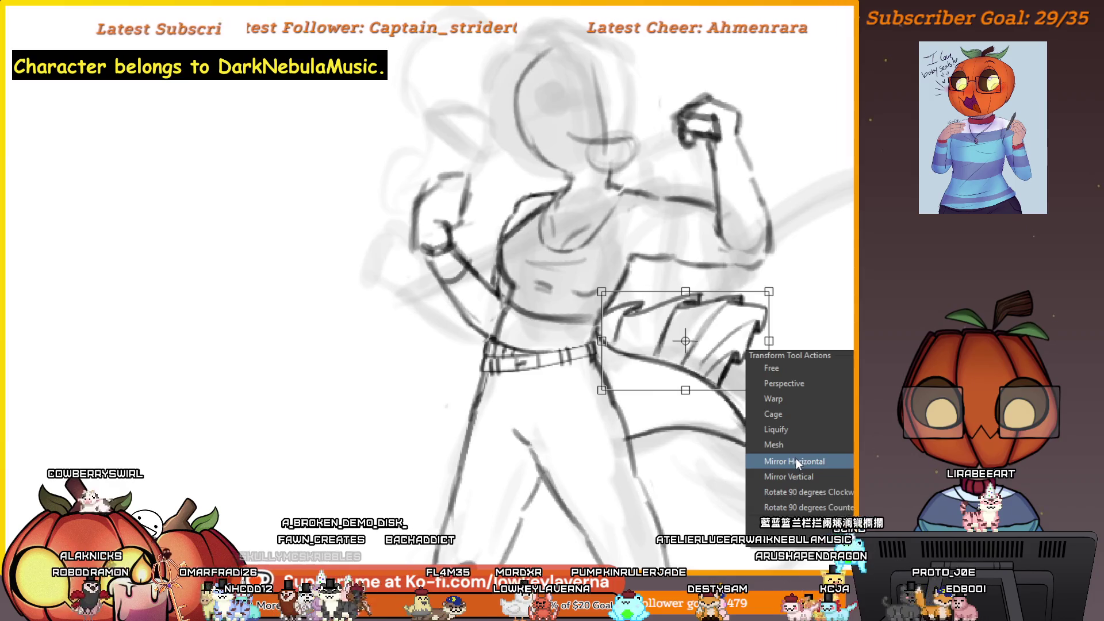
click(795, 458)
drag(628, 352, 632, 449)
drag(722, 458, 759, 460)
Zoom in and out to check the repositioned sash, then mirror the canvas view.
scroll(759, 460, down, 2)
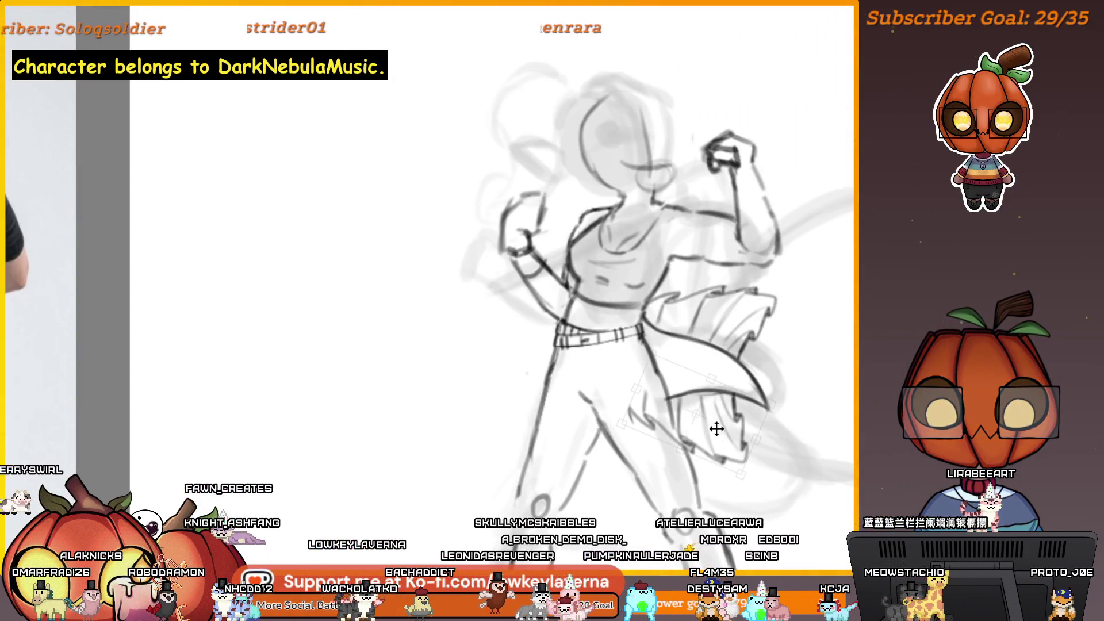
scroll(802, 326, down, 2)
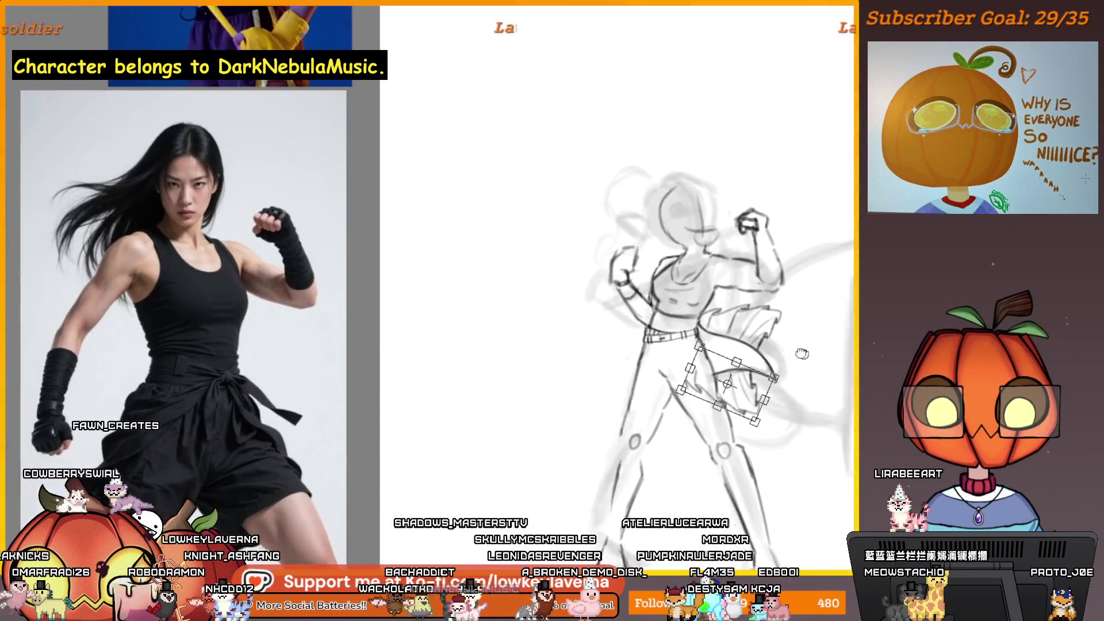
scroll(682, 374, up, 3)
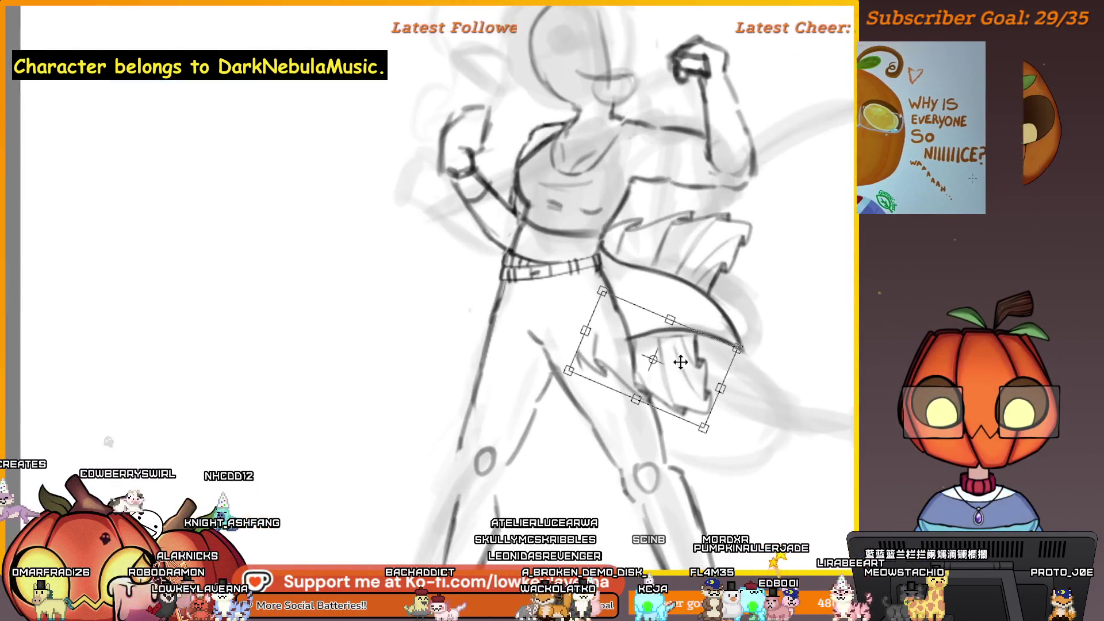
scroll(681, 359, up, 2)
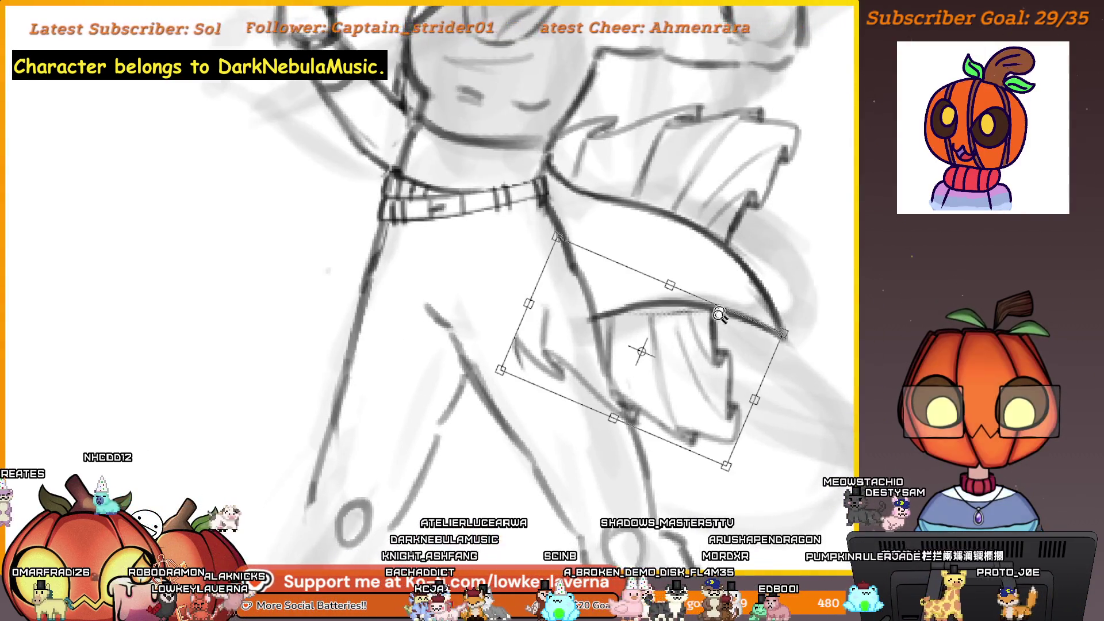
scroll(680, 358, down, 4)
scroll(718, 299, up, 5)
scroll(739, 264, down, 6)
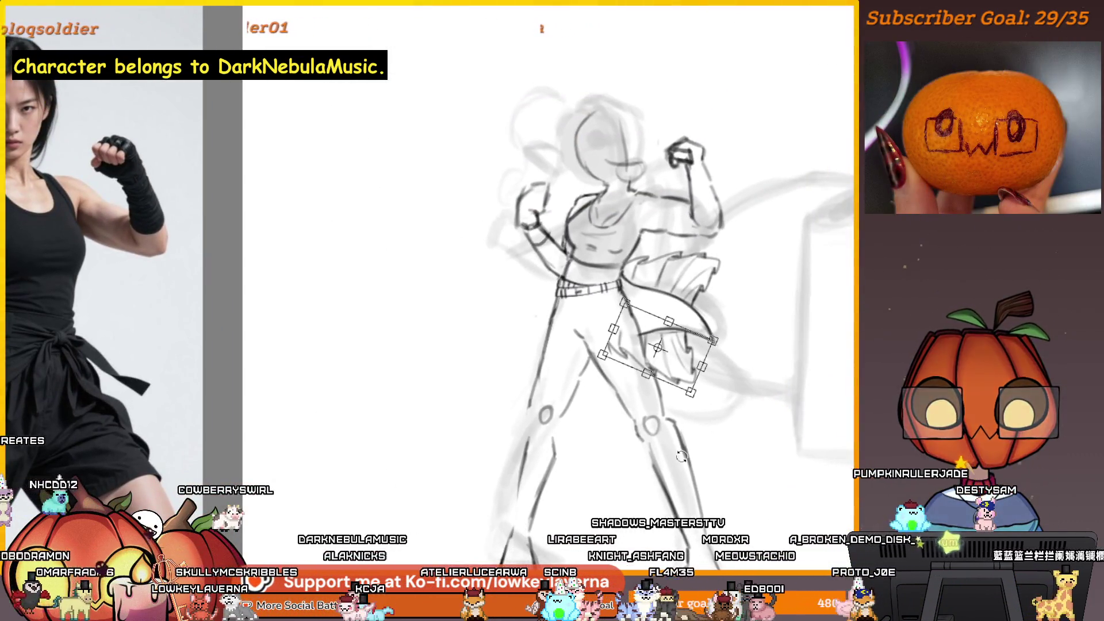
key(h)
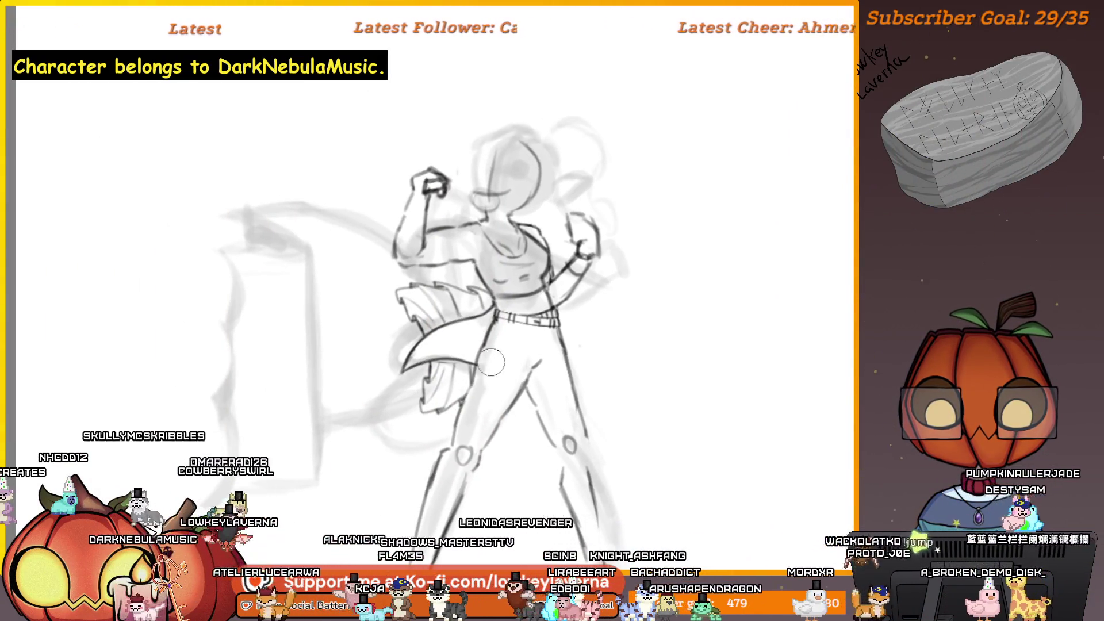
scroll(556, 300, down, 3)
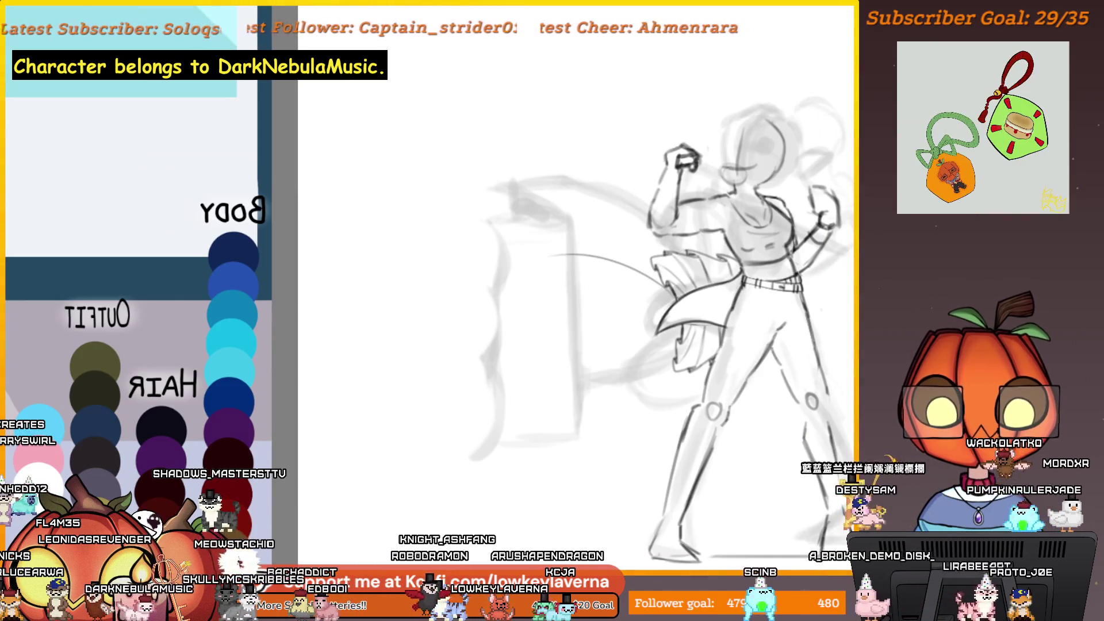
Draw the long arc and sweeping outline of the tail fin, and darken the sash fin's lower edge.
drag(655, 293, 503, 269)
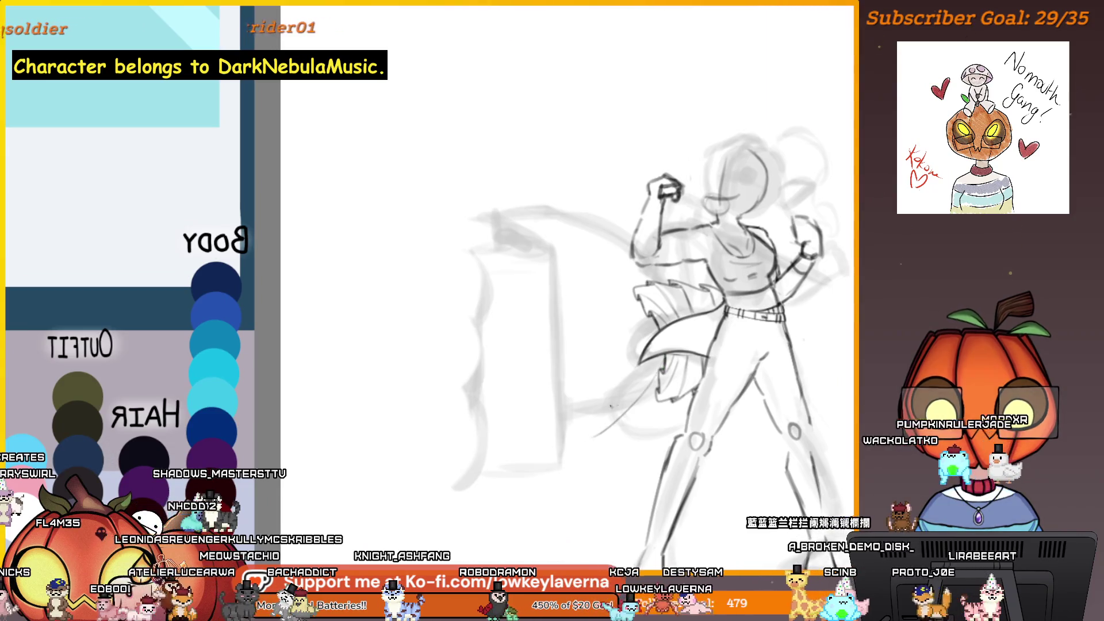
mouse_move(644, 304)
mouse_down()
mouse_move(541, 281)
mouse_move(538, 436)
mouse_up()
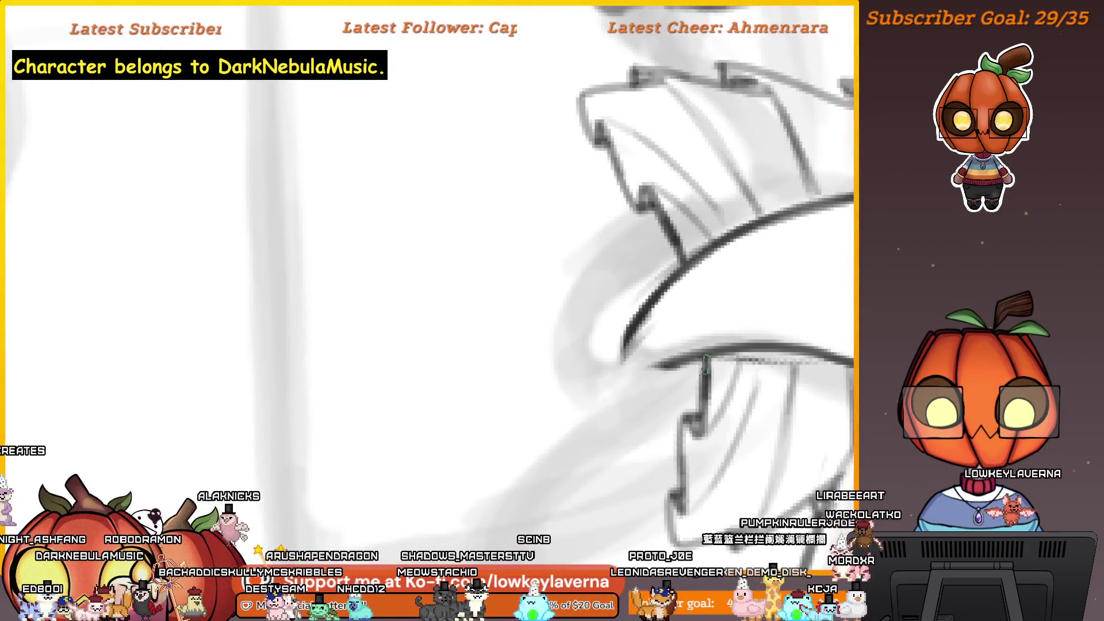
mouse_move(608, 391)
mouse_down()
mouse_move(708, 357)
mouse_move(601, 397)
mouse_up()
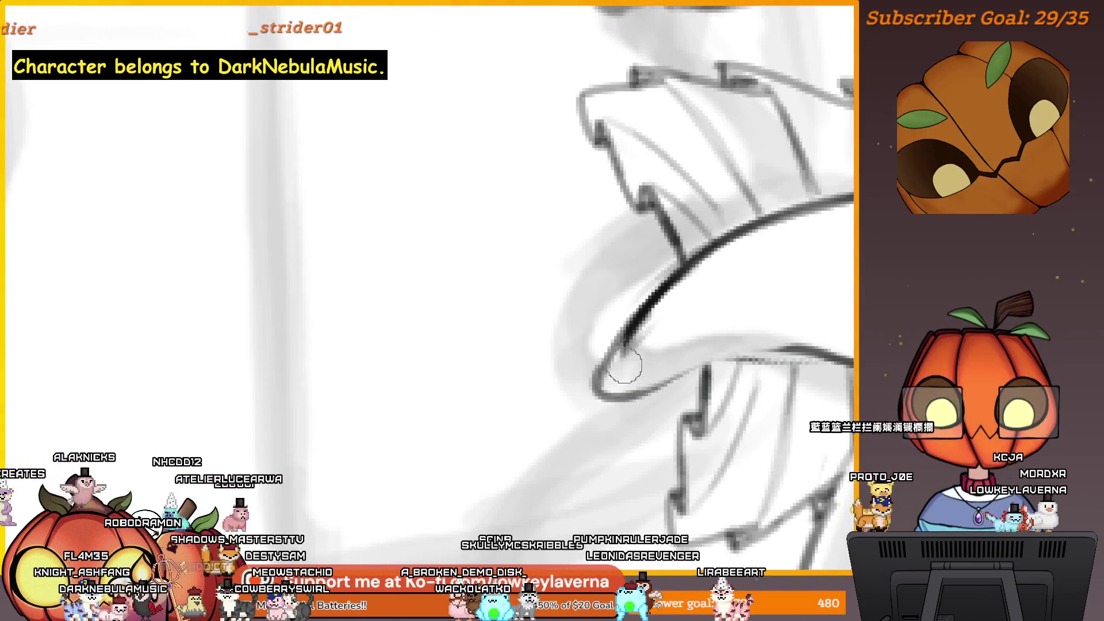
scroll(625, 365, down, 5)
scroll(728, 344, up, 5)
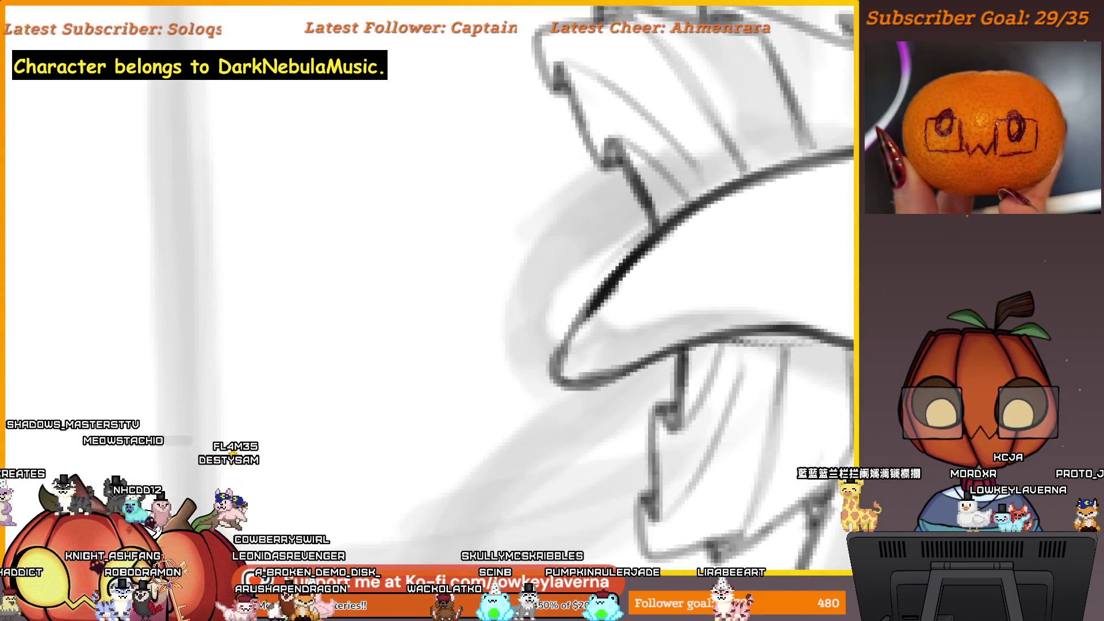
scroll(657, 240, down, 2)
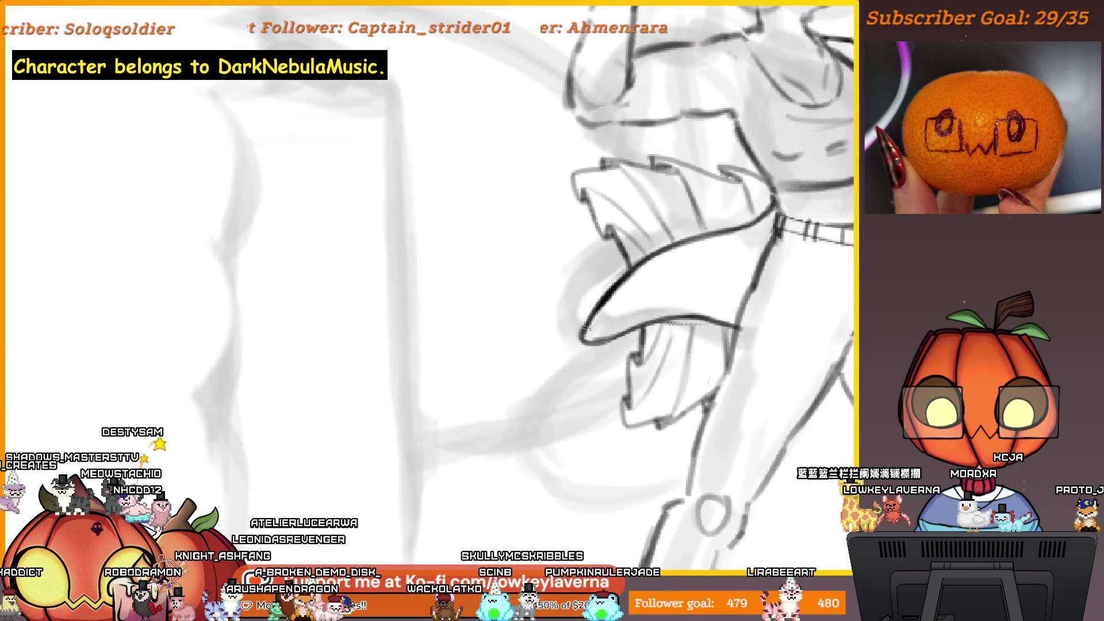
scroll(651, 283, down, 3)
scroll(651, 283, up, 3)
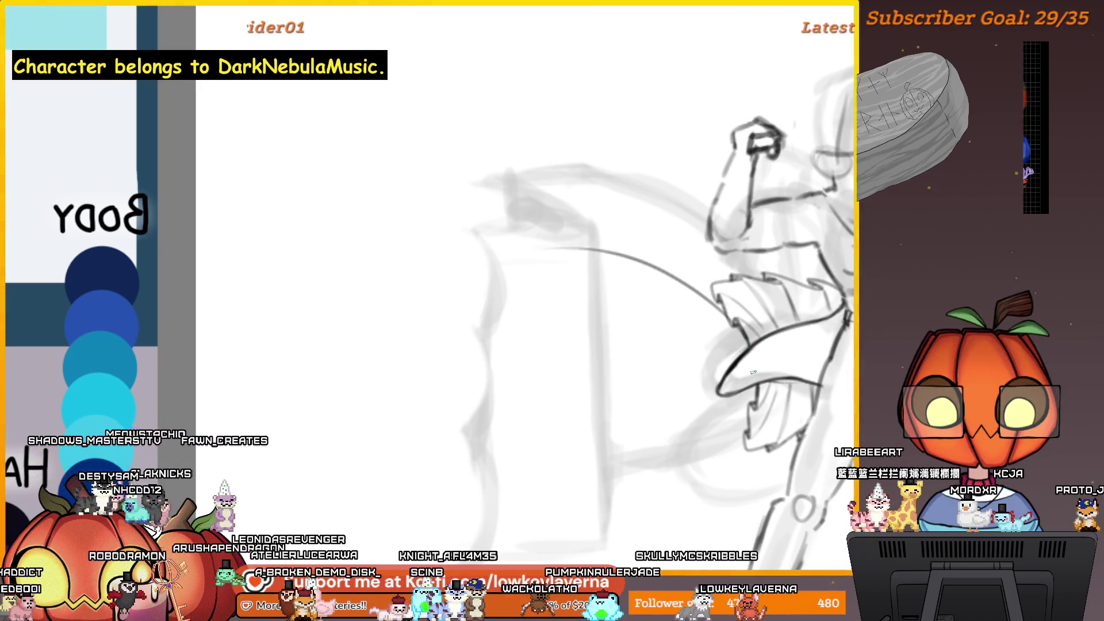
mouse_move(754, 363)
mouse_down()
mouse_move(778, 353)
mouse_move(546, 275)
mouse_move(512, 200)
mouse_up()
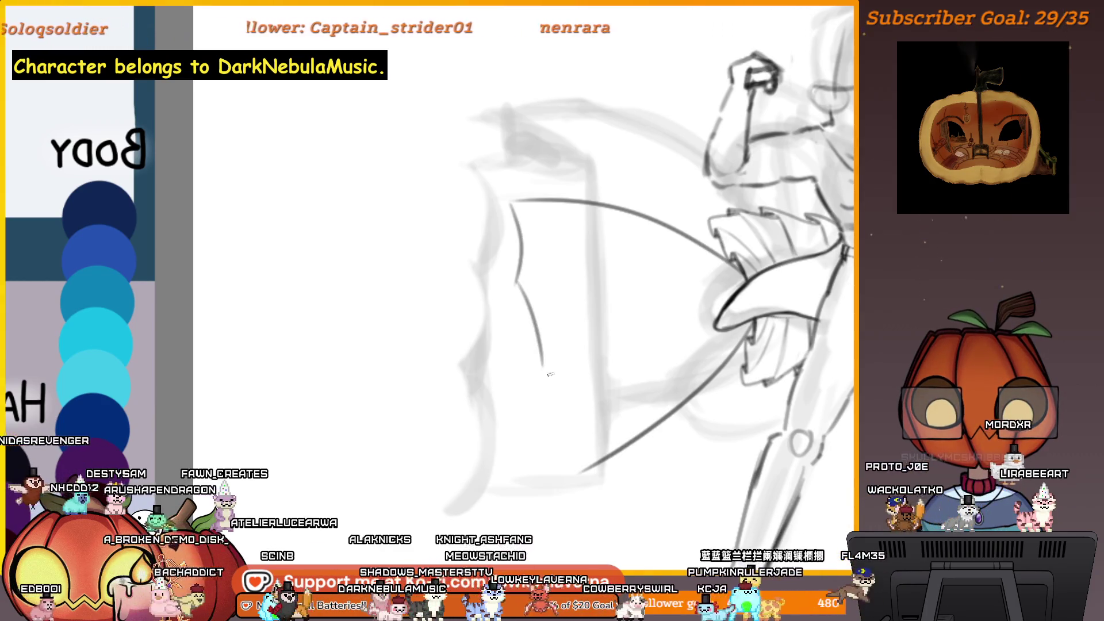
scroll(632, 387, down, 5)
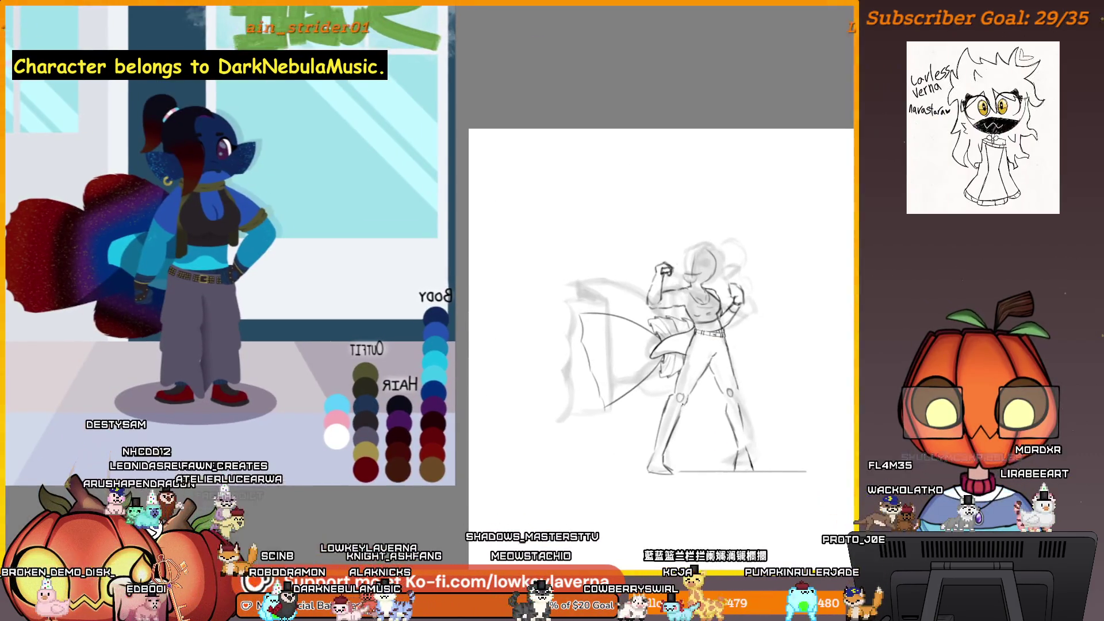
Flip the view back to normal, undo the last curved stroke, and zoom in on the figure.
key(m)
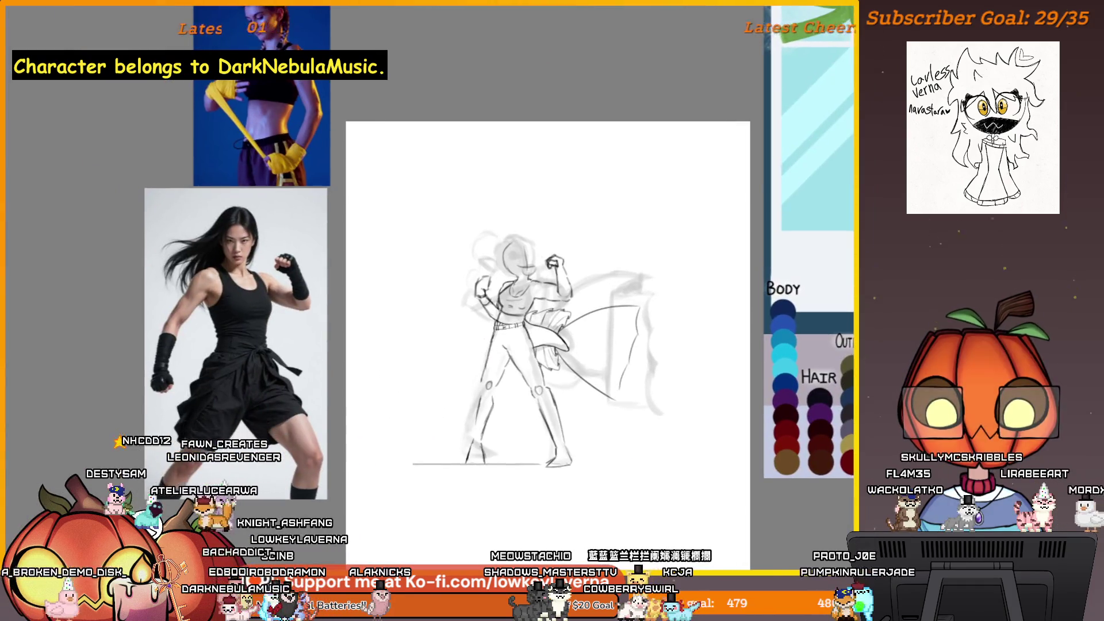
key(ctrl+z)
mouse_move(573, 326)
mouse_down()
mouse_move(615, 299)
mouse_move(534, 308)
mouse_up()
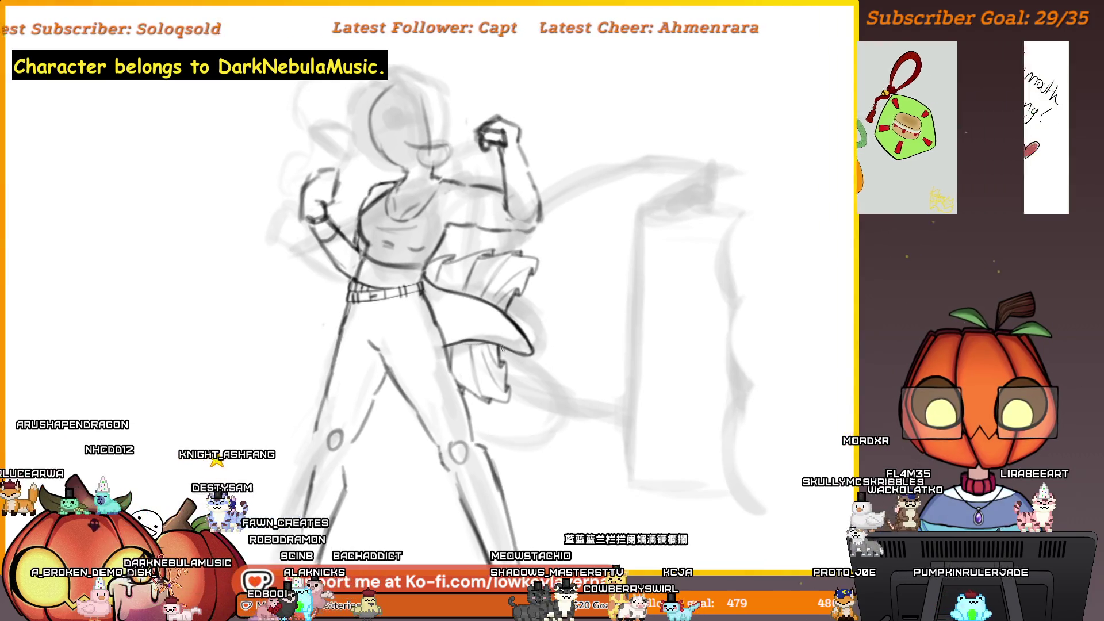
Add a dark curve on the sash fin plus vertical and small curved strokes on the tail fin.
drag(503, 394, 572, 429)
scroll(531, 323, up, 1)
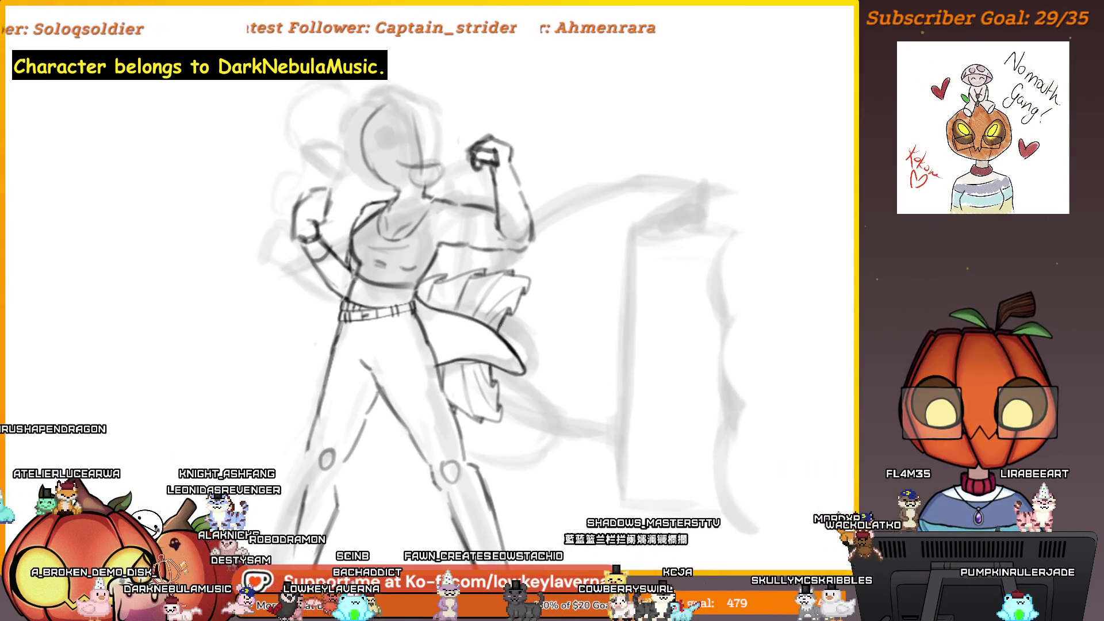
drag(708, 315, 595, 409)
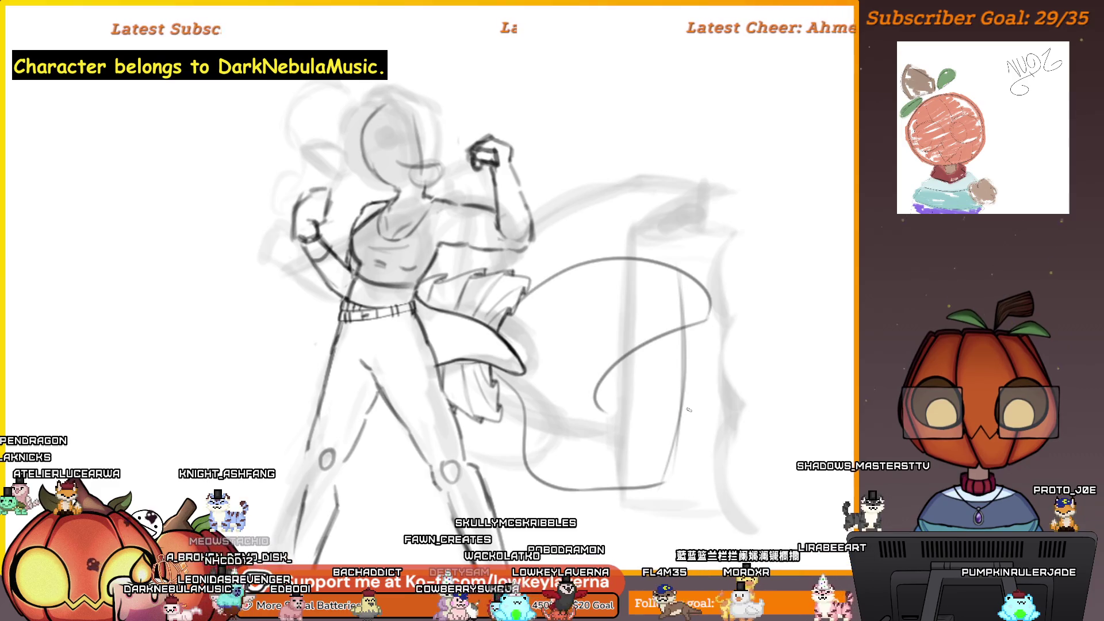
drag(596, 320, 597, 492)
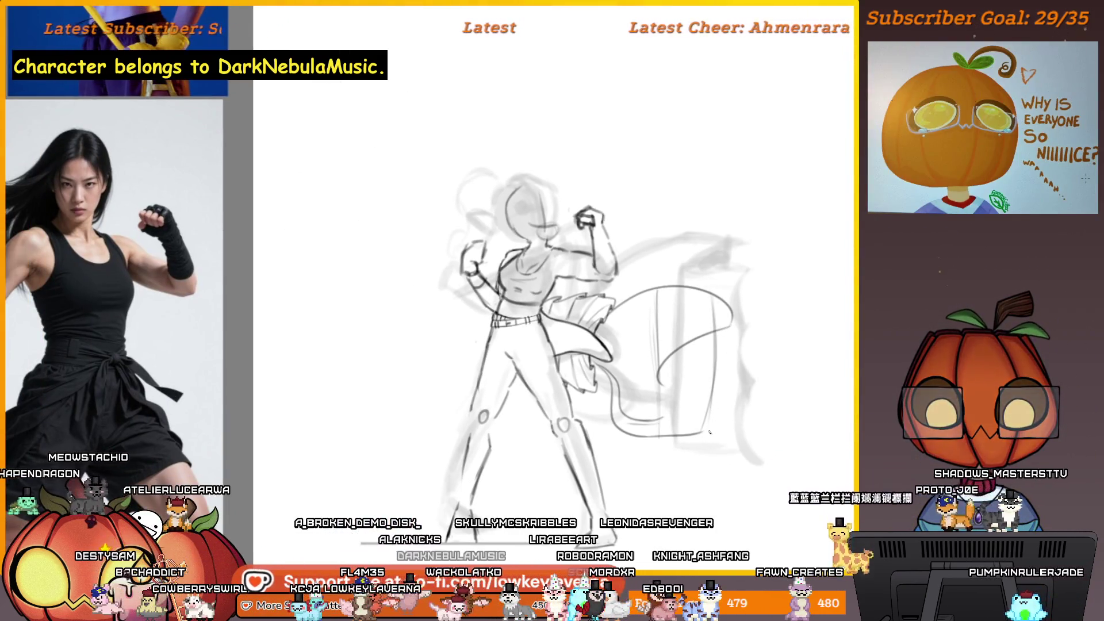
drag(668, 300, 671, 332)
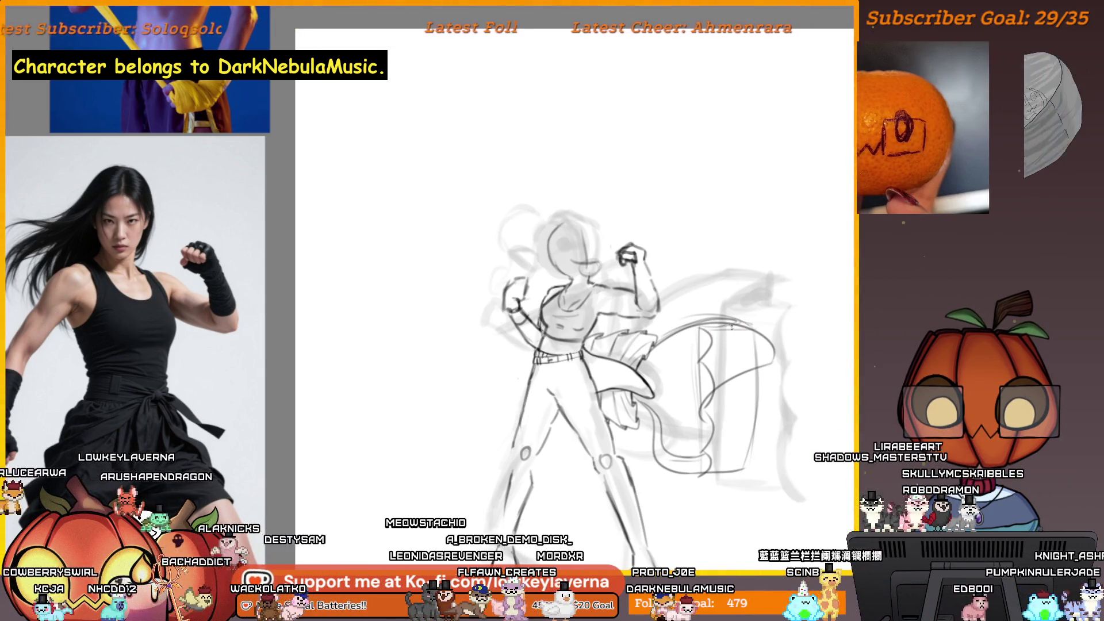
key(ctrl+minus)
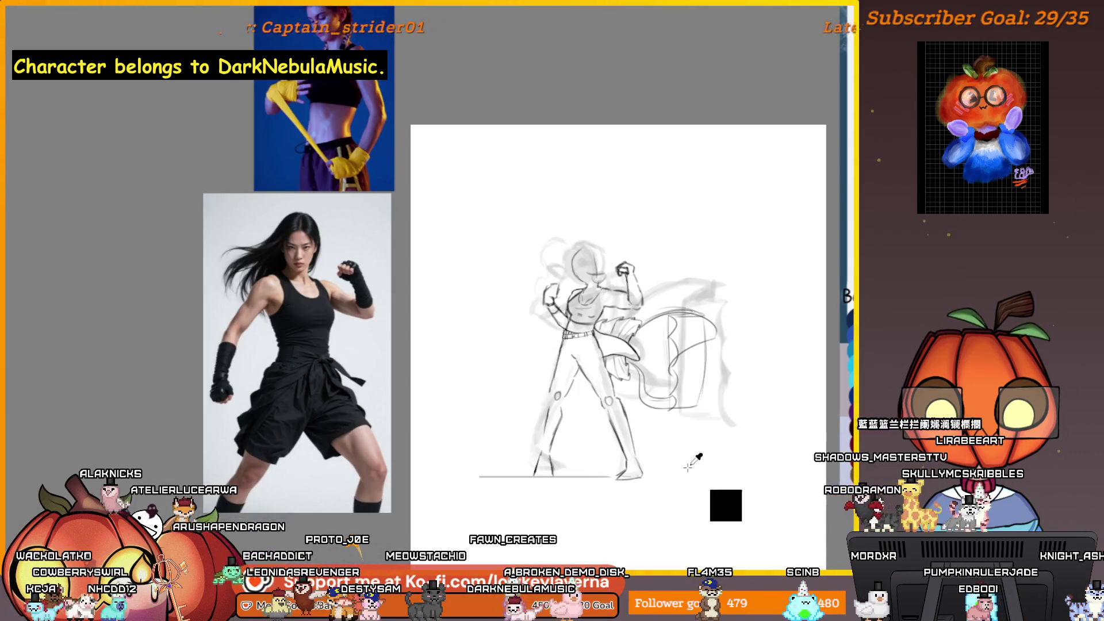
click(688, 322)
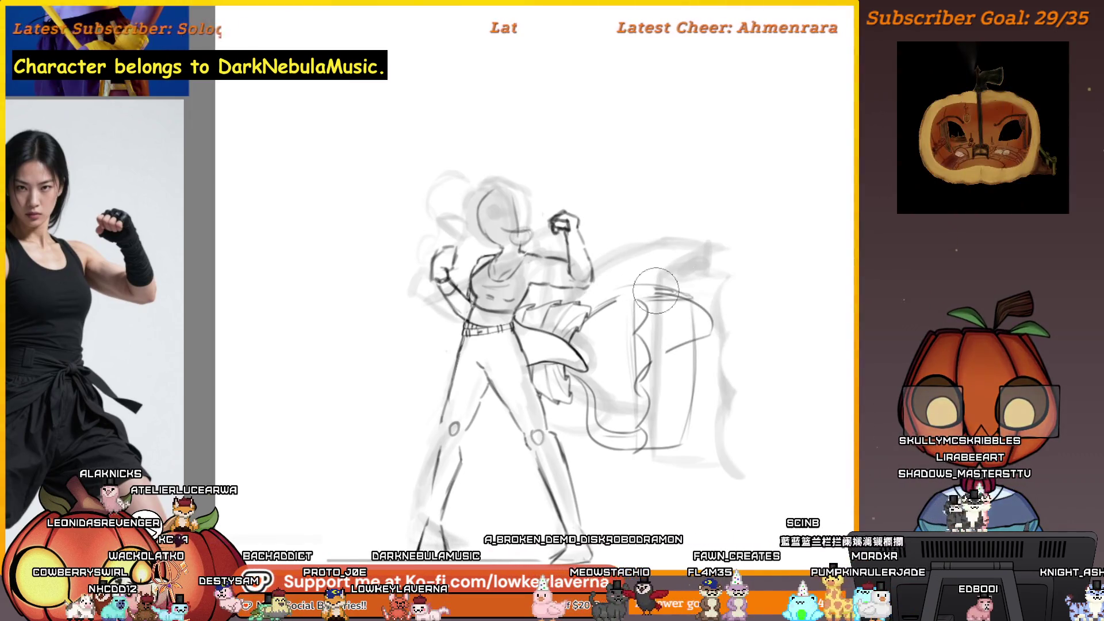
Use a smaller brush to ink curved lines along the tail fin and its top edge.
key(bracketleft)
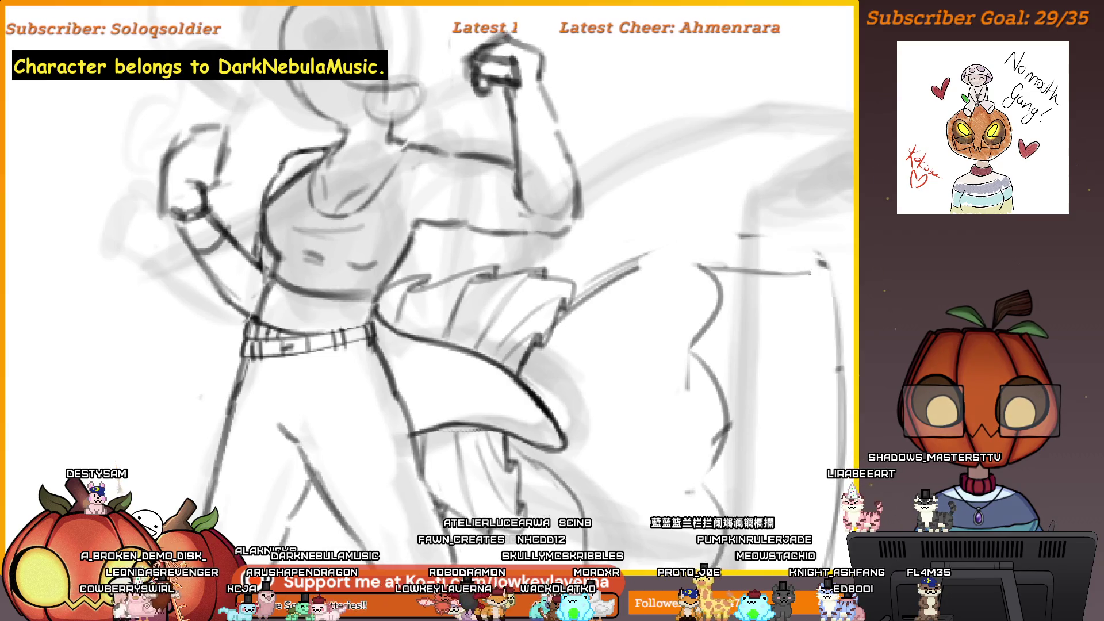
drag(822, 267, 790, 245)
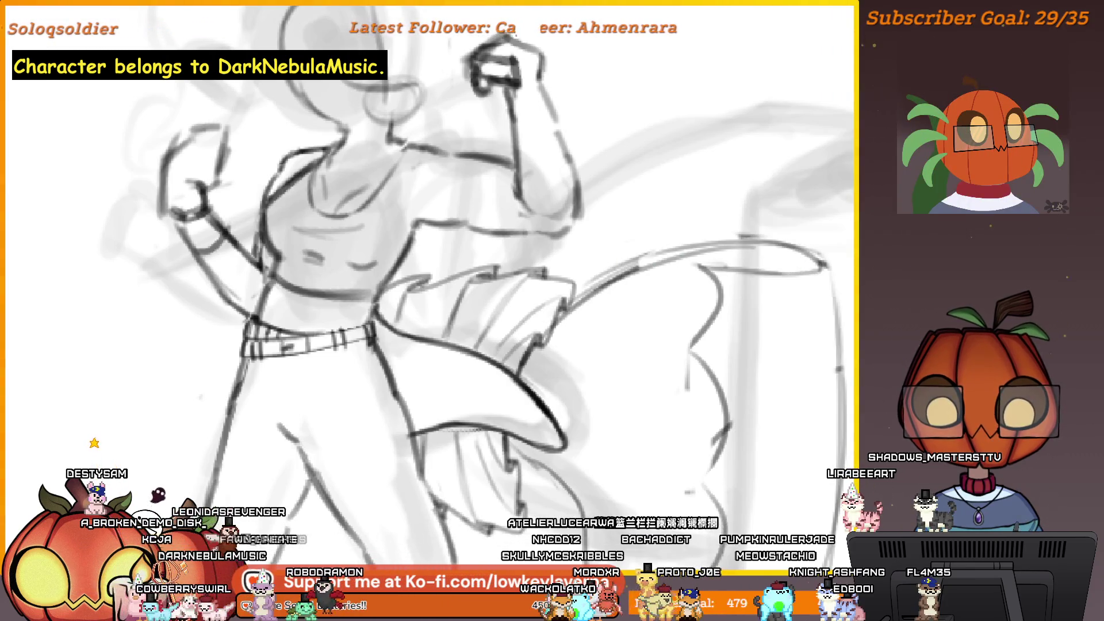
mouse_move(791, 275)
mouse_down()
mouse_move(736, 247)
mouse_move(690, 244)
mouse_up()
Recentre the sketch in view and shrink the brush further for detail work.
scroll(752, 308, down, 2)
drag(751, 309, 715, 289)
scroll(715, 289, down, 3)
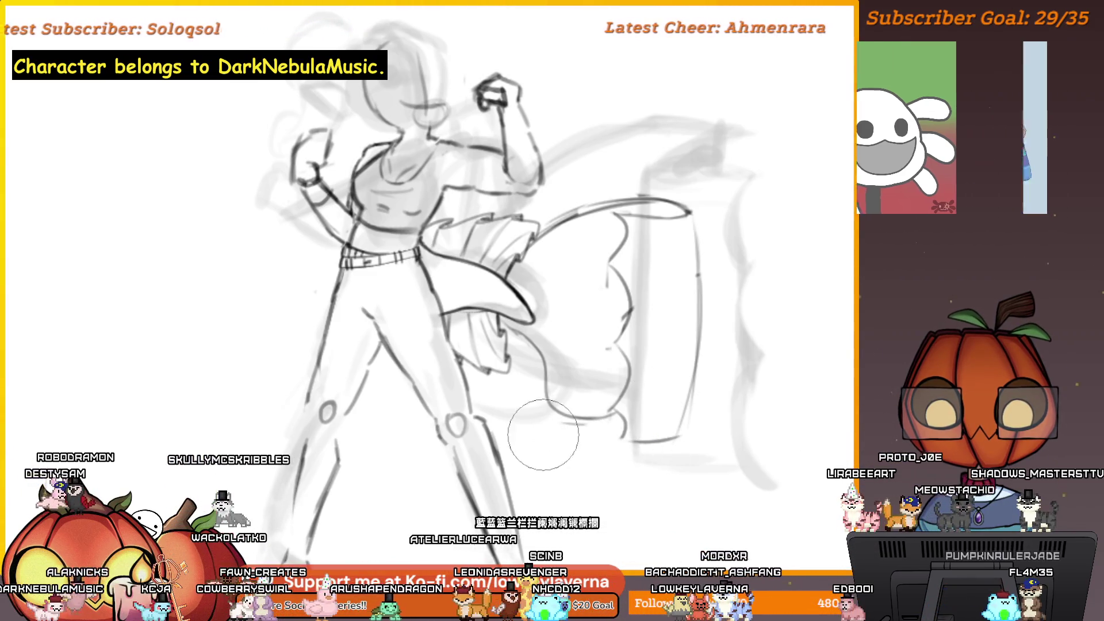
scroll(661, 279, down, 5)
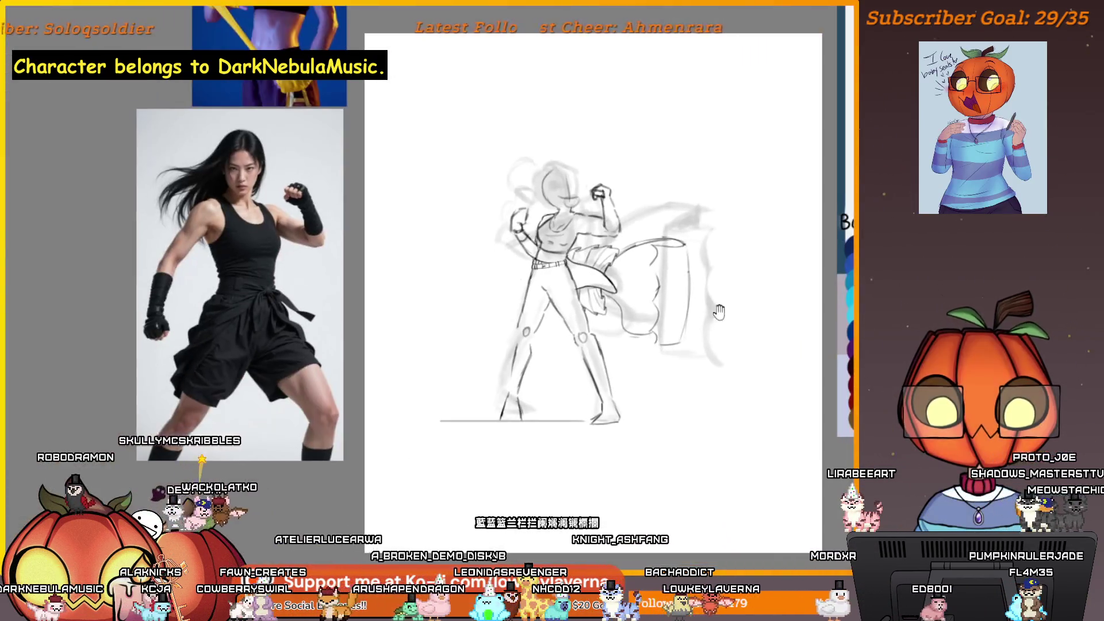
scroll(386, 491, up, 3)
drag(386, 491, 719, 437)
scroll(746, 426, up, 2)
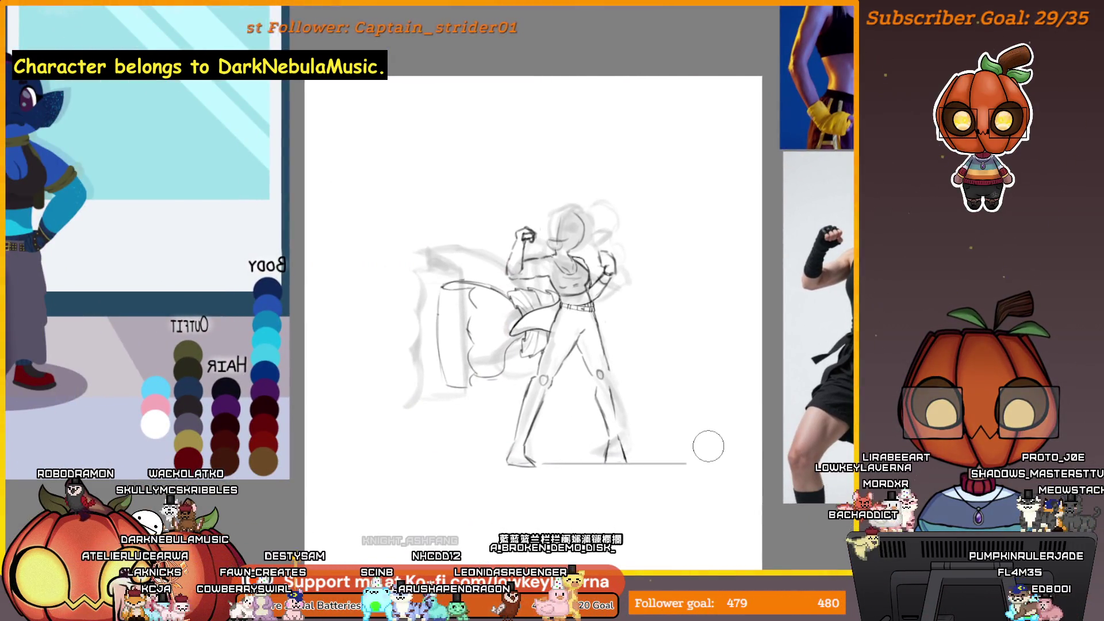
scroll(707, 454, up, 5)
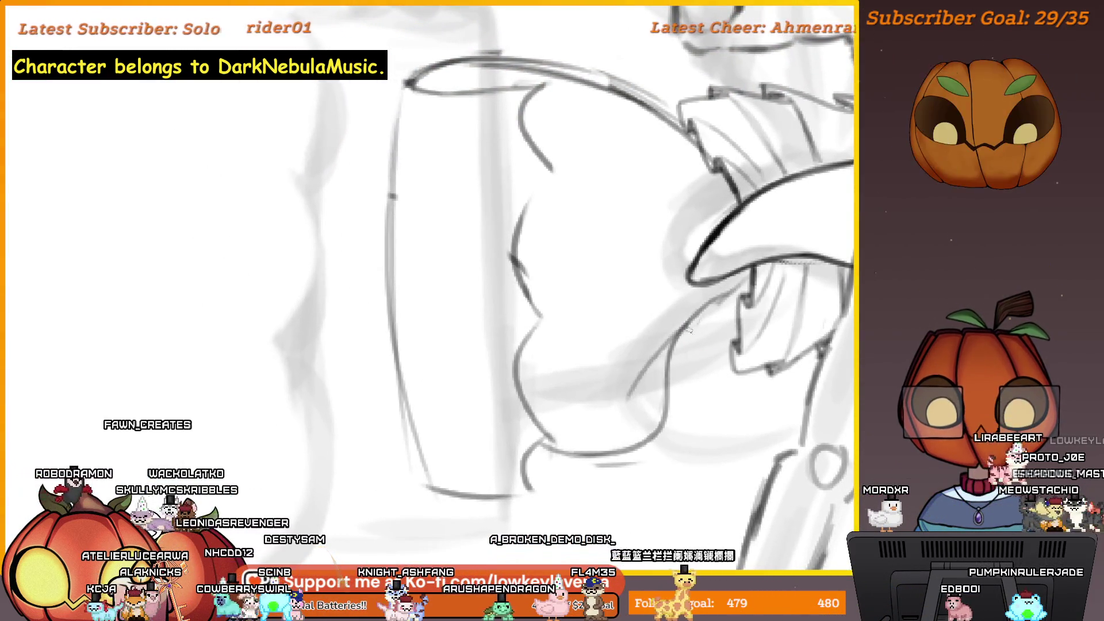
scroll(688, 340, down, 5)
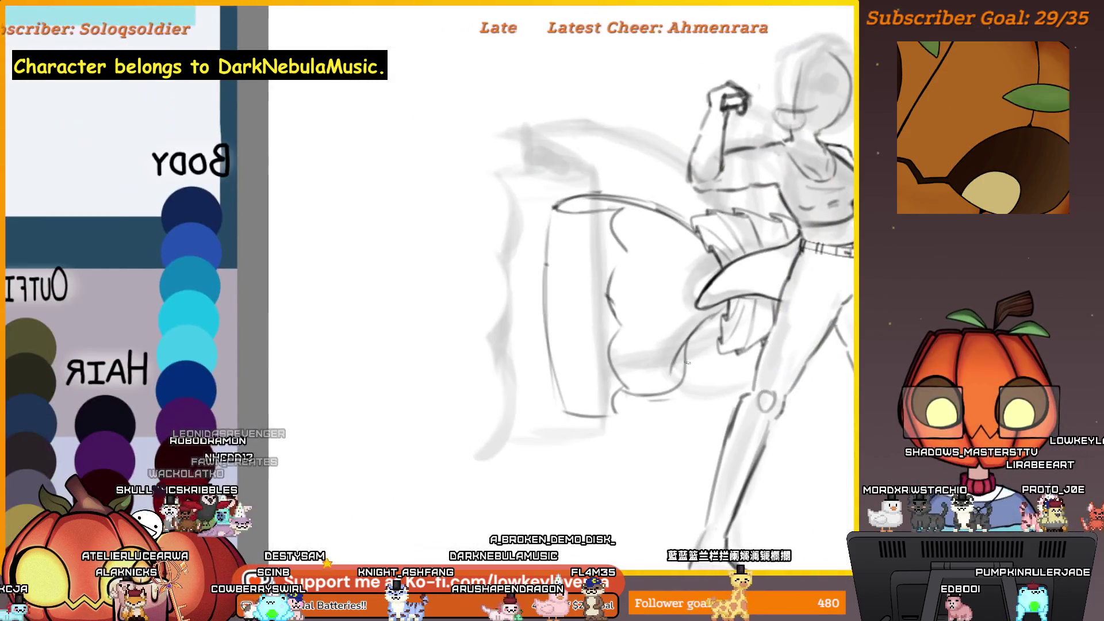
scroll(740, 285, up, 5)
scroll(741, 286, up, 1)
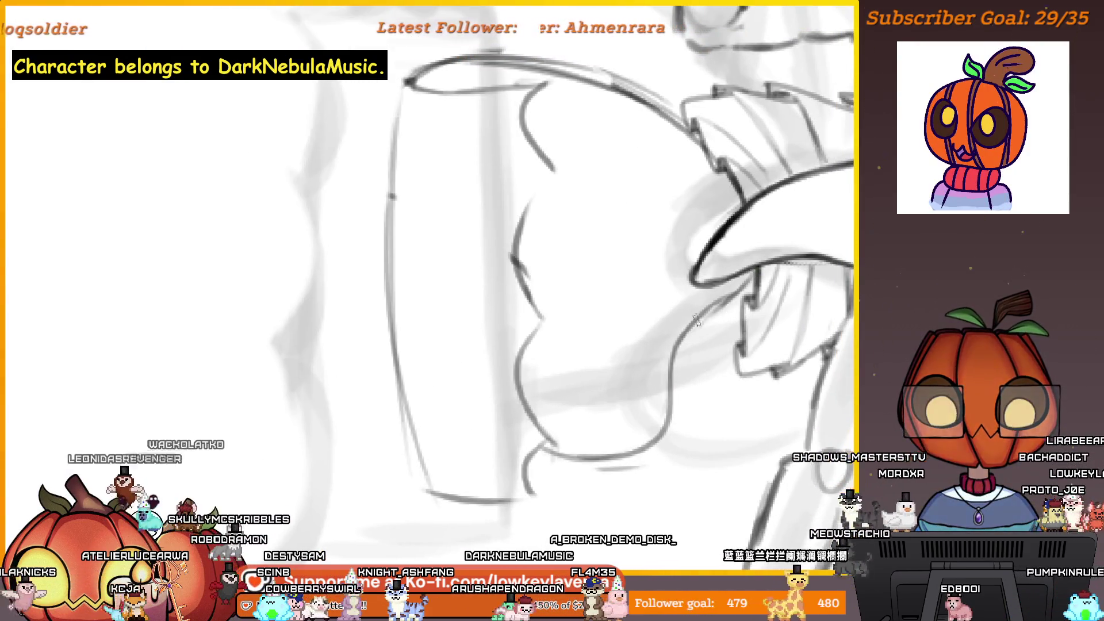
scroll(710, 319, down, 4)
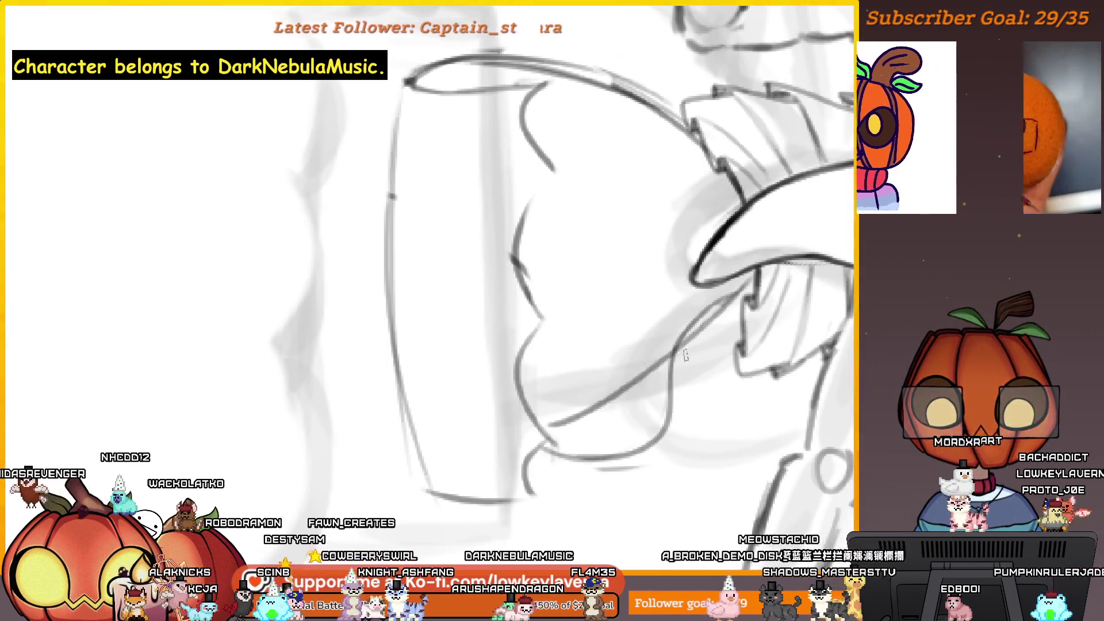
scroll(688, 355, up, 4)
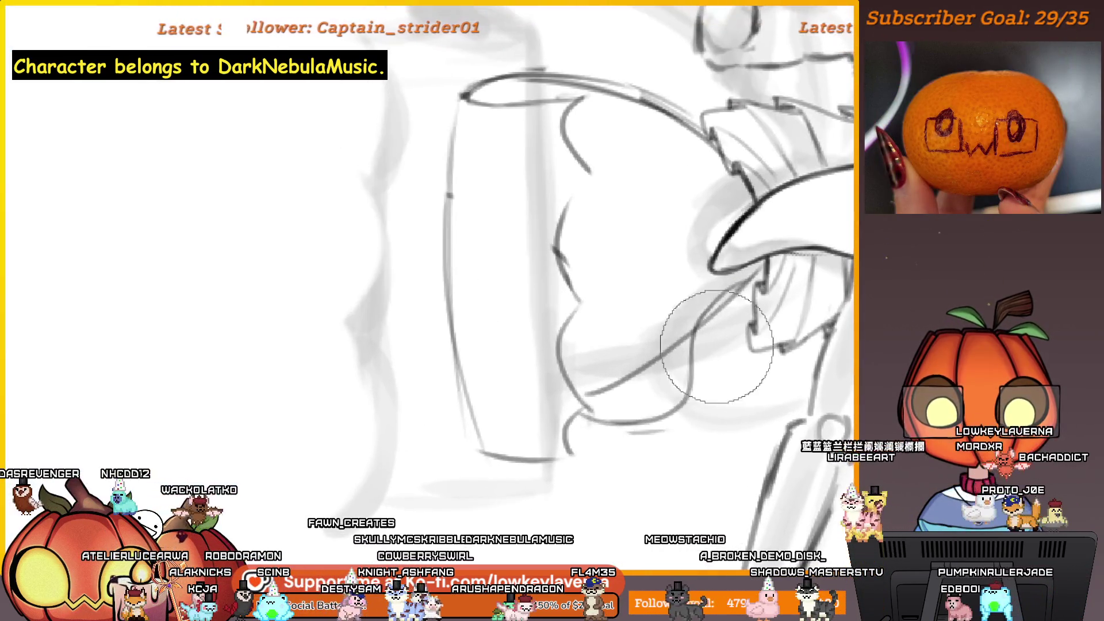
key(bracketleft)
key(bracketleft)
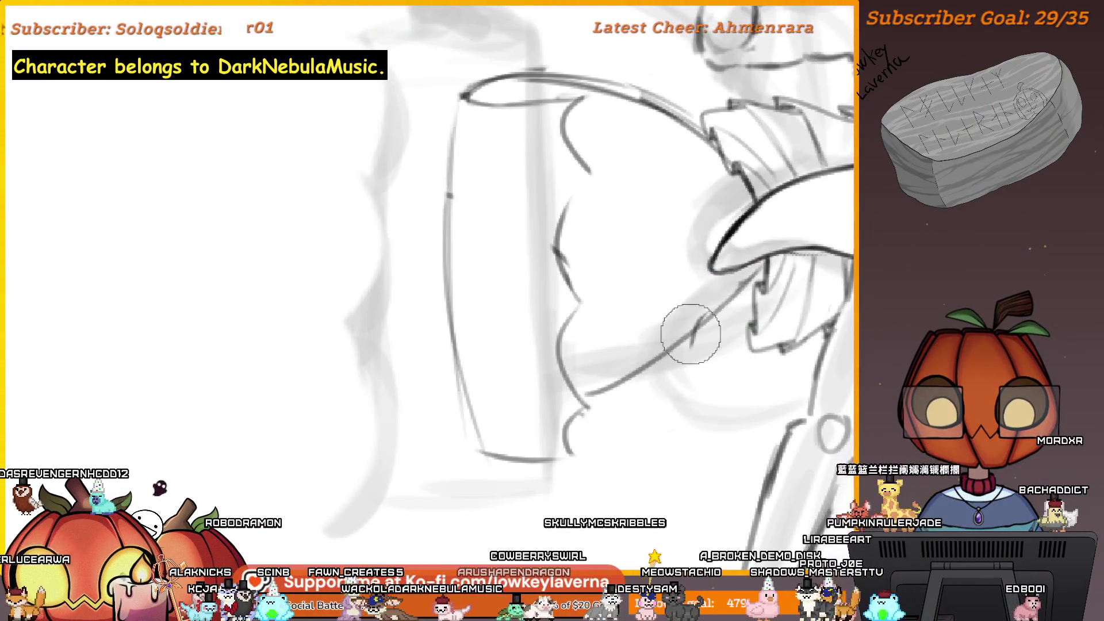
scroll(689, 344, down, 5)
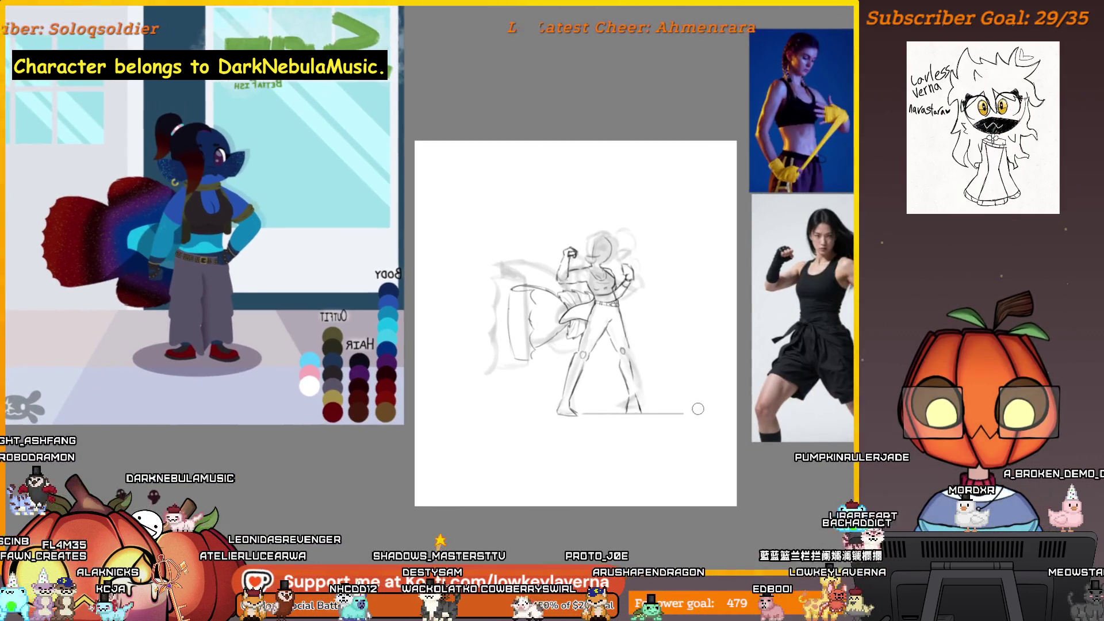
Toggle the line-art off and on to compare it against the rough sketch.
key(Delete)
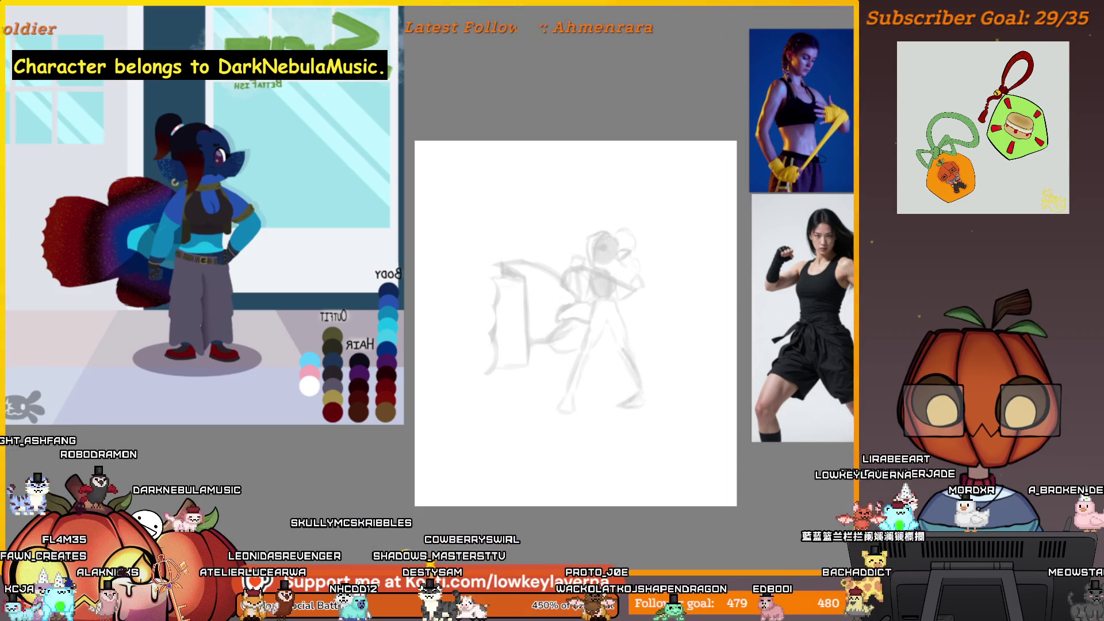
key(ctrl+z)
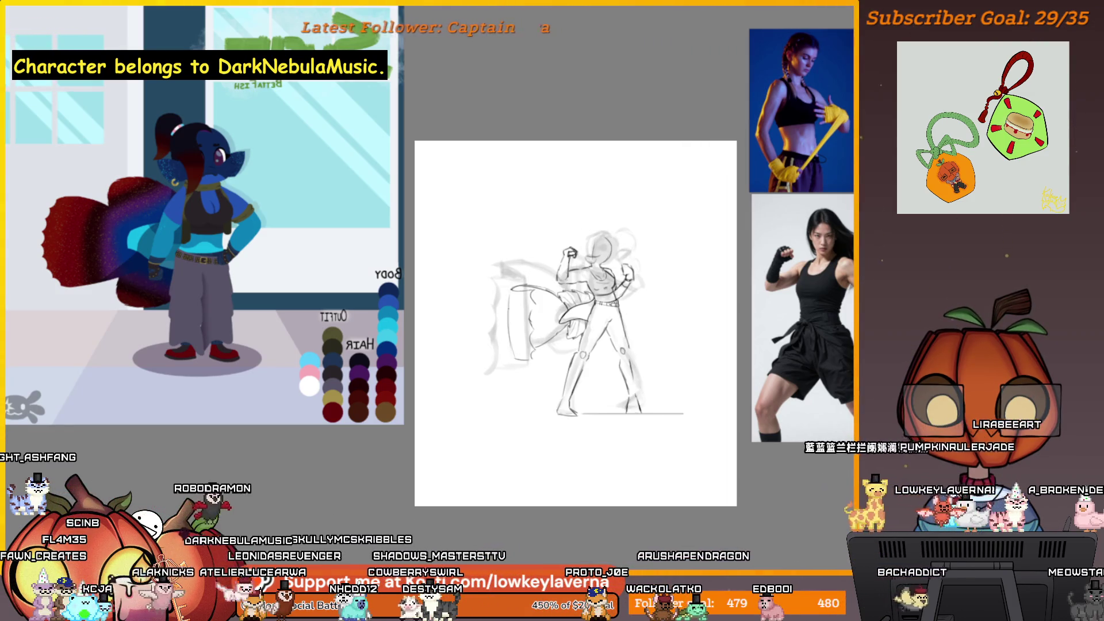
key(Delete)
key(ctrl+z)
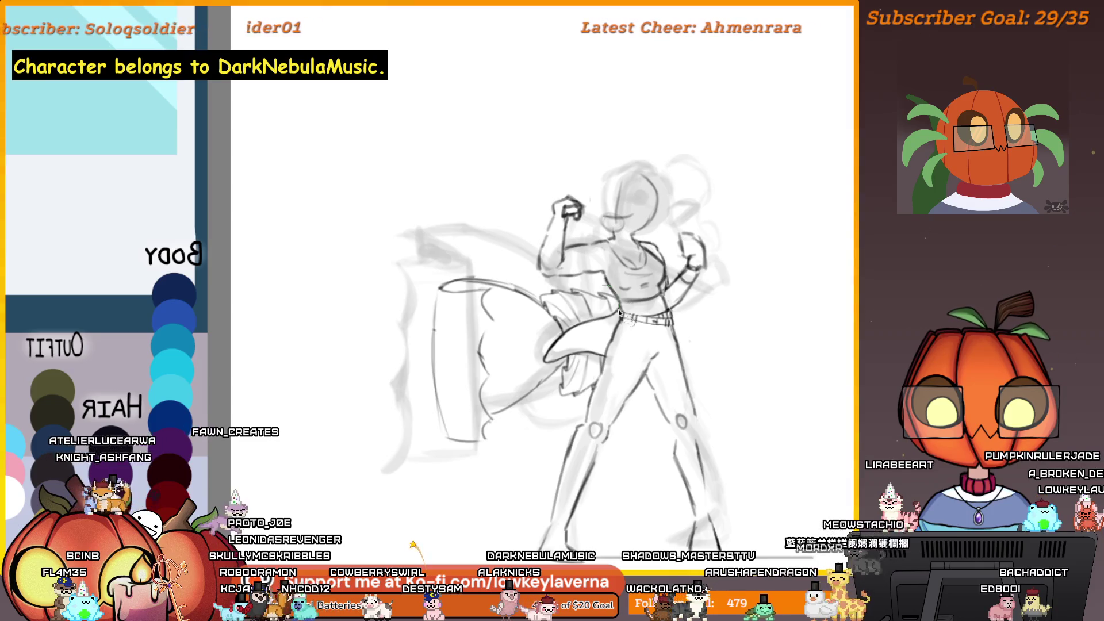
Select the tail fin and enlarge it, shifting it left and nudging it into place.
mouse_move(605, 357)
mouse_down()
mouse_move(414, 460)
mouse_move(402, 270)
mouse_move(521, 277)
mouse_move(612, 305)
mouse_up()
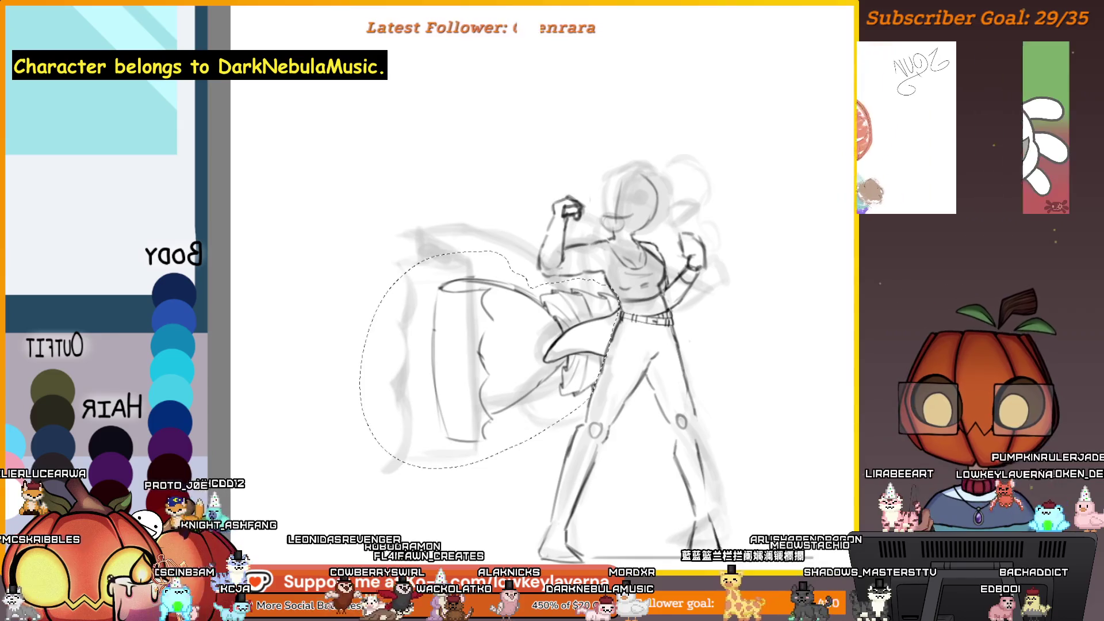
key(ctrl+t)
drag(454, 367, 509, 447)
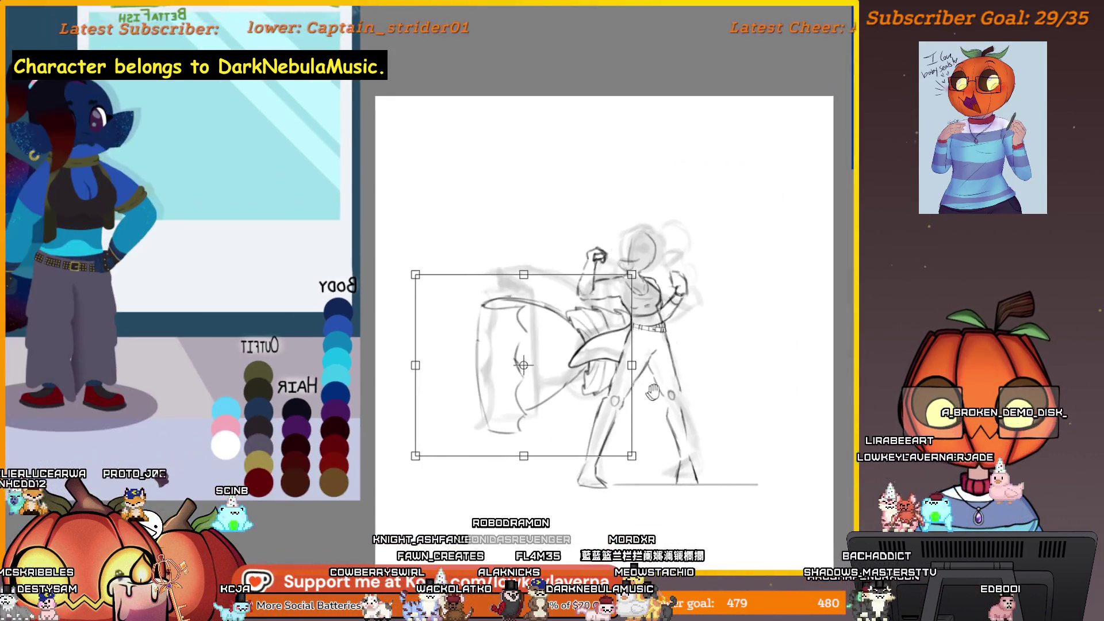
key(Return)
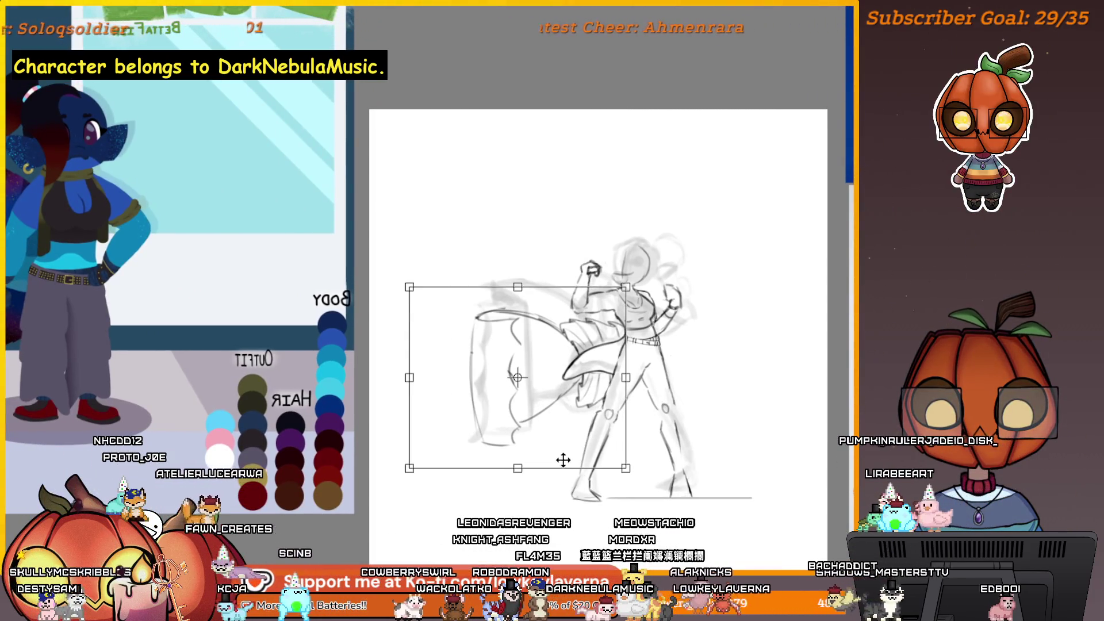
drag(518, 468, 517, 468)
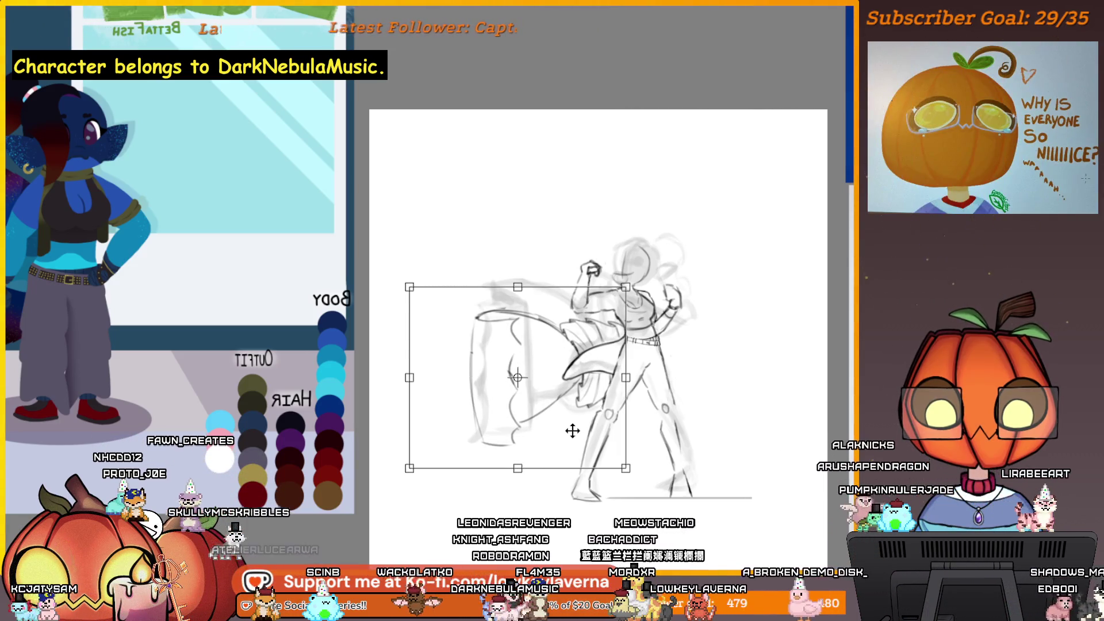
drag(579, 435, 586, 435)
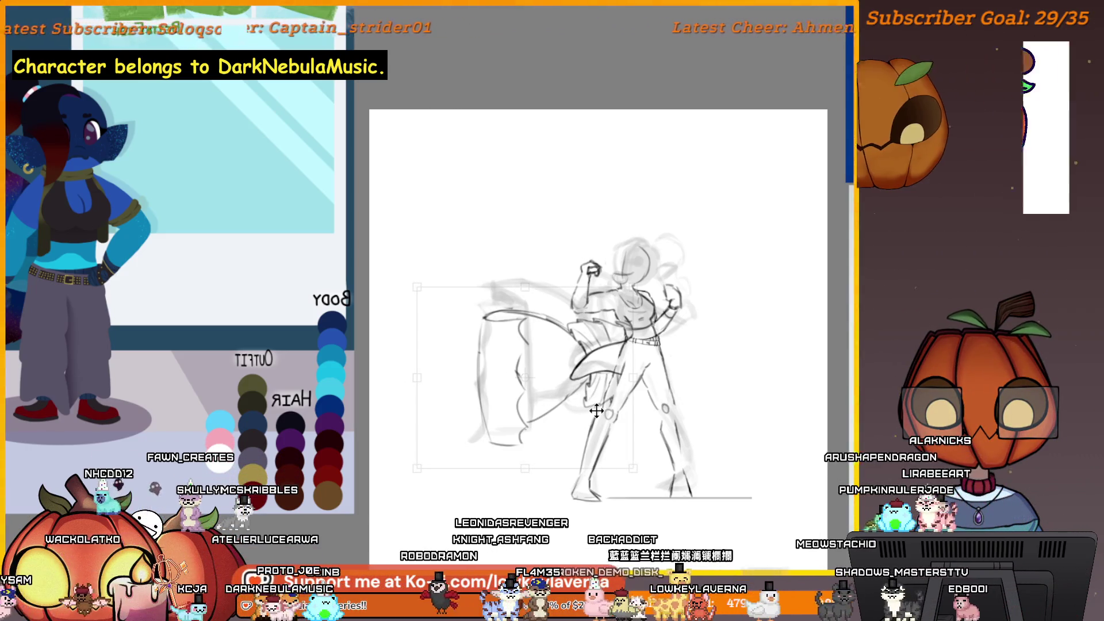
mouse_move(599, 402)
mouse_down()
mouse_move(592, 394)
mouse_move(594, 421)
mouse_up()
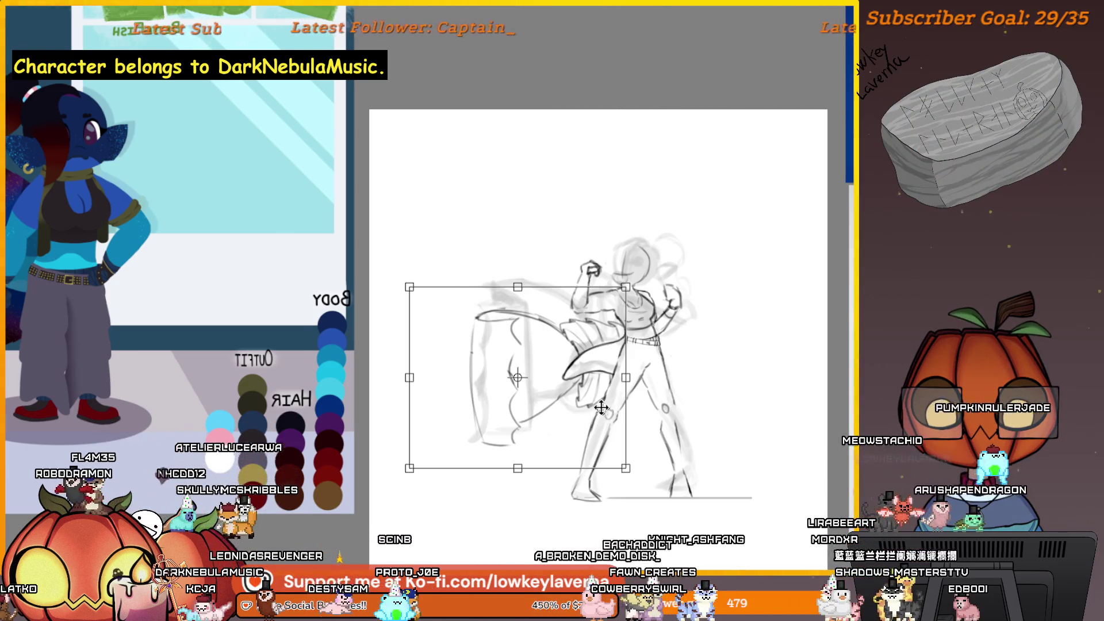
Rotate the tail fin around a pivot at the hip and apply the transform.
key(m)
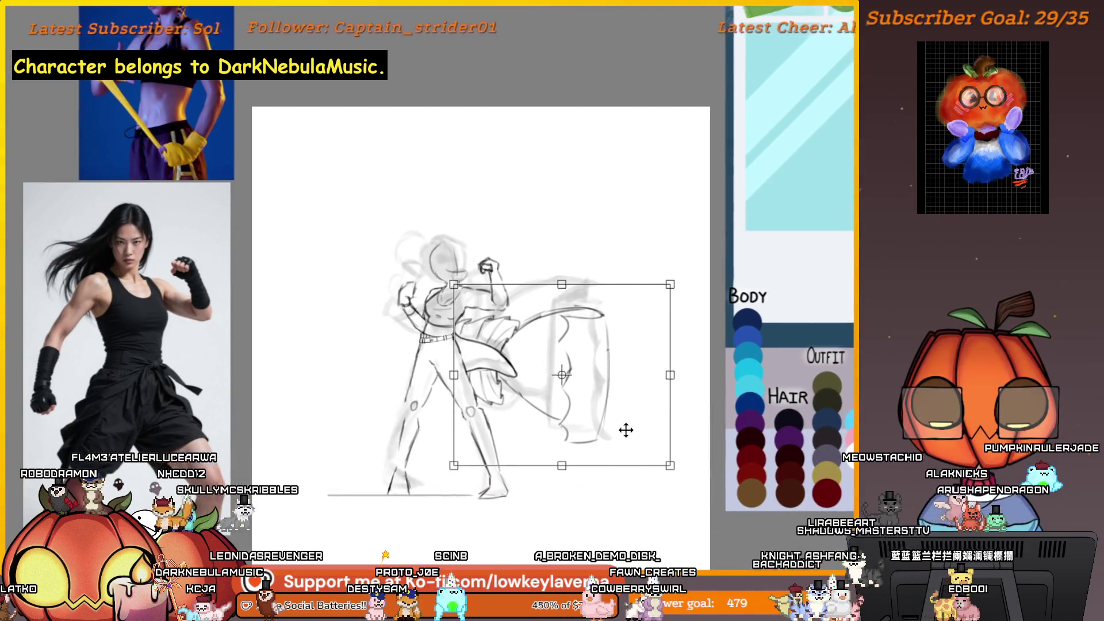
drag(561, 375, 456, 332)
drag(720, 293, 716, 379)
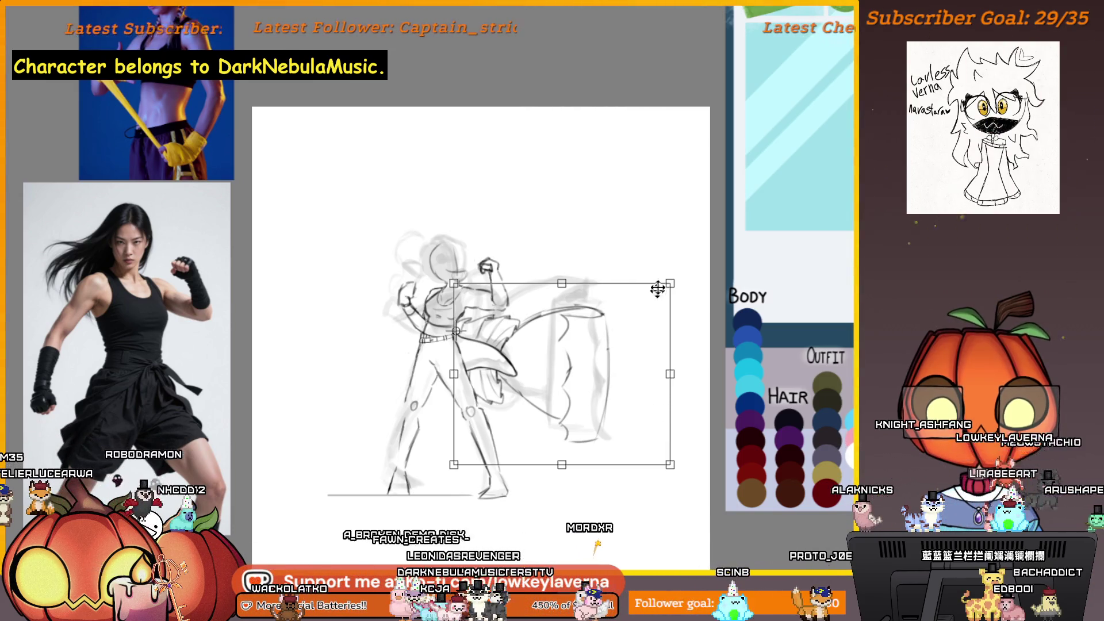
key(Return)
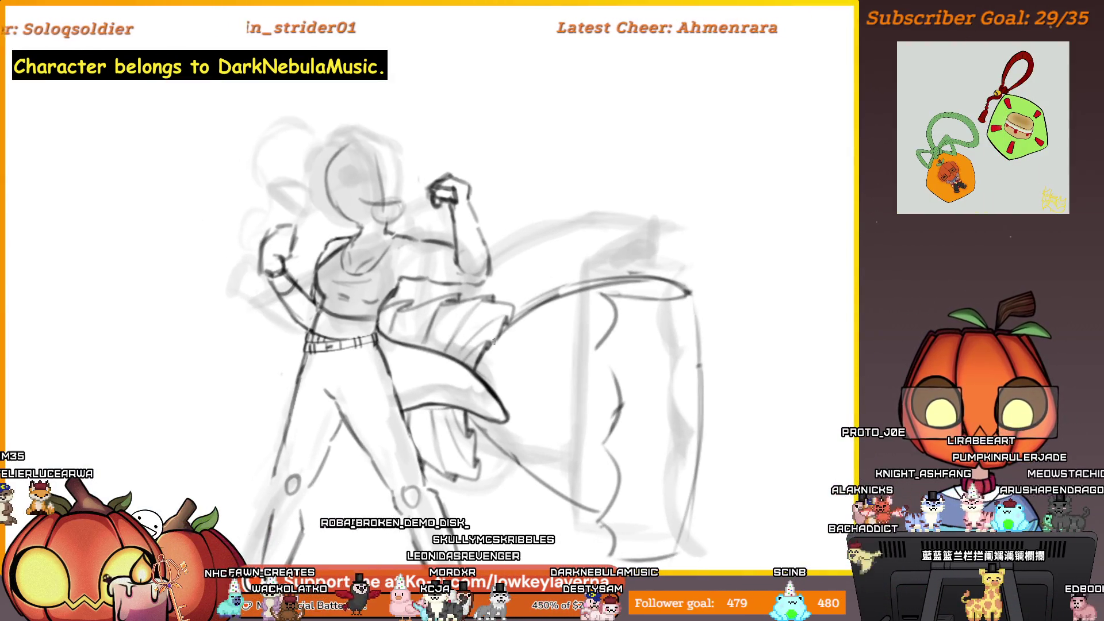
drag(491, 369, 523, 373)
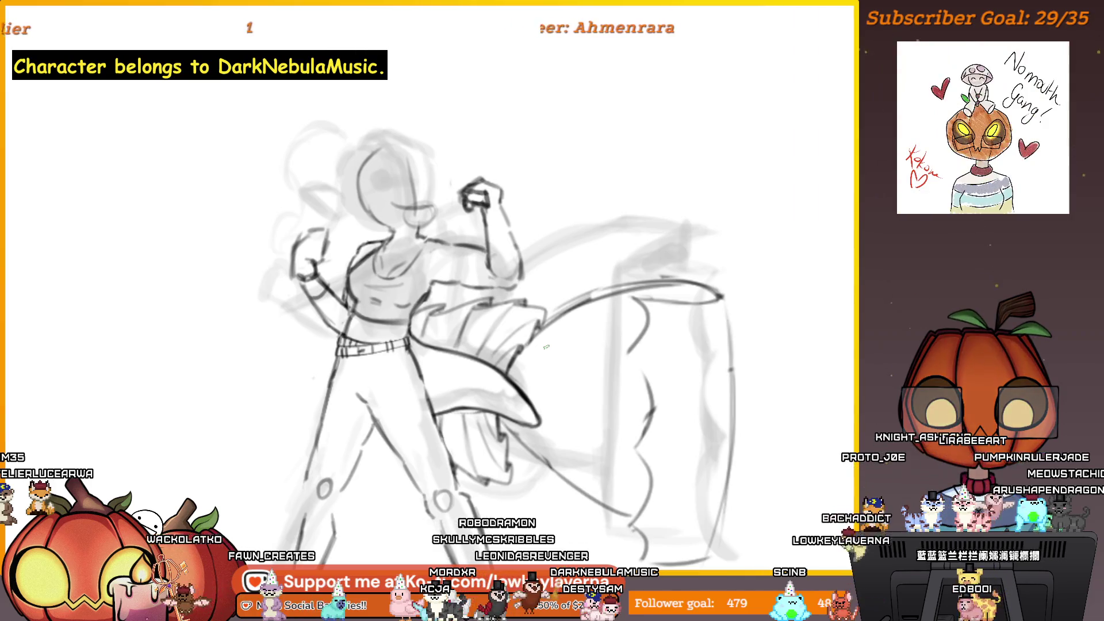
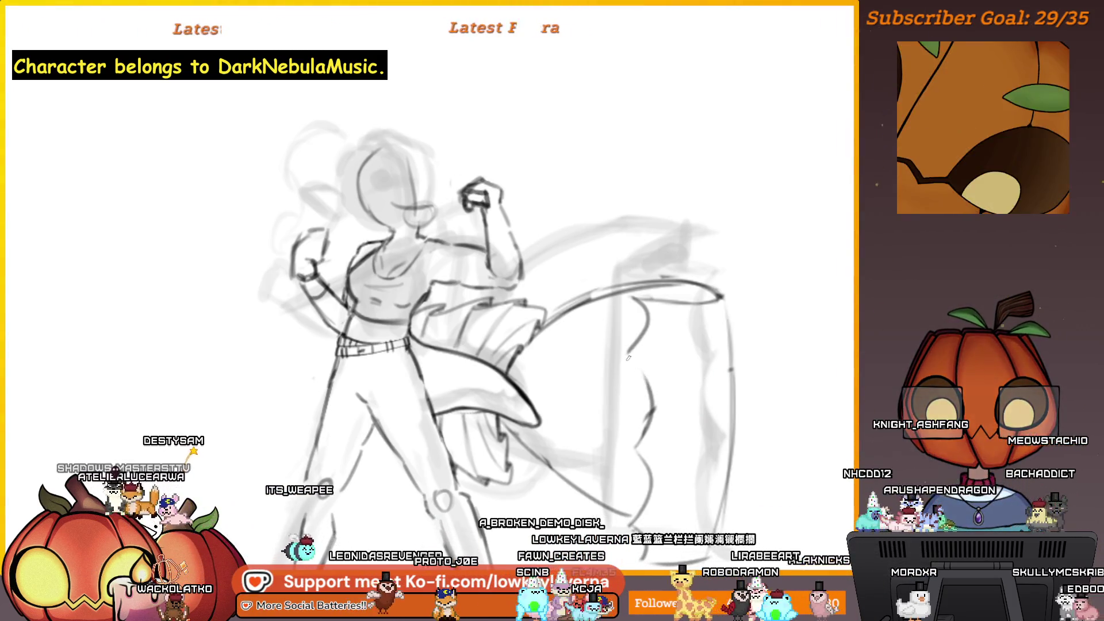
Zoom in on the sash's ruffle edge and erase its stray lower curve.
scroll(651, 408, up, 3)
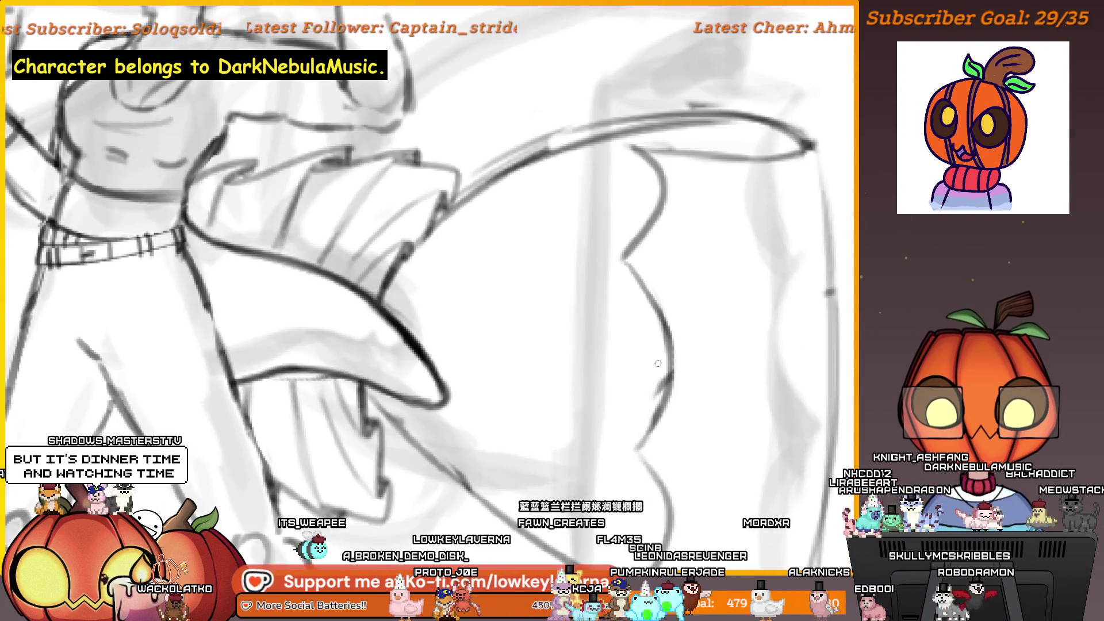
drag(782, 339, 679, 405)
scroll(702, 382, down, 2)
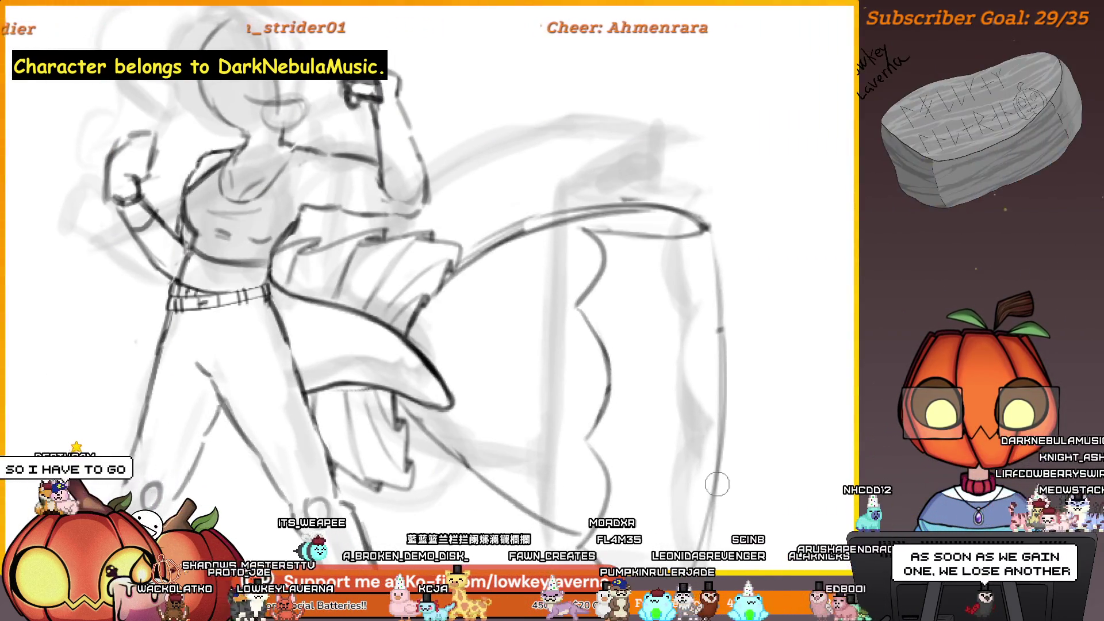
drag(677, 498, 717, 481)
scroll(708, 491, down, 3)
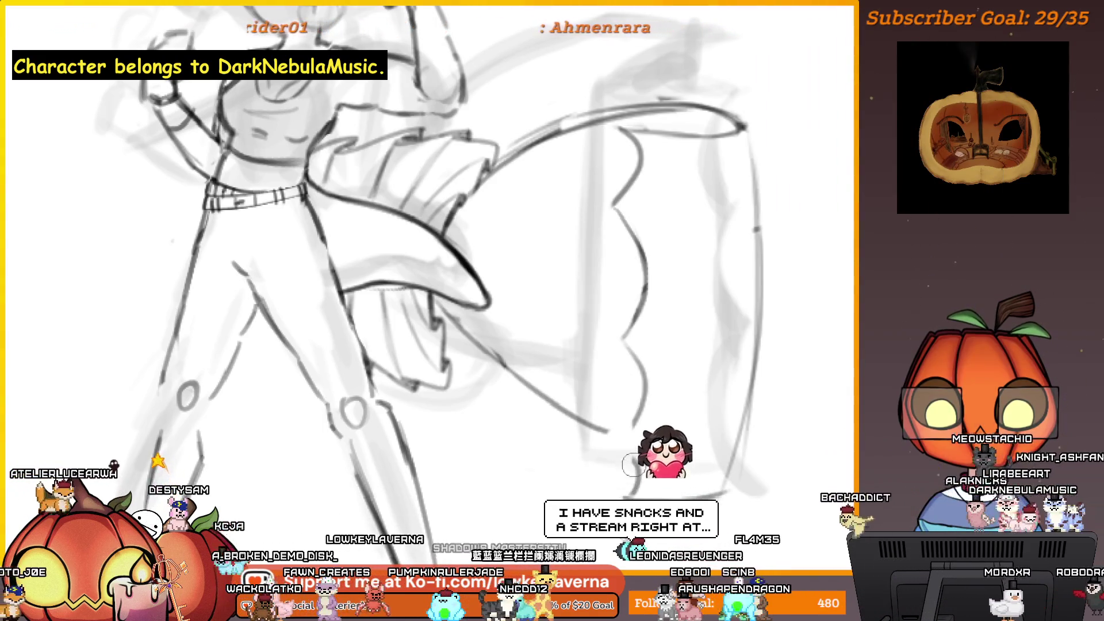
scroll(632, 480, up, 2)
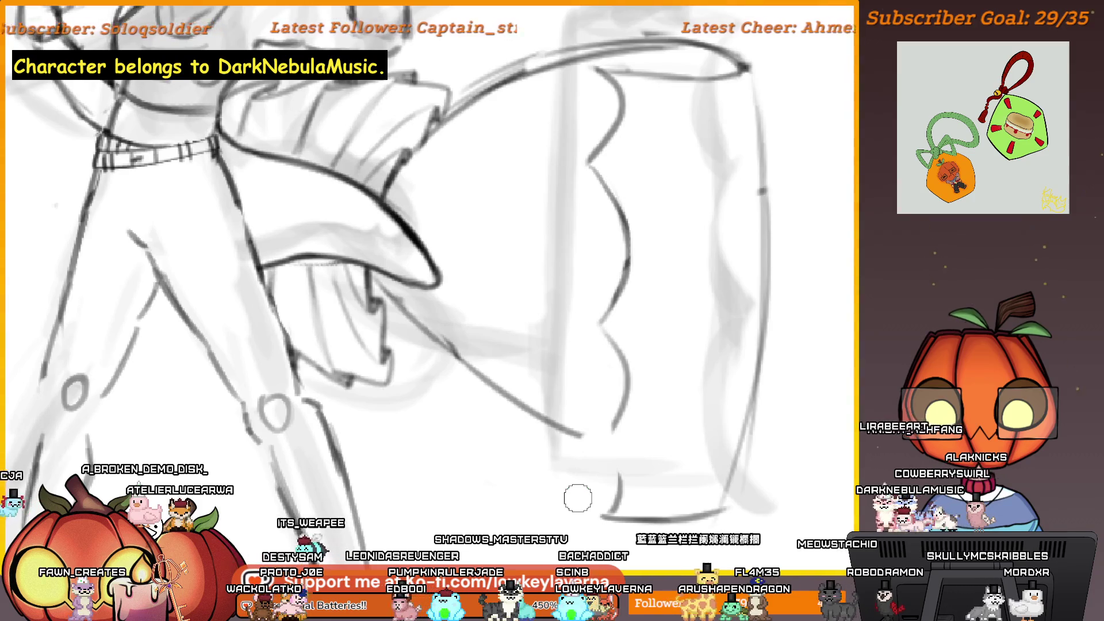
click(637, 414)
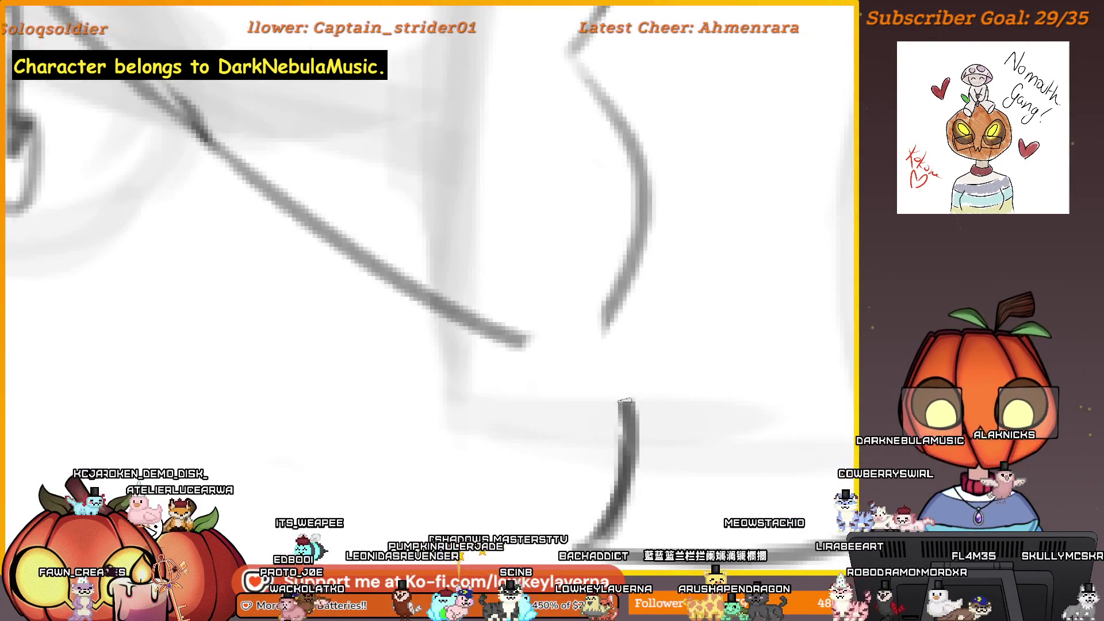
drag(636, 360, 595, 329)
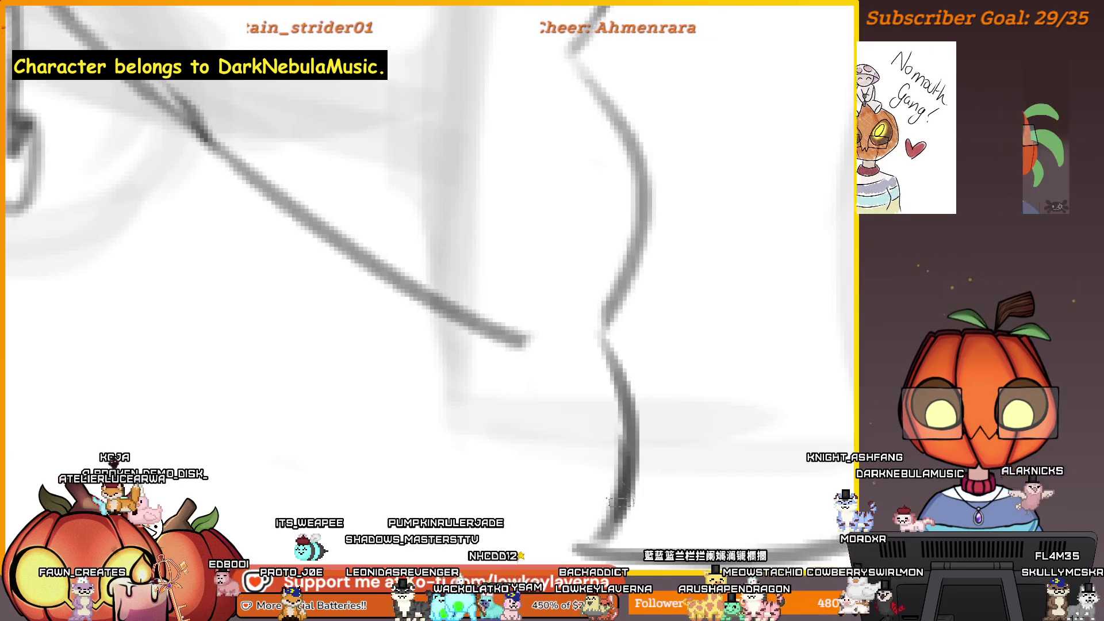
Redraw the wavy ruffle curve and the diagonal junction line in darker pencil.
scroll(638, 347, up, 3)
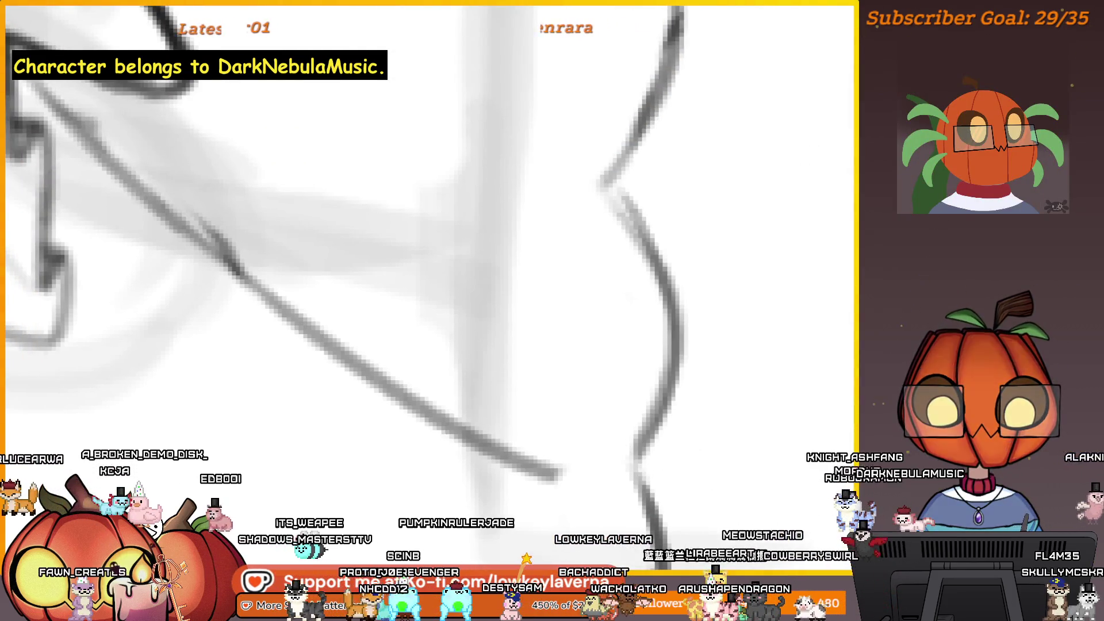
drag(599, 187, 677, 315)
drag(682, 204, 674, 333)
mouse_move(587, 474)
mouse_down()
mouse_move(604, 437)
mouse_move(667, 377)
mouse_move(687, 405)
mouse_move(575, 420)
mouse_up()
mouse_move(699, 371)
mouse_down()
mouse_move(560, 431)
mouse_move(617, 413)
mouse_up()
drag(705, 343, 677, 377)
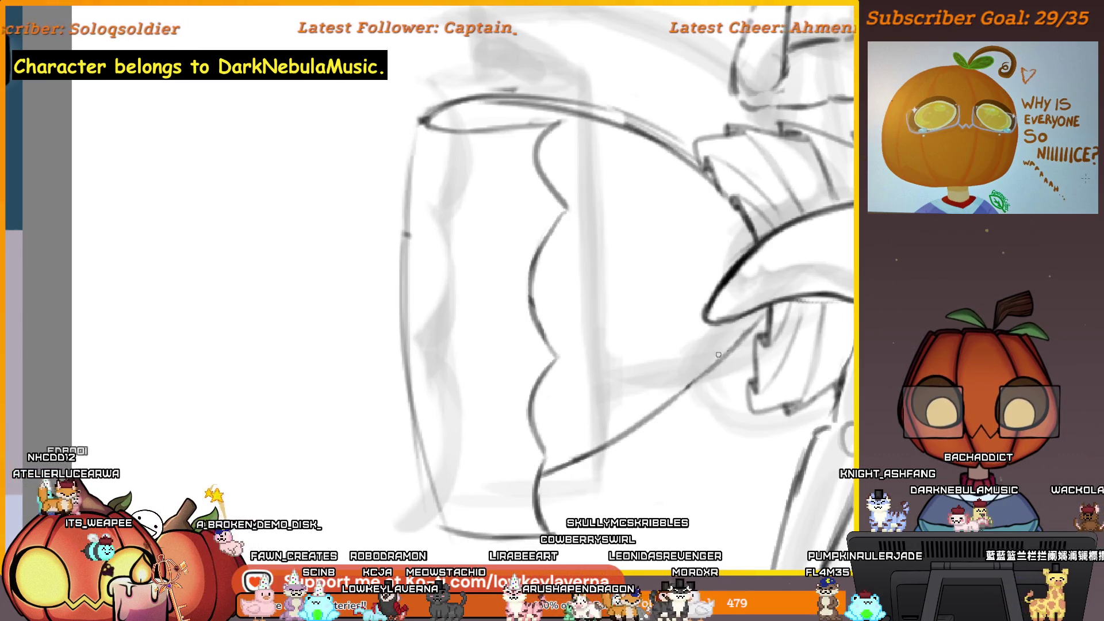
Ink a darker stroke along the upper arm contour near the sash's start.
scroll(697, 316, up, 5)
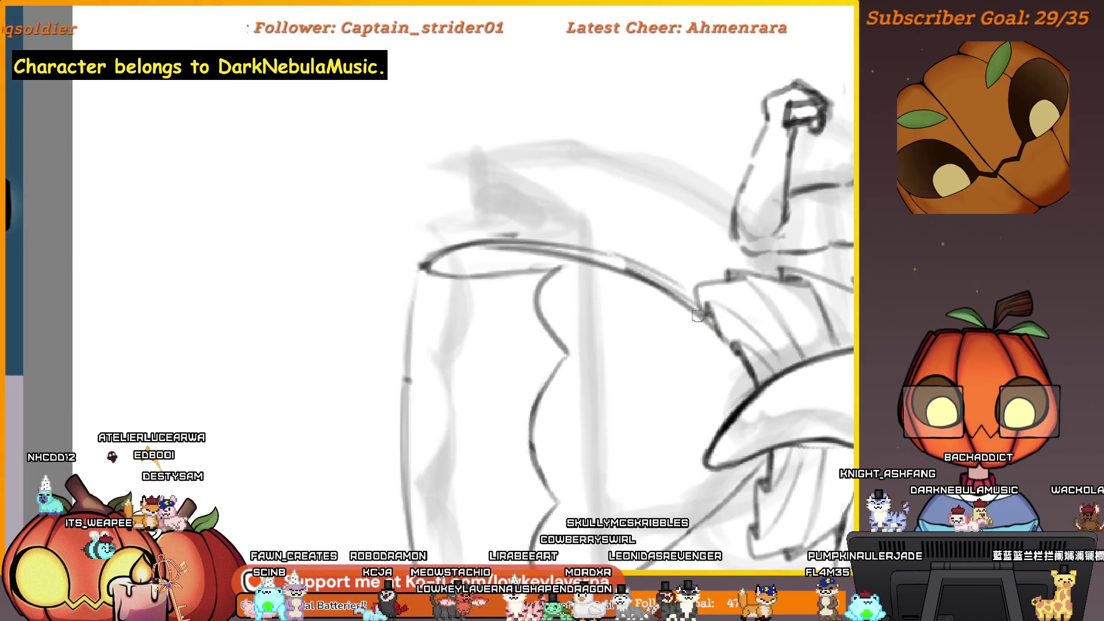
scroll(677, 297, right, 10)
scroll(788, 362, down, 4)
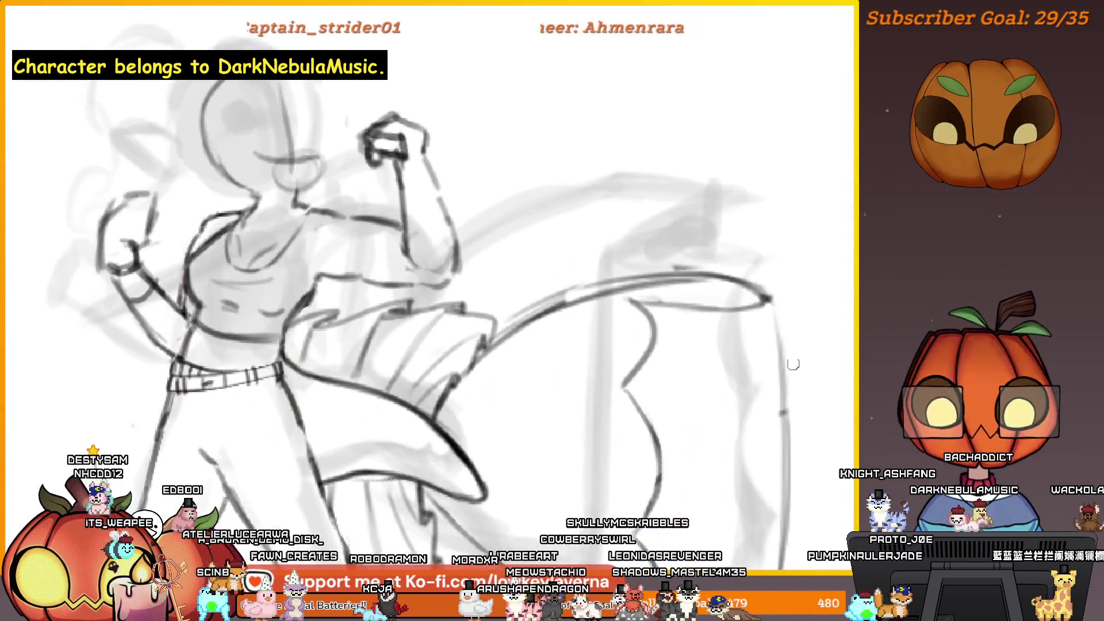
scroll(794, 217, up, 6)
scroll(777, 198, down, 2)
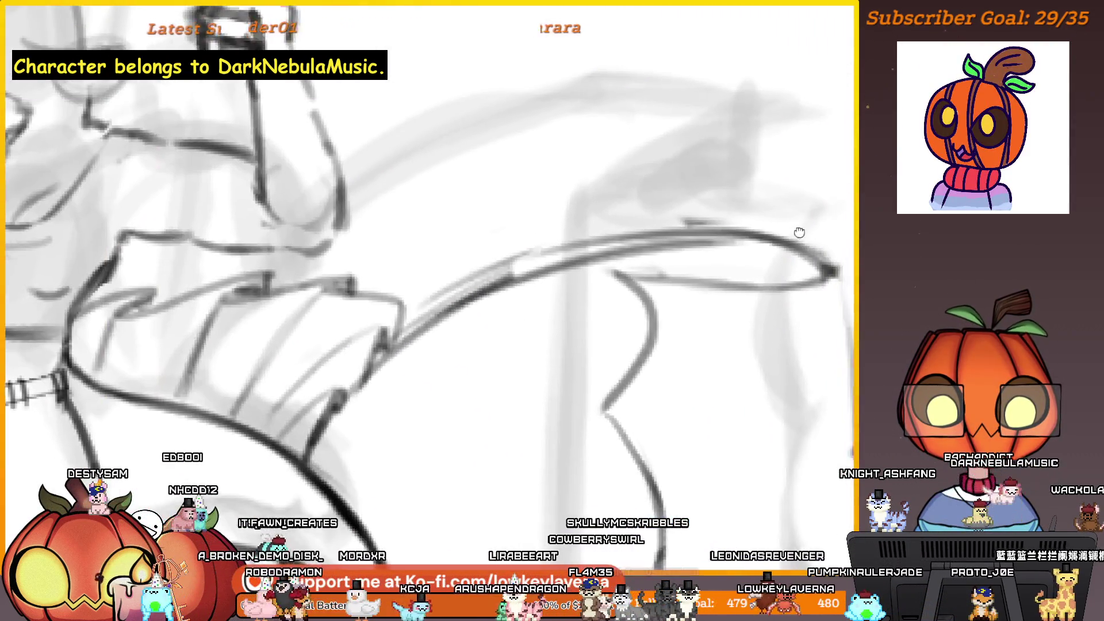
mouse_move(775, 269)
mouse_down()
mouse_move(760, 282)
mouse_move(777, 253)
mouse_up()
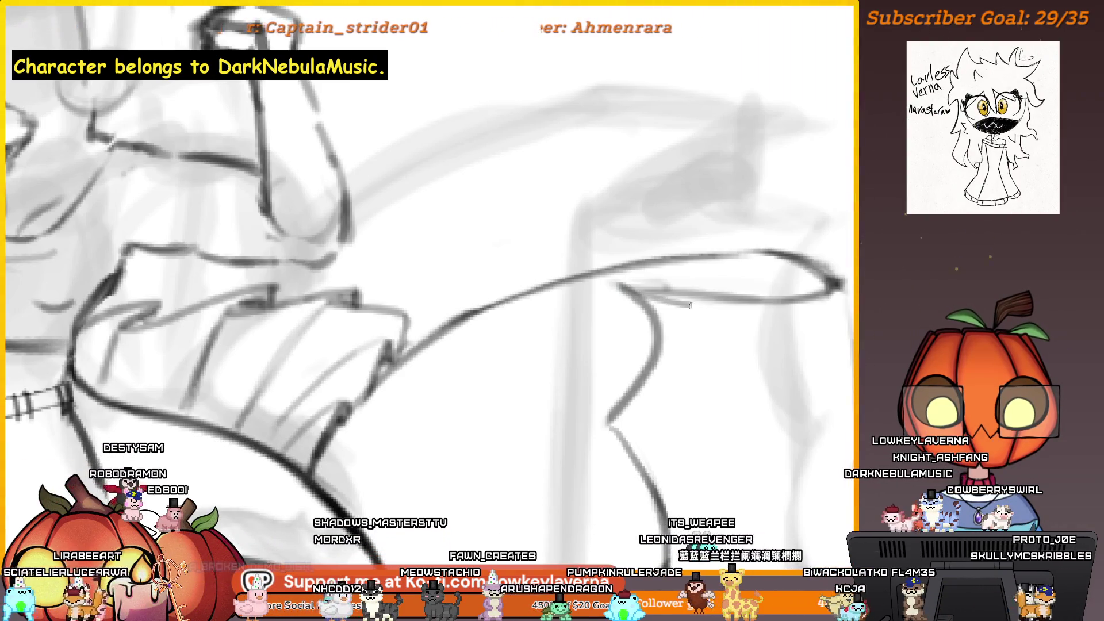
drag(664, 290, 799, 296)
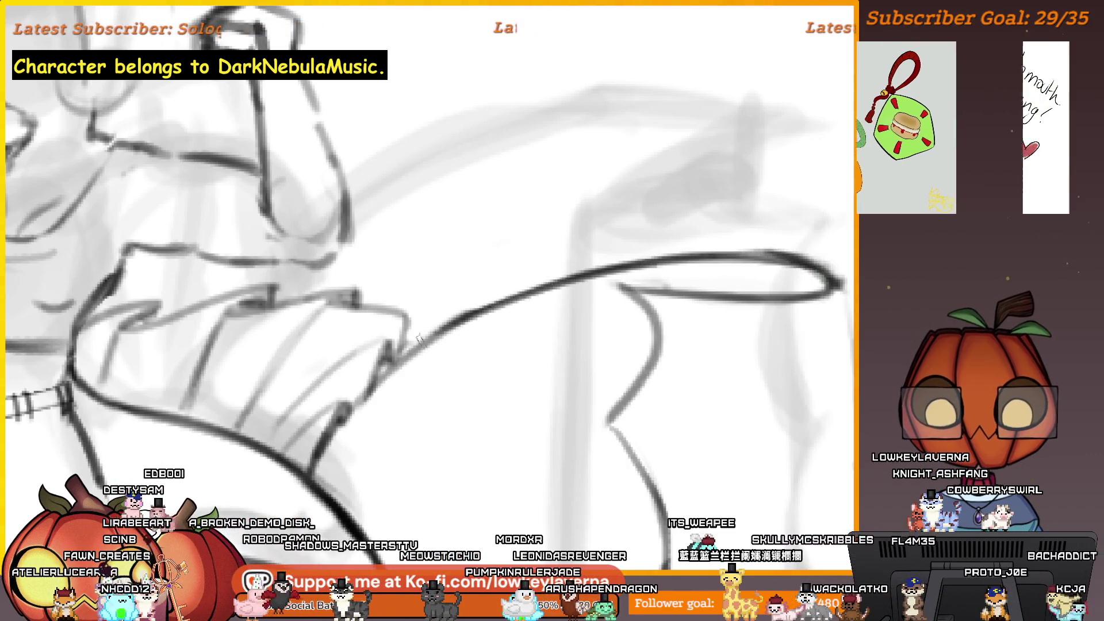
scroll(683, 270, down, 5)
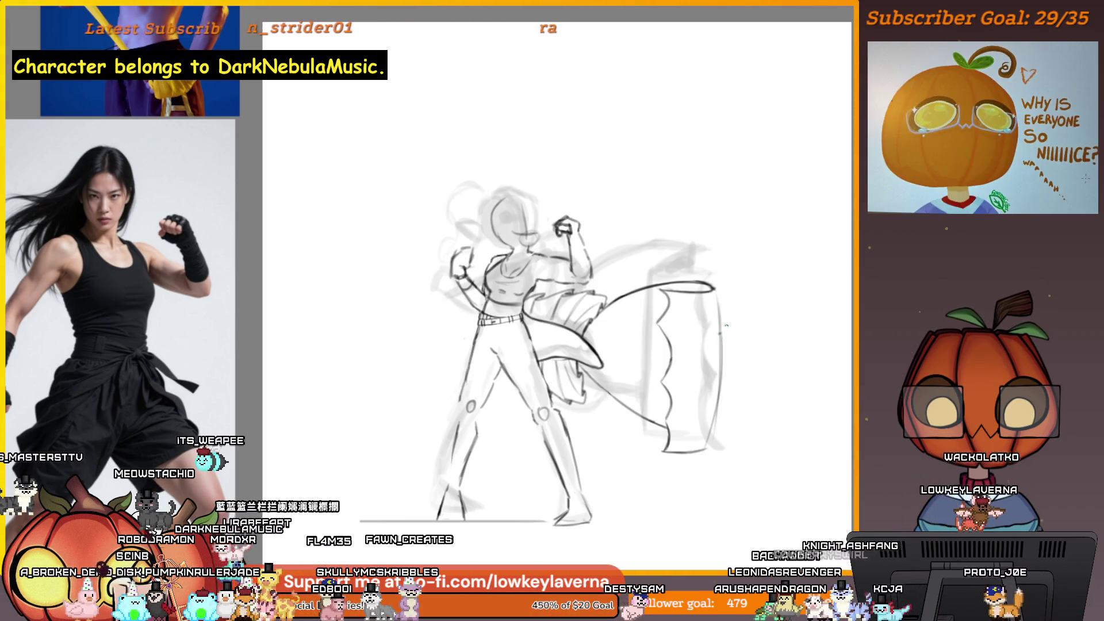
Try erasing the bottom line of the sash end, then undo it.
mouse_move(666, 451)
mouse_down()
mouse_move(687, 449)
mouse_move(661, 293)
mouse_move(703, 412)
mouse_up()
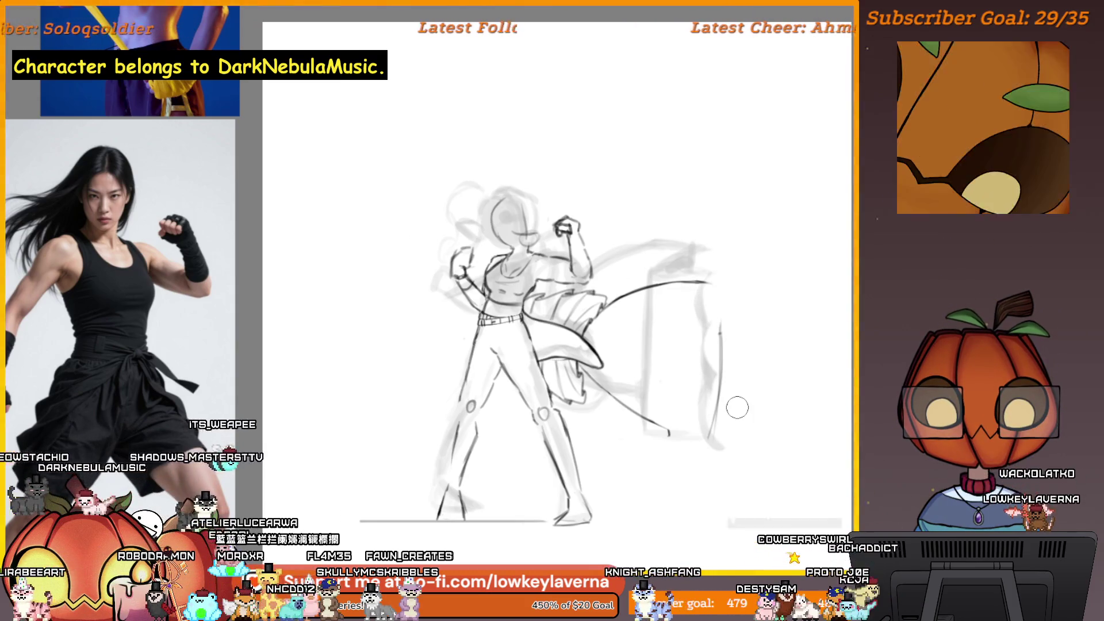
key(ctrl+z)
key(ctrl+z)
key(ctrl+z)
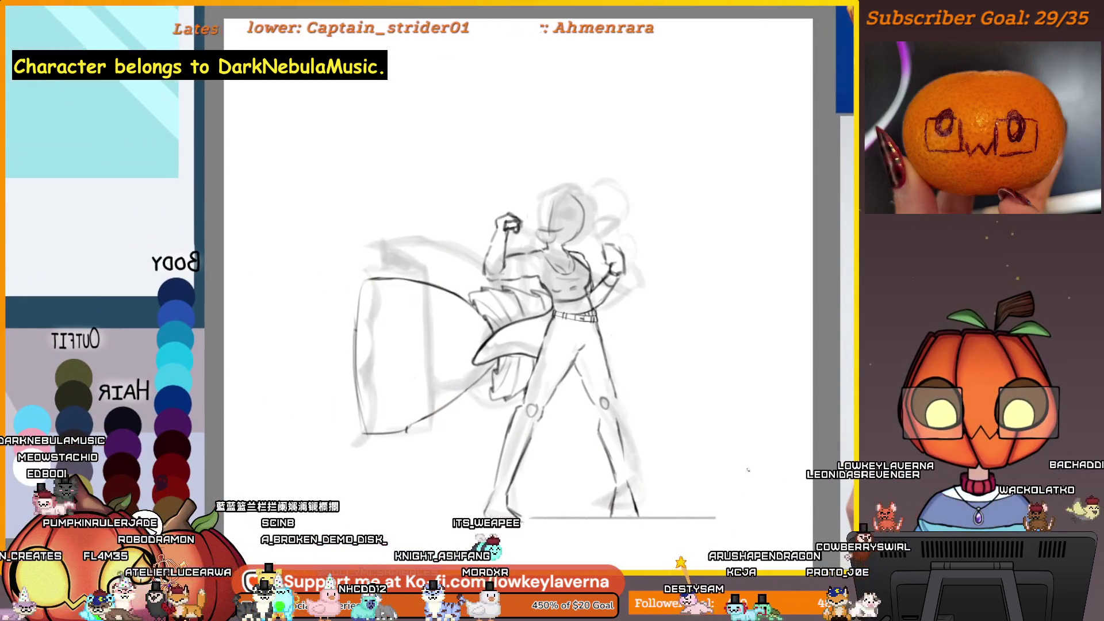
drag(711, 474, 793, 449)
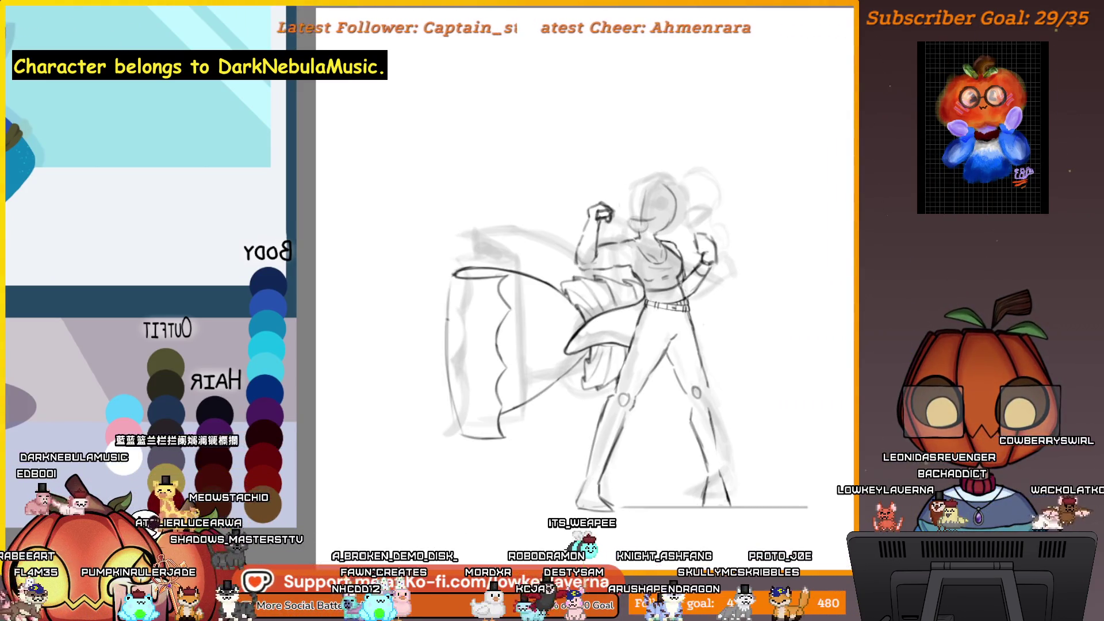
Zoom in and lasso the whole flowing sash into a freehand selection.
click(594, 322)
click(593, 322)
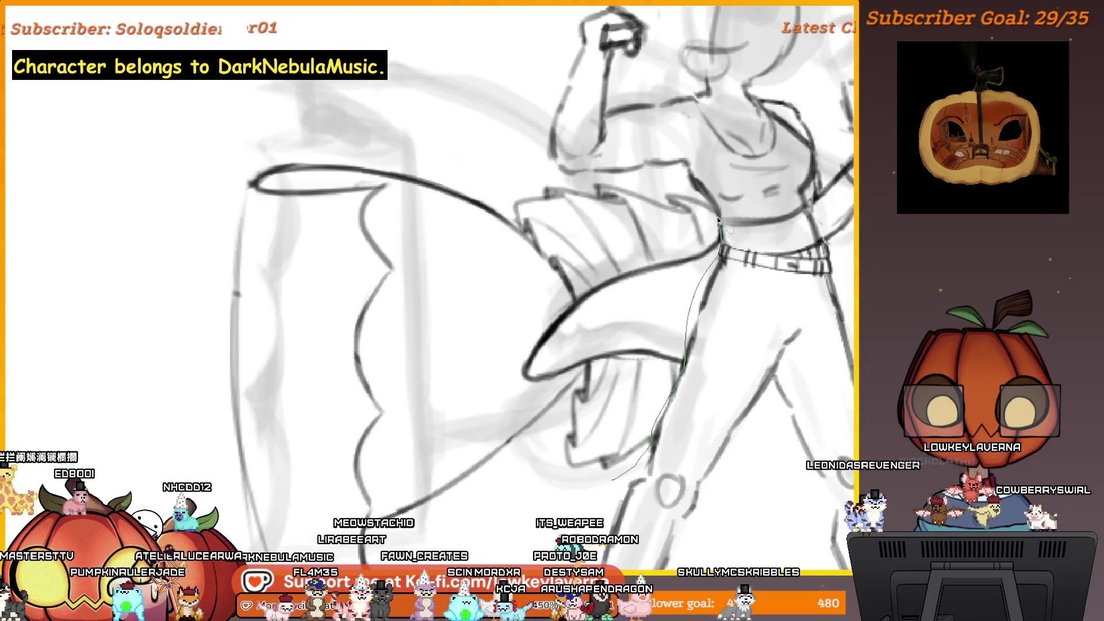
mouse_move(663, 187)
mouse_down()
mouse_move(588, 178)
mouse_move(160, 214)
mouse_move(368, 551)
mouse_up()
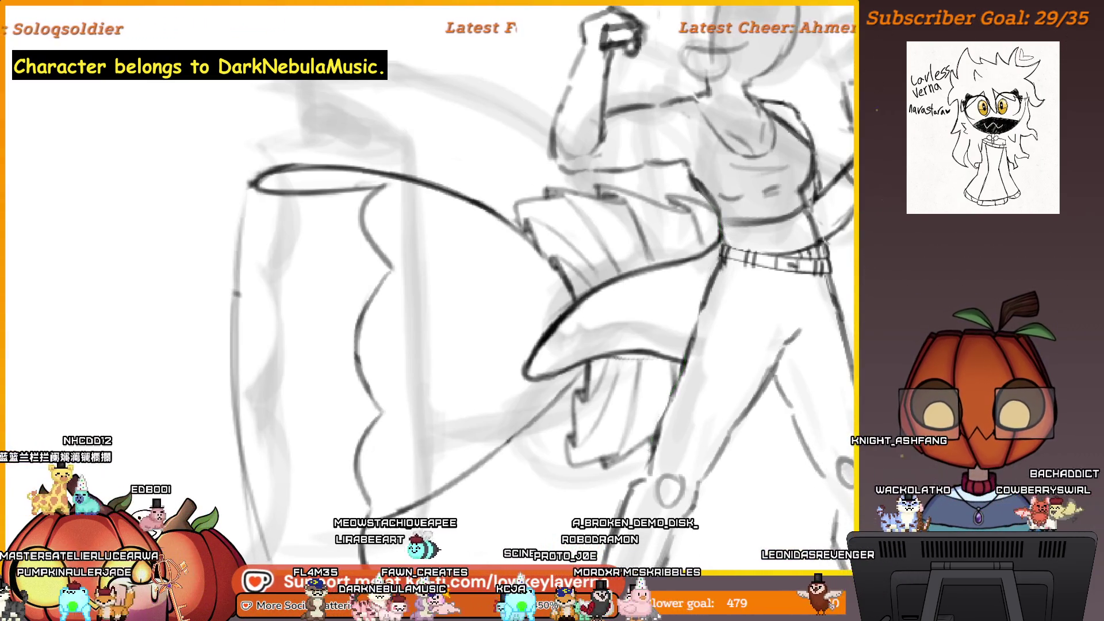
key(ctrl+minus)
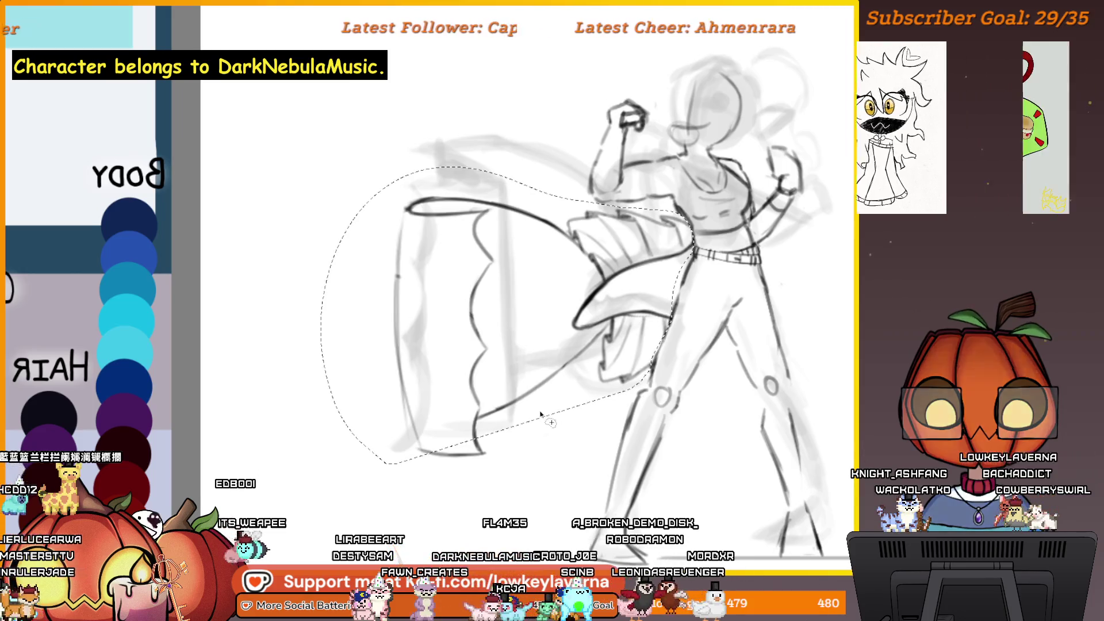
Extend and clear the sash selection, toggling undo/redo to compare lineart with rough sketch.
mouse_move(522, 404)
mouse_down()
mouse_move(374, 448)
mouse_move(460, 495)
mouse_move(520, 425)
mouse_up()
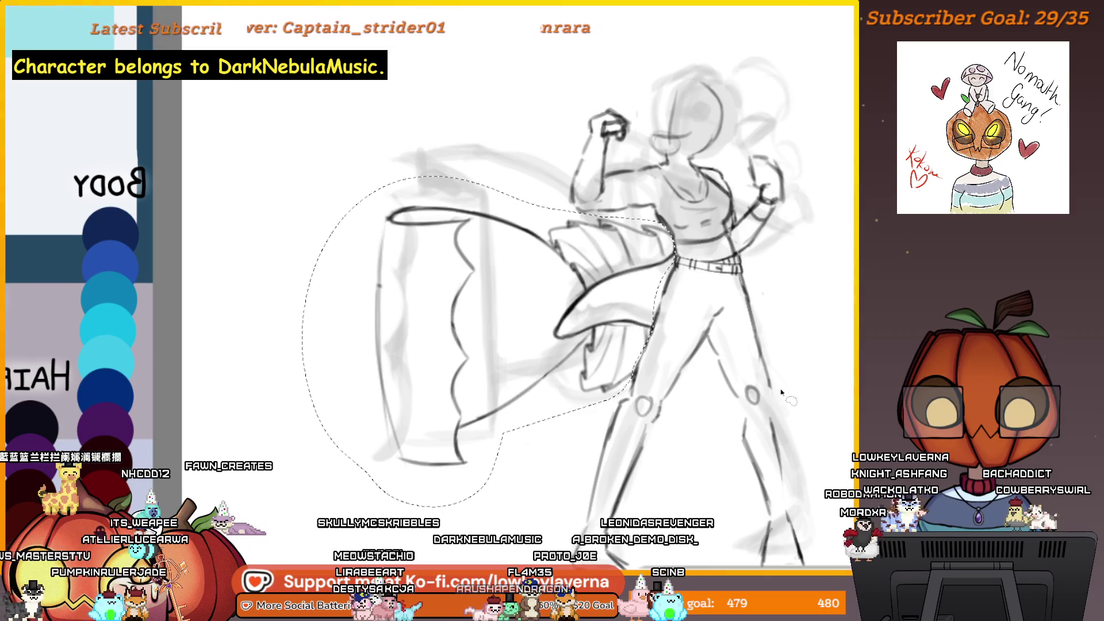
key(ctrl+d)
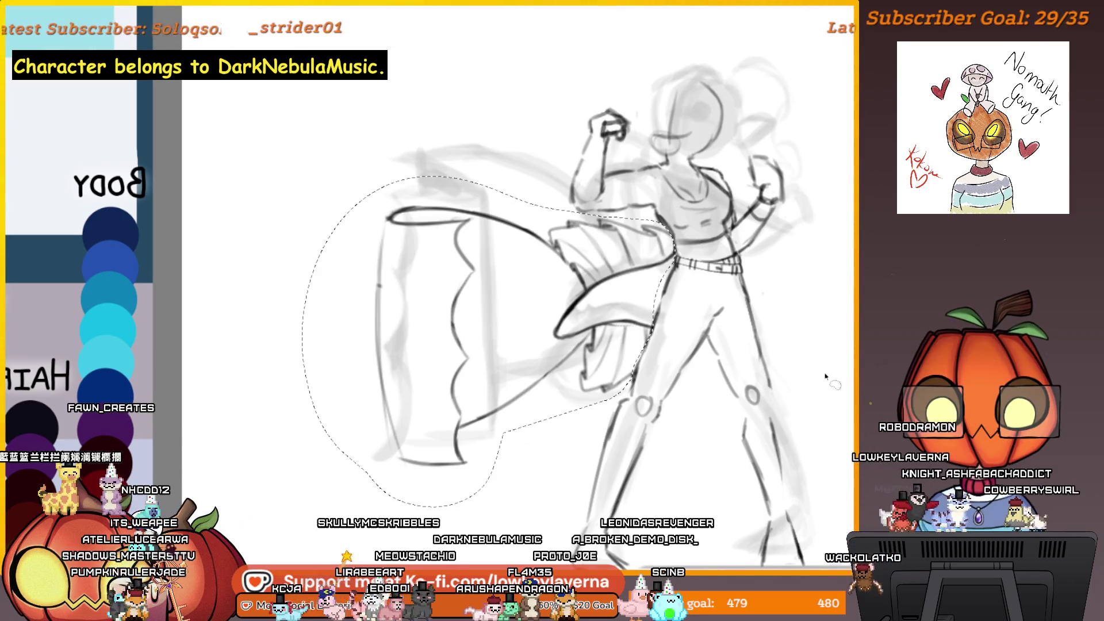
key(ctrl+z)
key(ctrl+y)
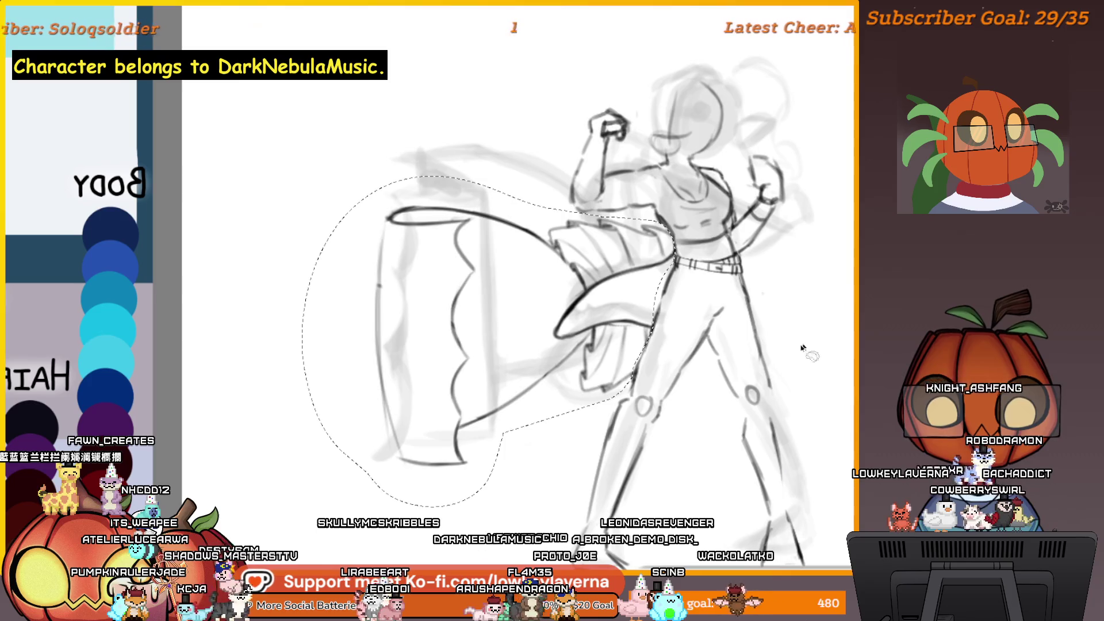
key(ctrl+y)
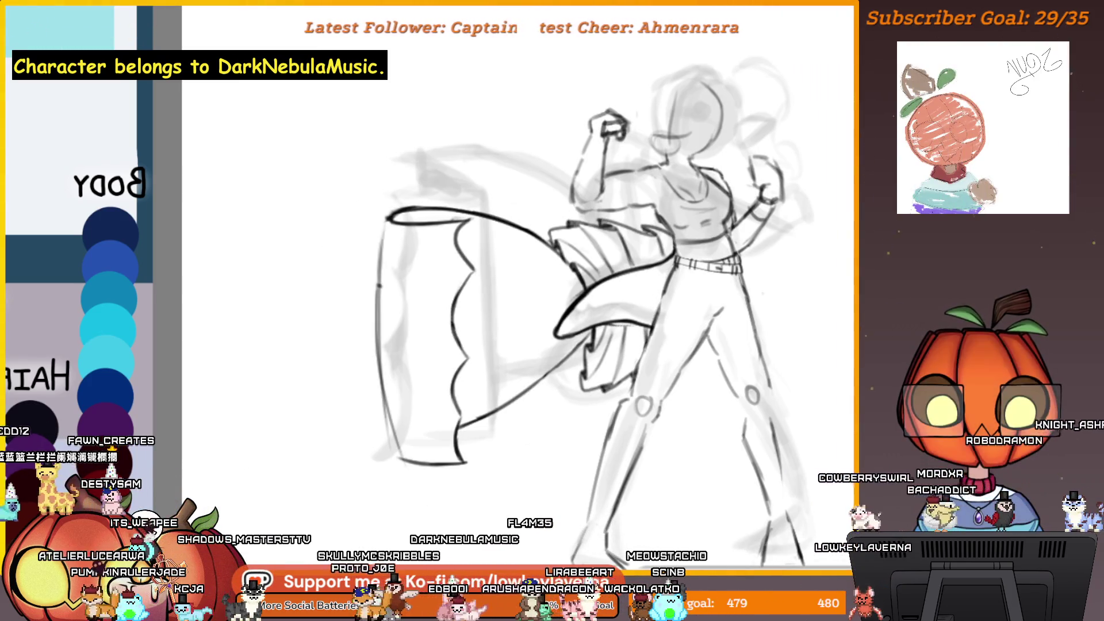
key(ctrl+z)
key(ctrl+z)
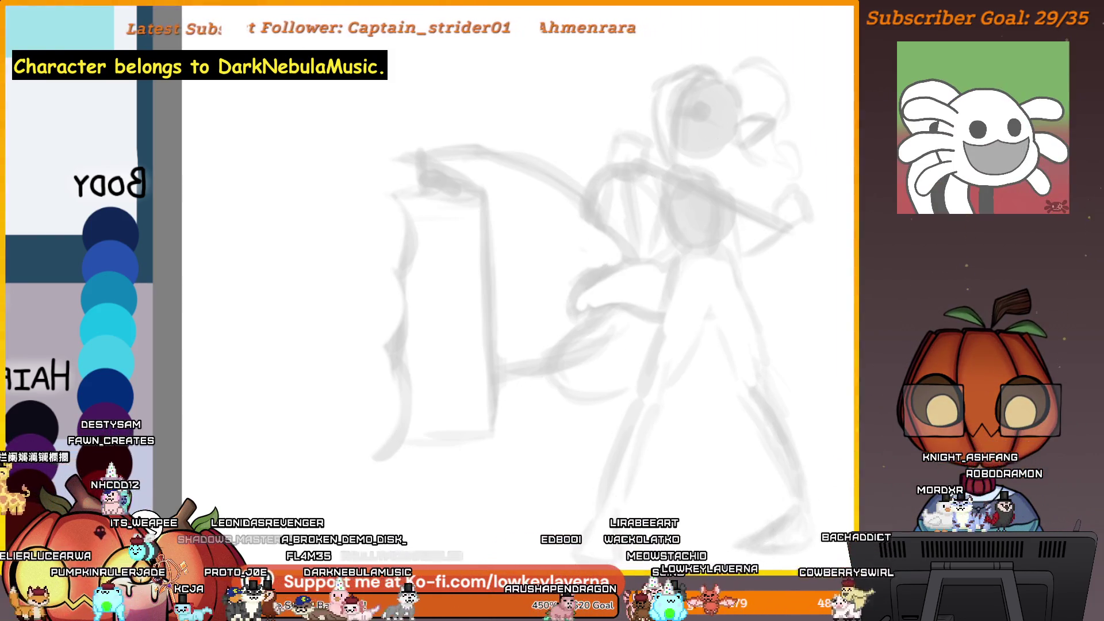
key(ctrl+shift+z)
key(ctrl+shift+z)
scroll(648, 184, up, 3)
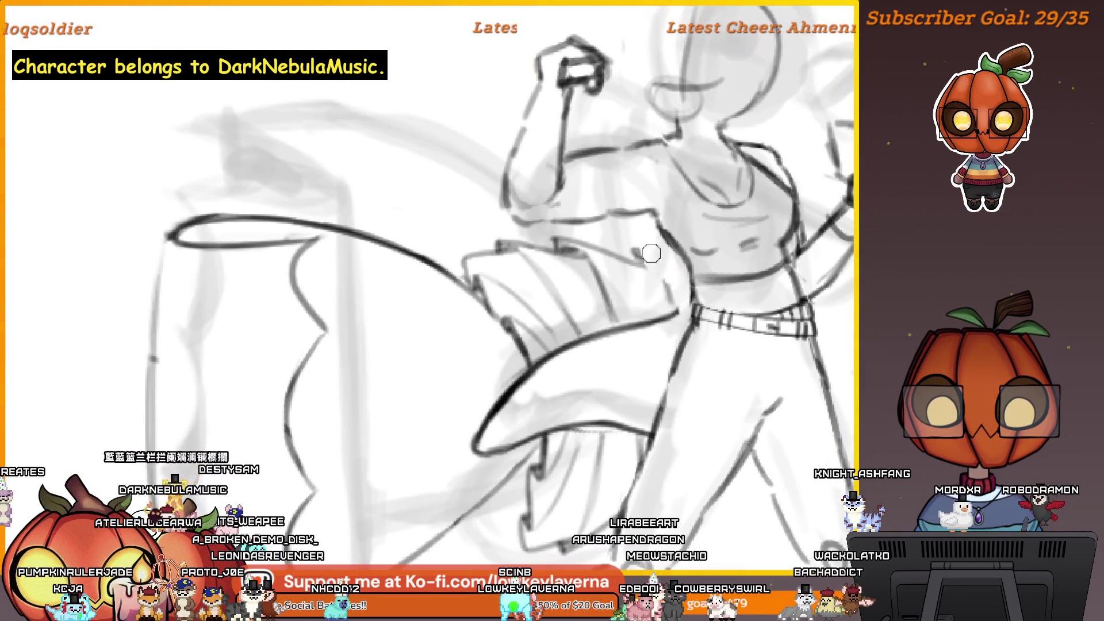
Erase the inked sash's top curve, left edge and wavy scalloped stroke.
scroll(656, 348, down, 2)
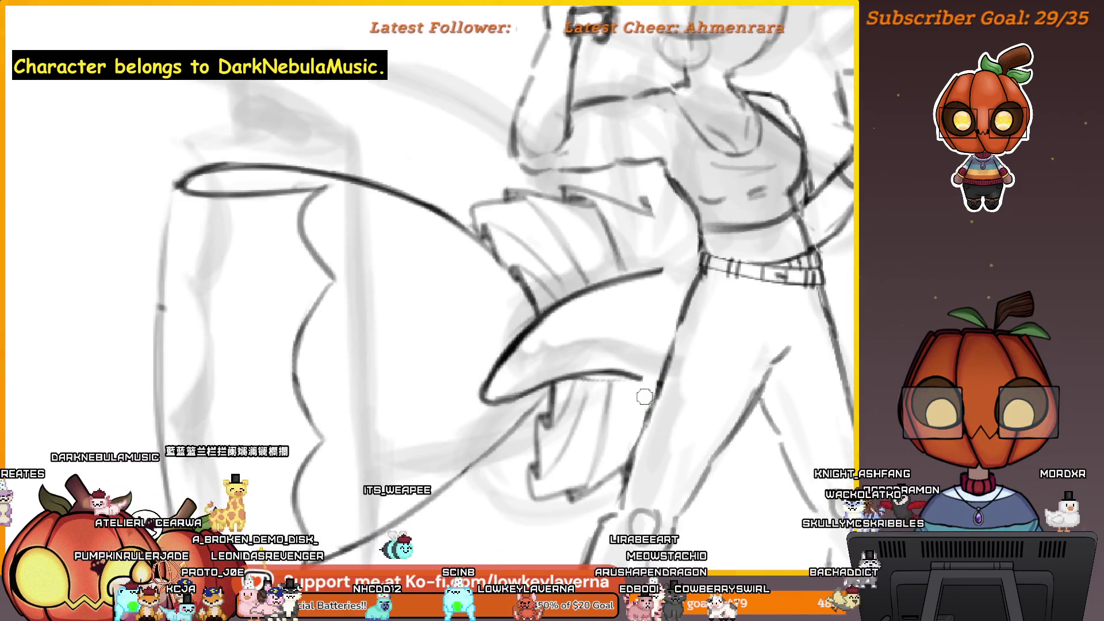
scroll(646, 388, down, 2)
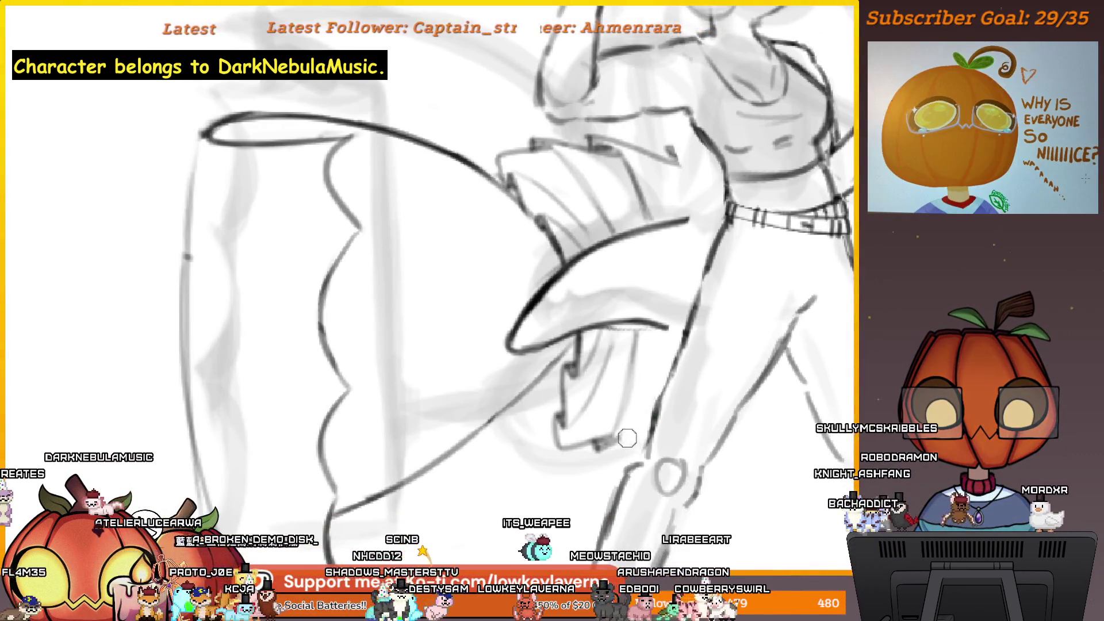
scroll(665, 326, up, 3)
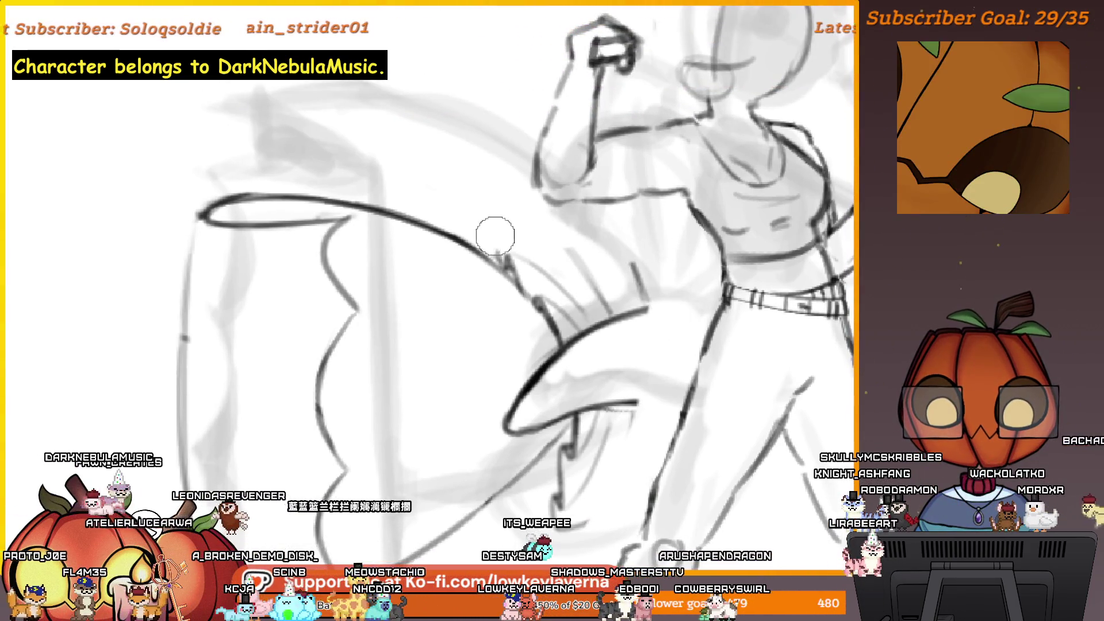
scroll(495, 234, down, 3)
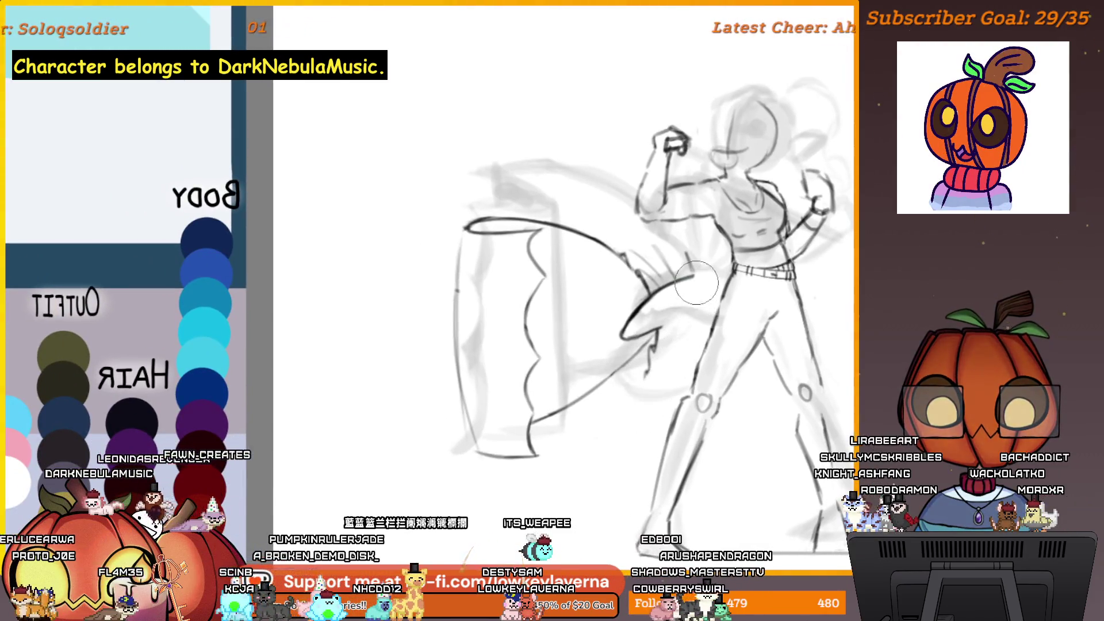
mouse_move(616, 259)
mouse_down()
mouse_move(506, 234)
mouse_move(466, 280)
mouse_up()
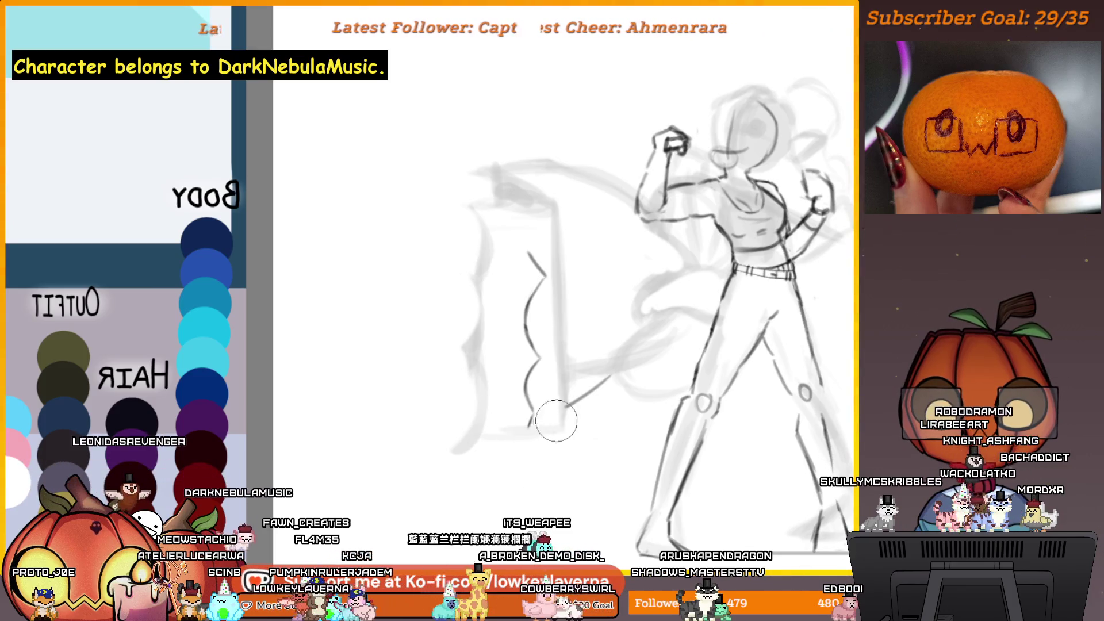
mouse_move(553, 397)
mouse_down()
mouse_move(530, 185)
mouse_move(563, 316)
mouse_up()
scroll(490, 402, right, 3)
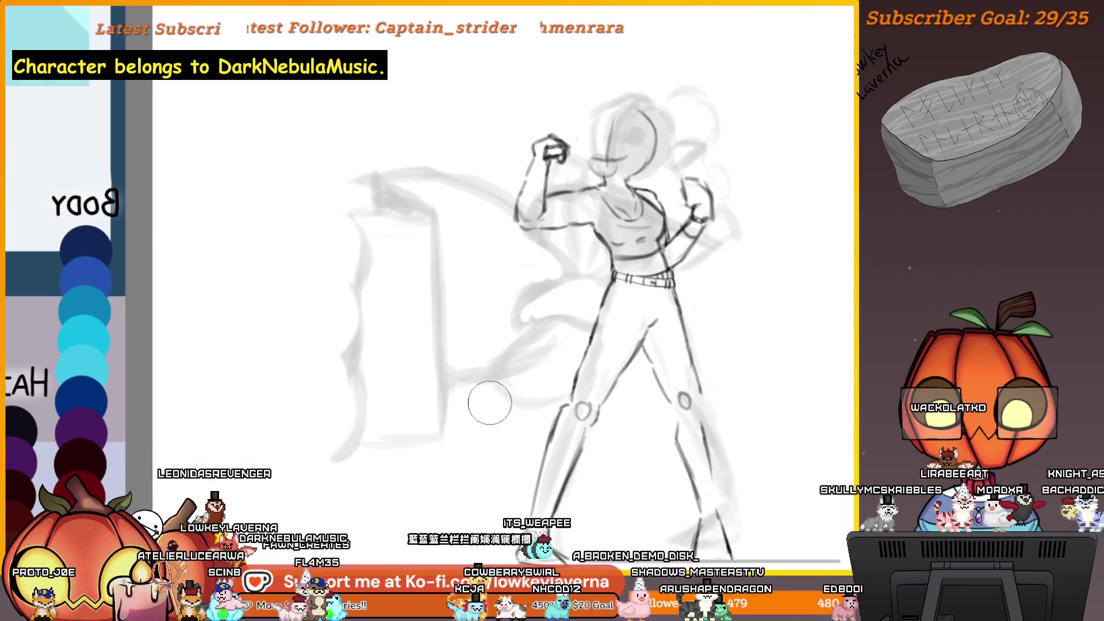
click(599, 320)
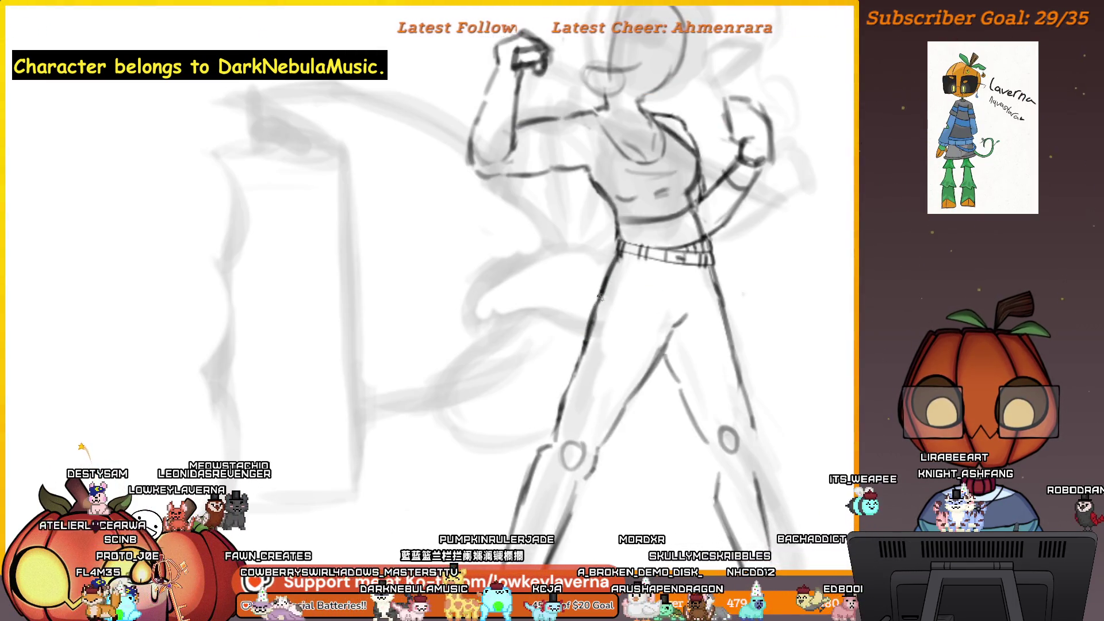
Shrink the brush two sizes with [ and frame the sash area in view.
key(bracketleft)
key(bracketleft)
key(bracketleft)
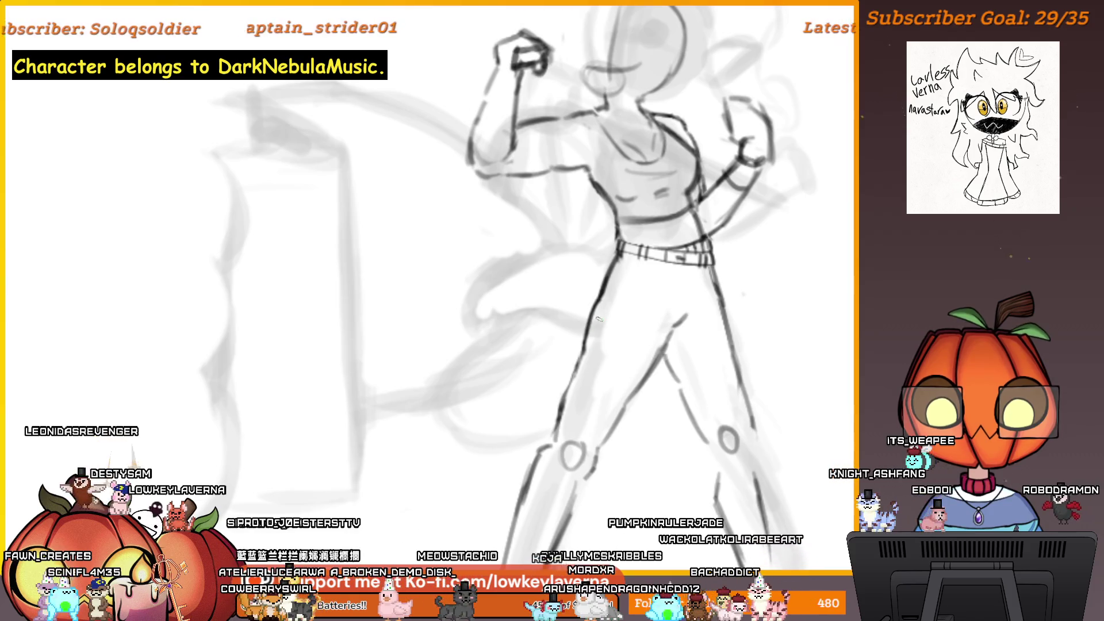
scroll(598, 319, down, 3)
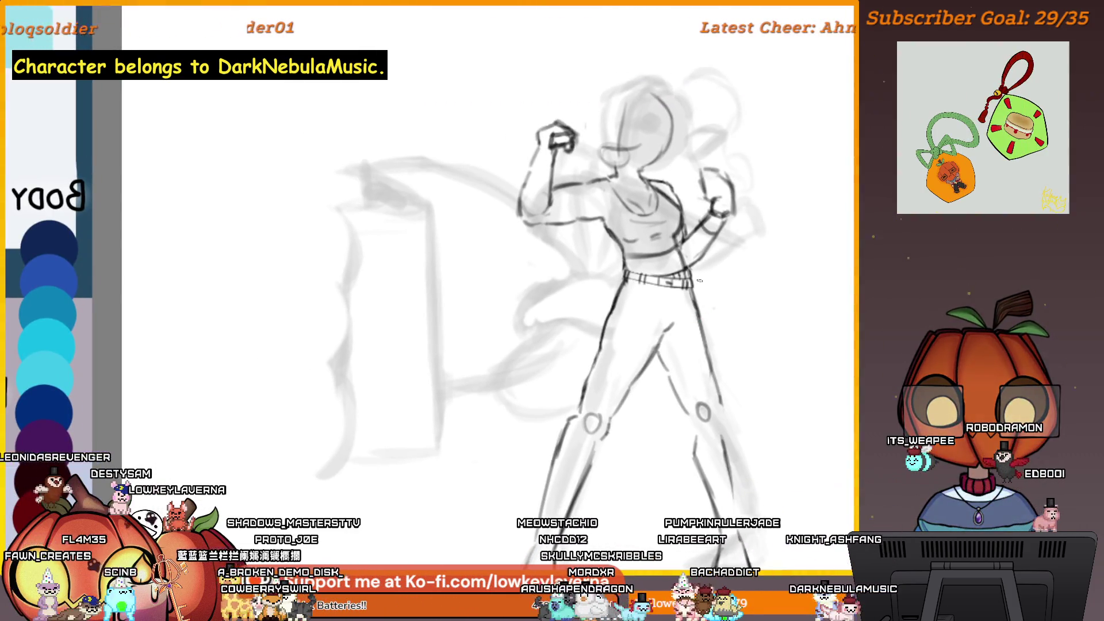
key(bracketleft)
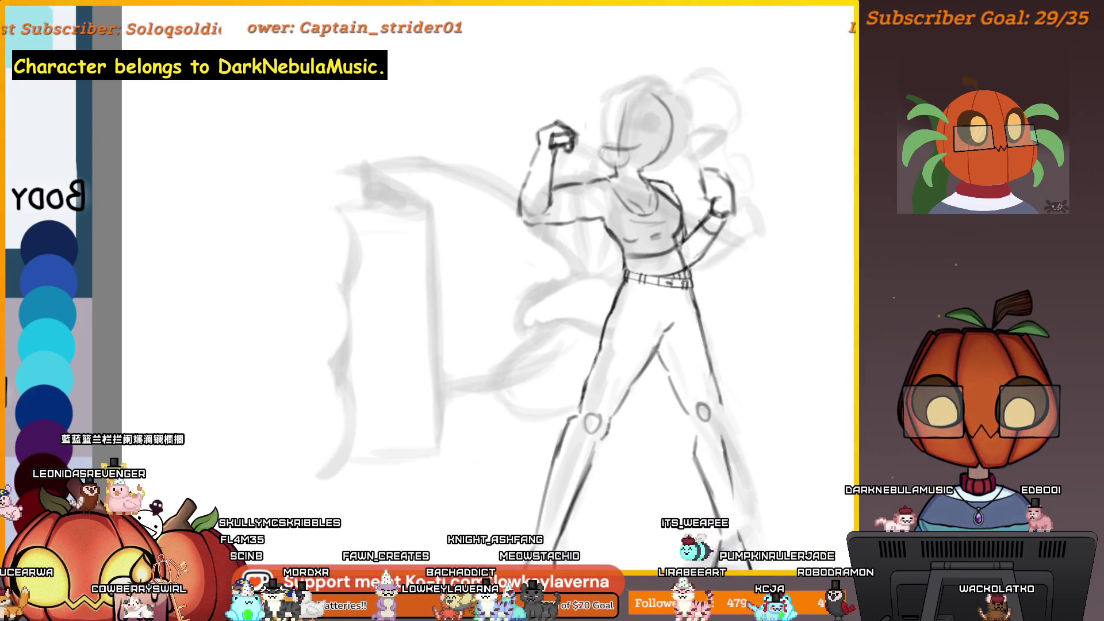
scroll(575, 288, up, 3)
scroll(575, 287, down, 5)
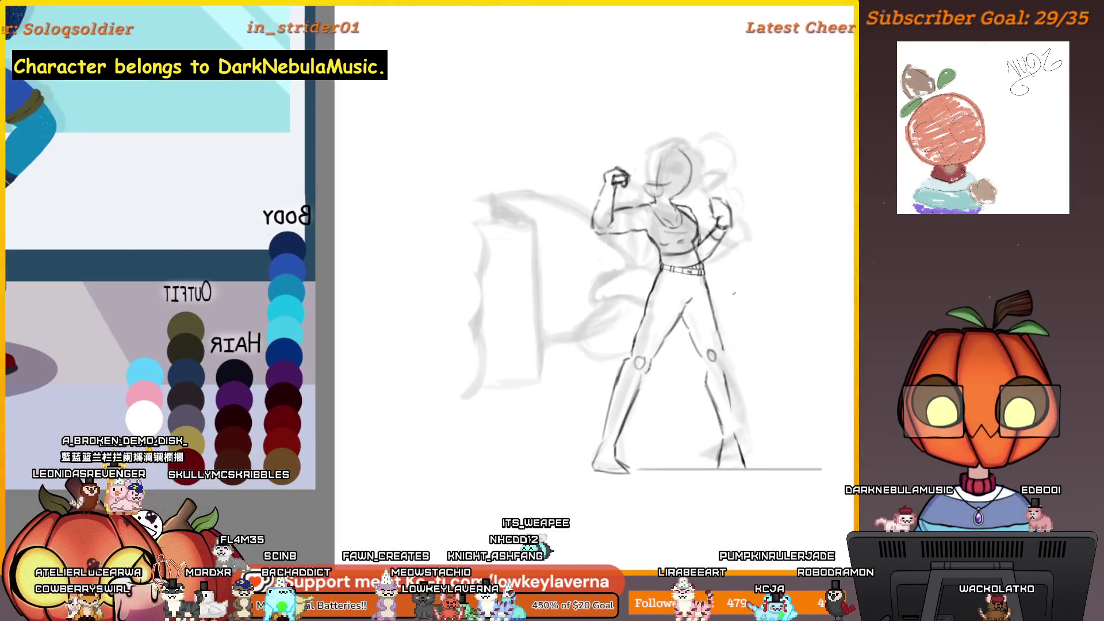
scroll(734, 294, up, 5)
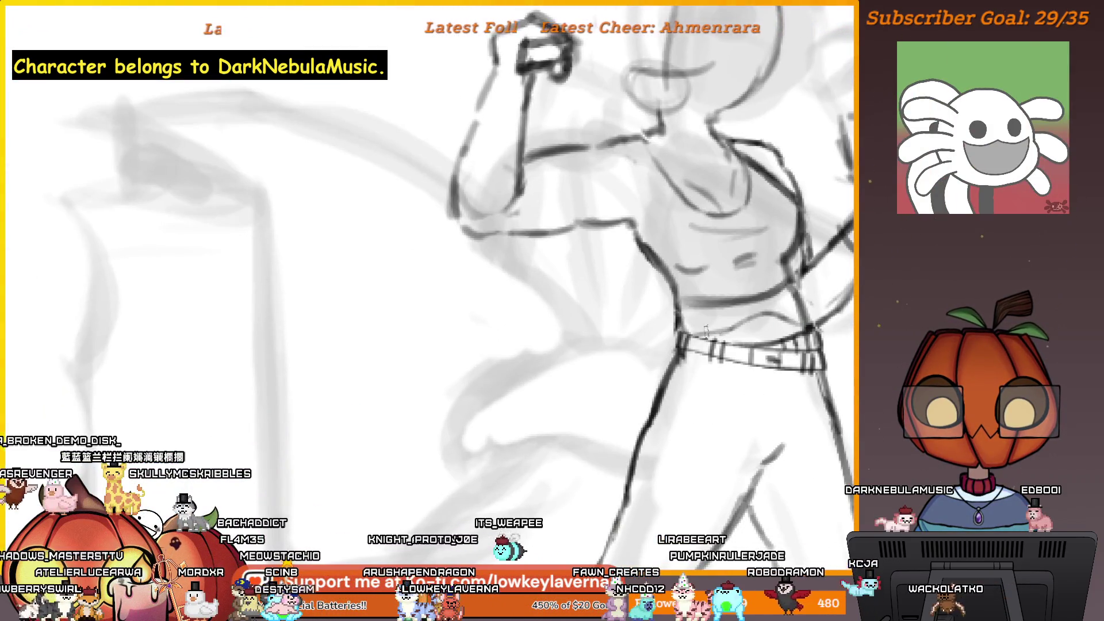
scroll(428, 288, down, 3)
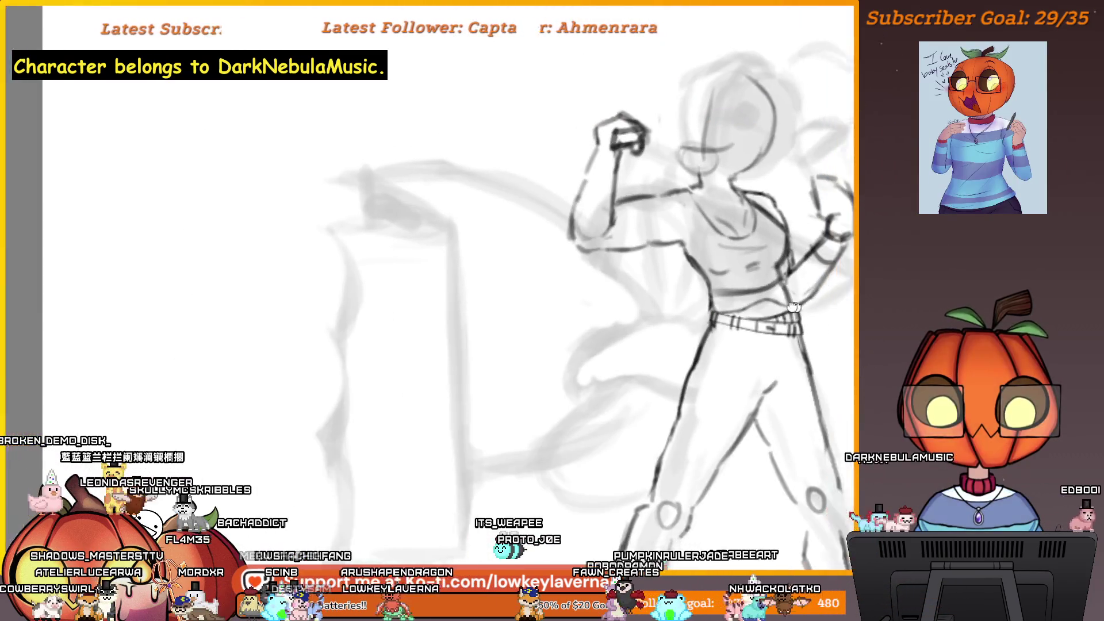
scroll(793, 350, down, 2)
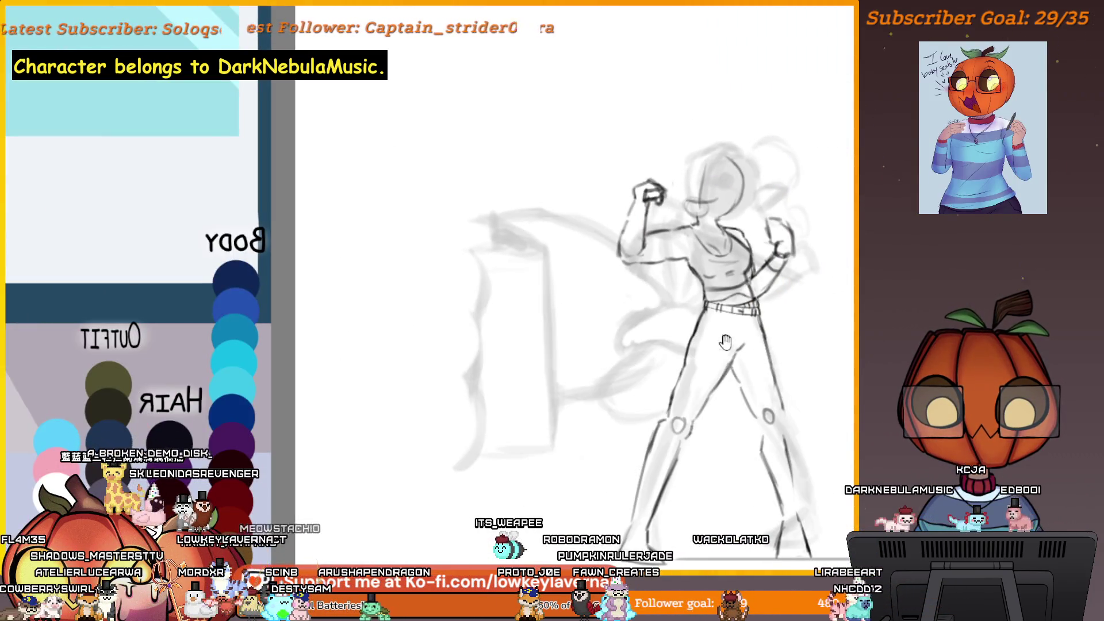
scroll(793, 350, up, 2)
drag(793, 350, 749, 352)
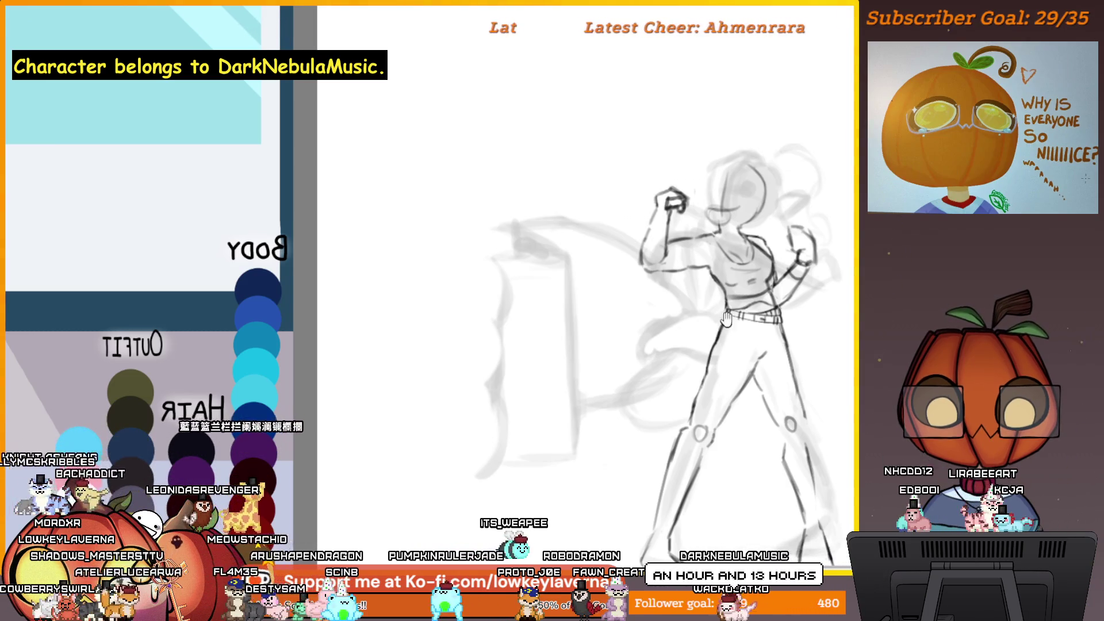
drag(726, 319, 708, 329)
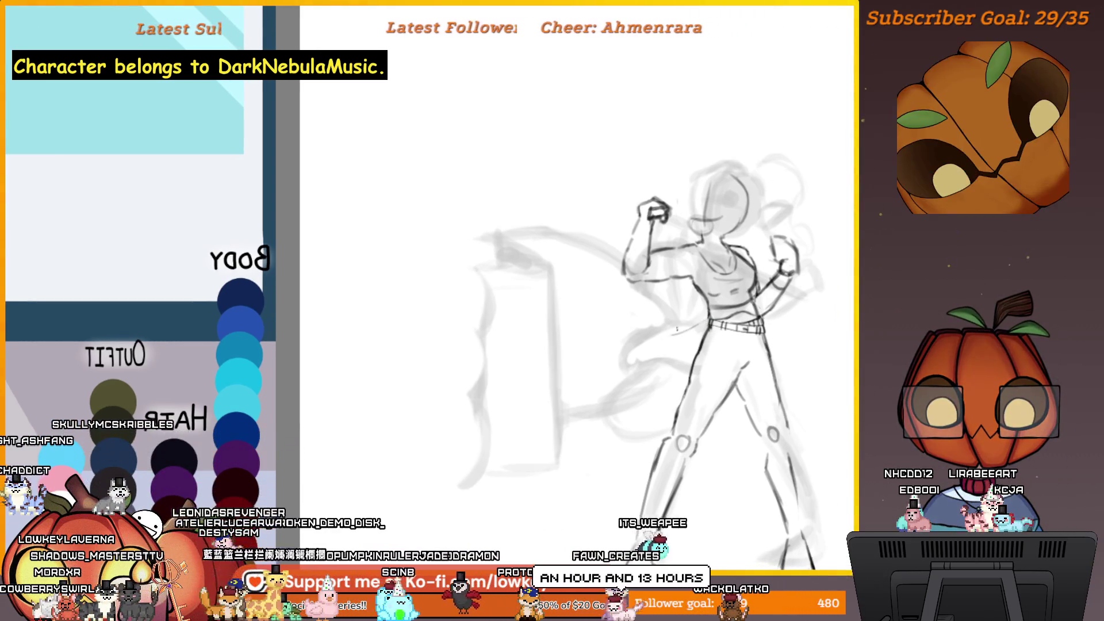
drag(695, 321, 705, 328)
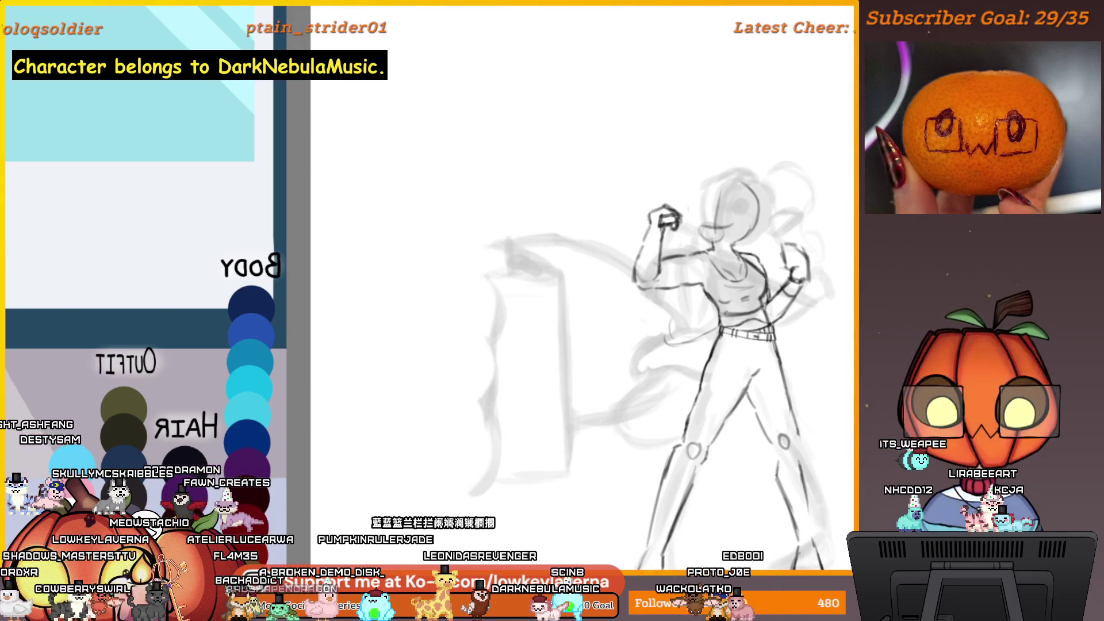
Flip the canvas view back to unmirrored and zoom in on the belt.
key(h)
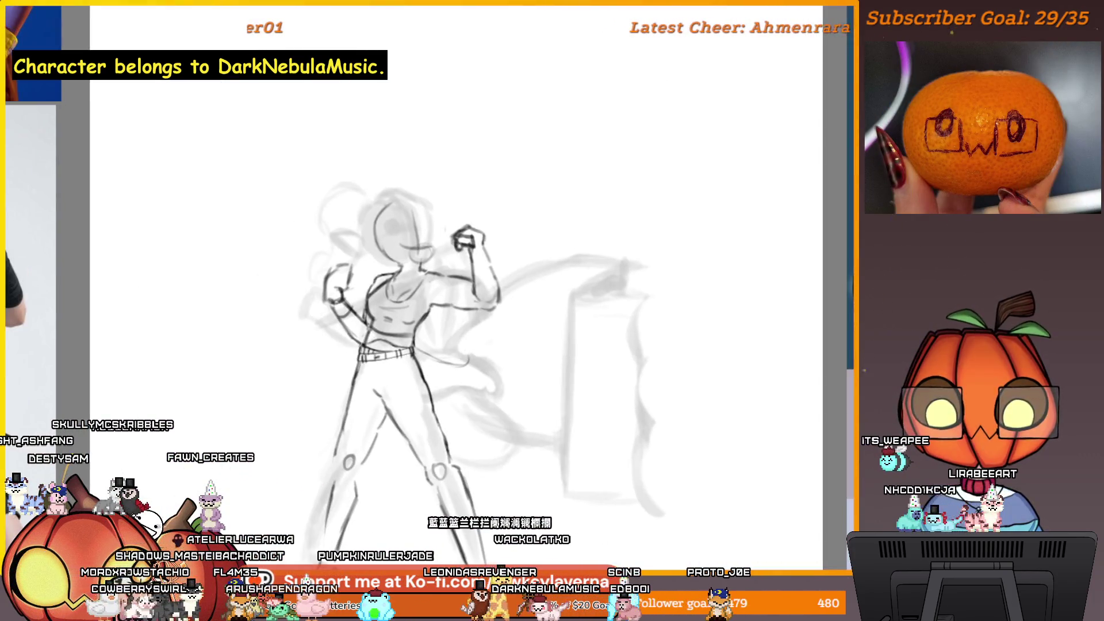
scroll(460, 262, up, 5)
scroll(460, 262, up, 2)
scroll(534, 349, up, 2)
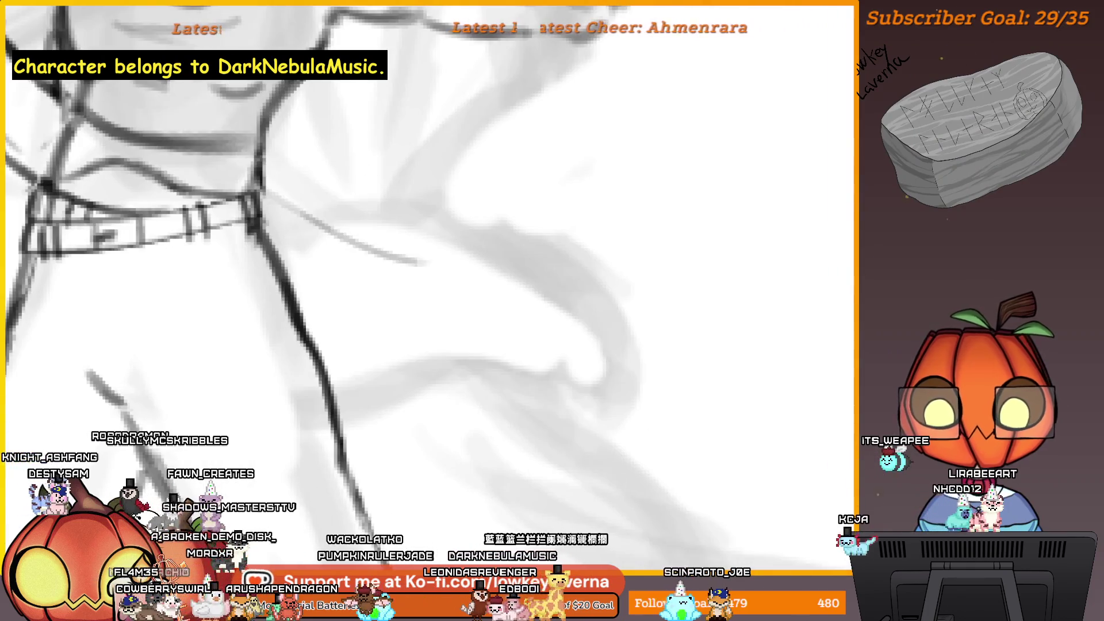
Draw the long diagonal sash line from the belt and a dark curve along its edge.
drag(302, 211, 434, 311)
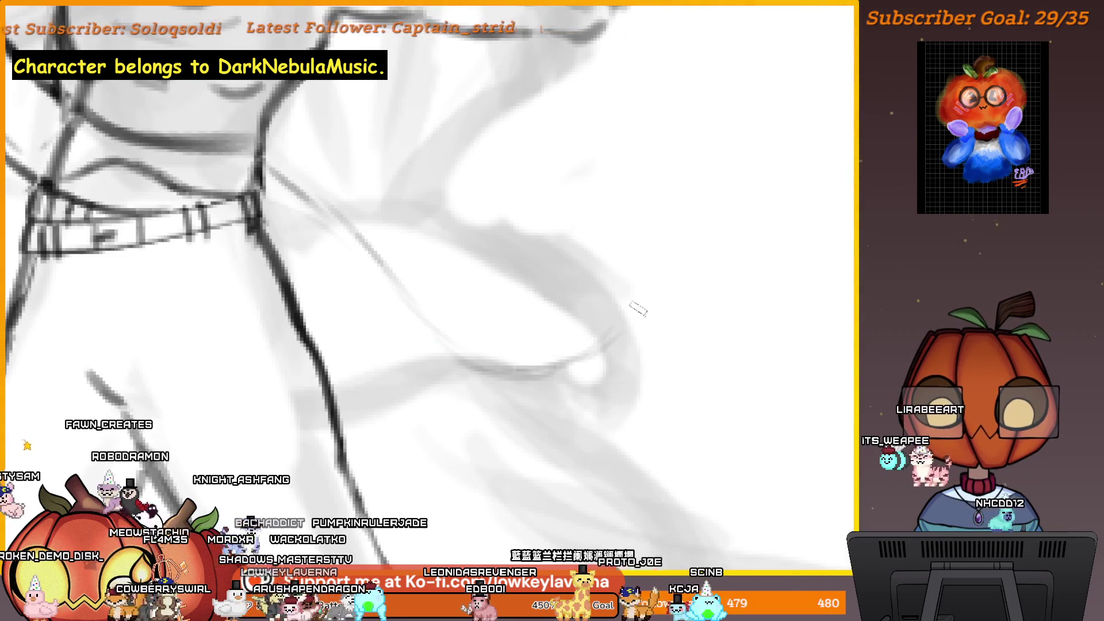
mouse_move(511, 365)
mouse_down()
mouse_move(428, 333)
mouse_move(273, 173)
mouse_up()
mouse_move(558, 365)
mouse_down()
mouse_move(715, 295)
mouse_move(727, 247)
mouse_move(660, 278)
mouse_up()
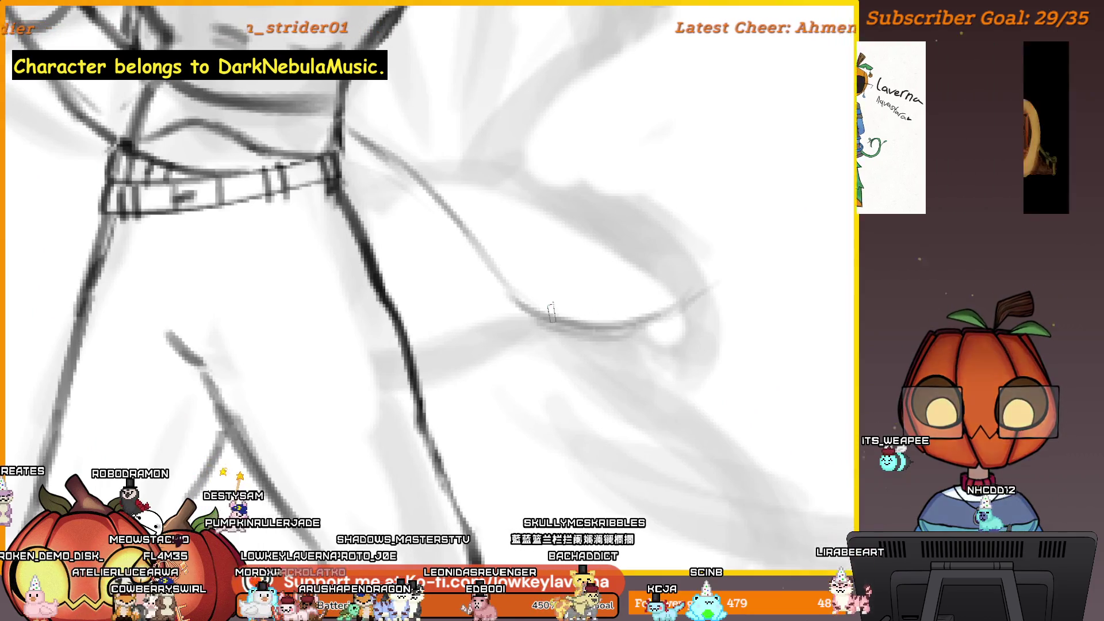
drag(512, 296, 726, 245)
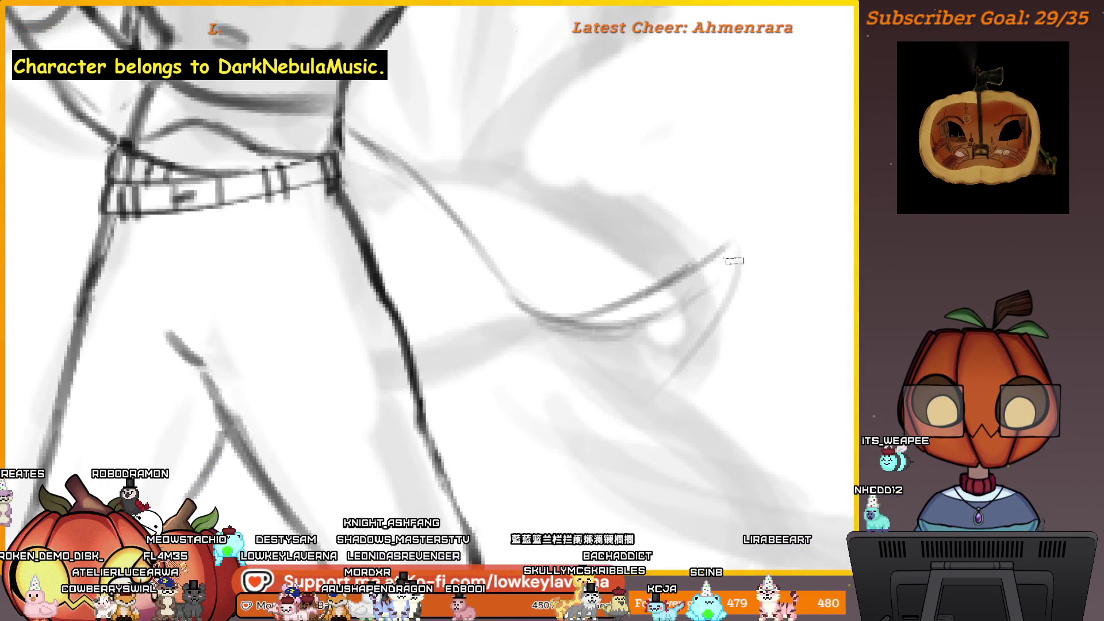
Draw a curve down from the sash's end and retry the long lower edge several times.
key(e)
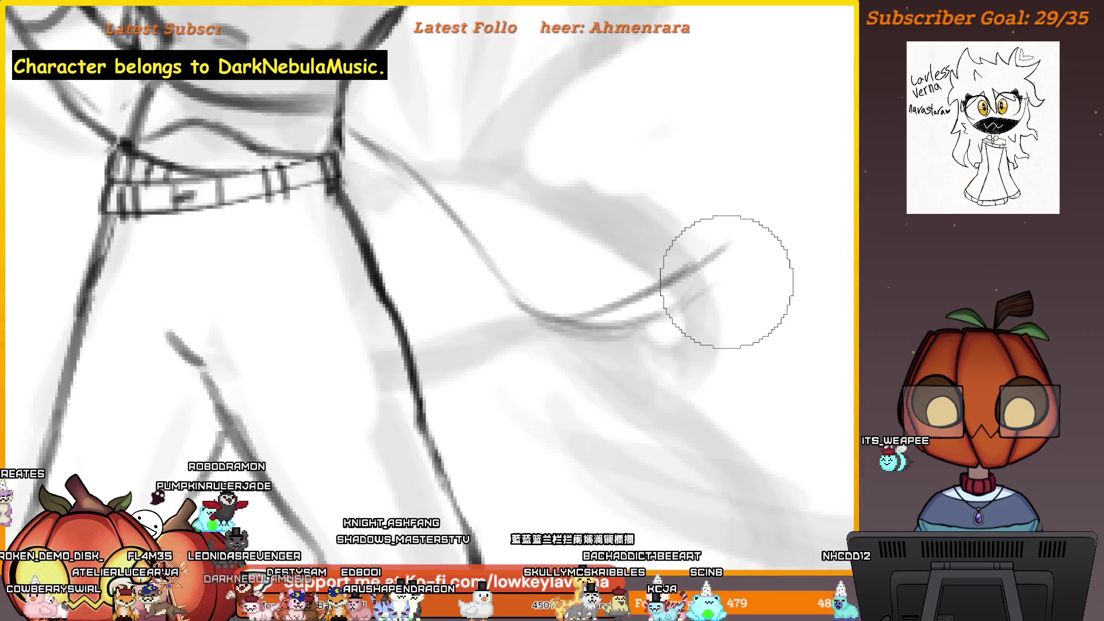
key(b)
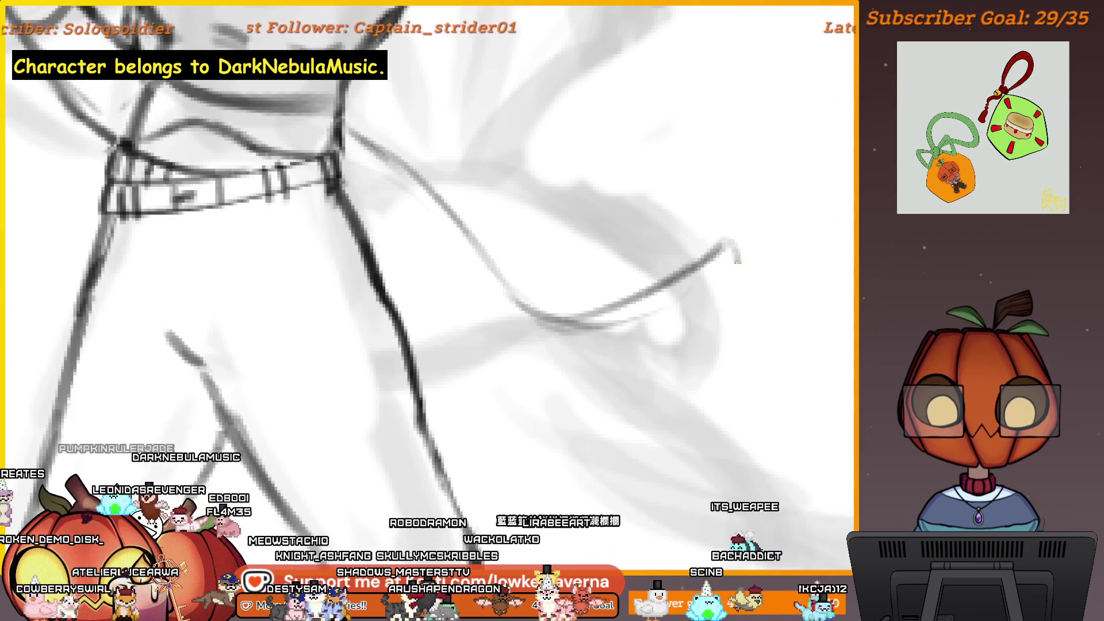
drag(737, 262, 708, 345)
drag(233, 380, 687, 409)
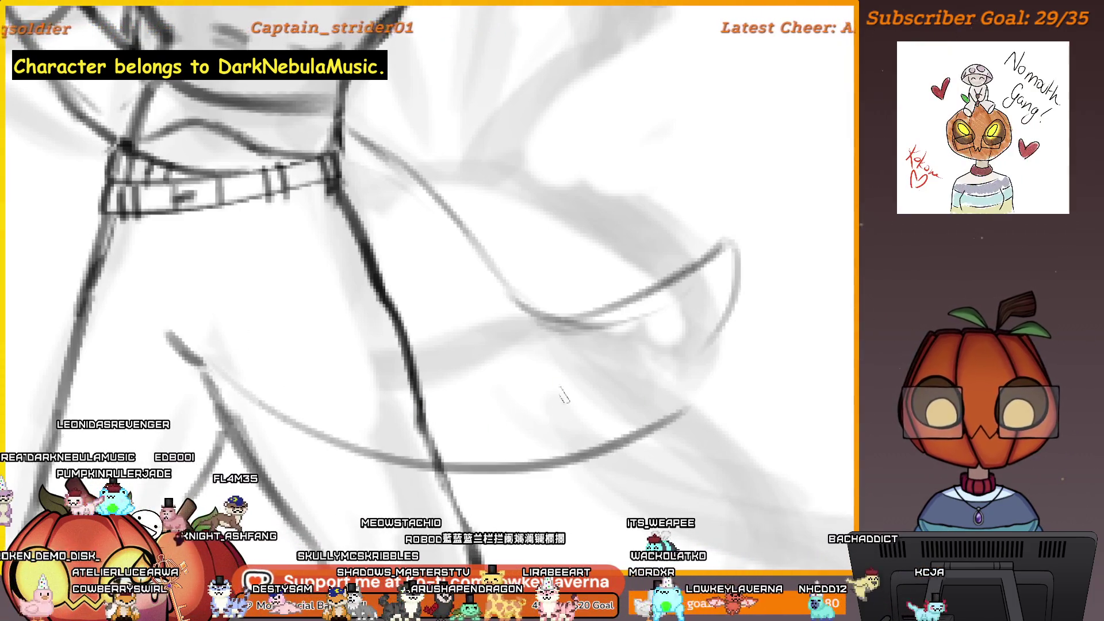
key(ctrl+z)
mouse_move(455, 468)
mouse_down()
mouse_move(633, 422)
mouse_move(673, 394)
mouse_up()
key(ctrl+z)
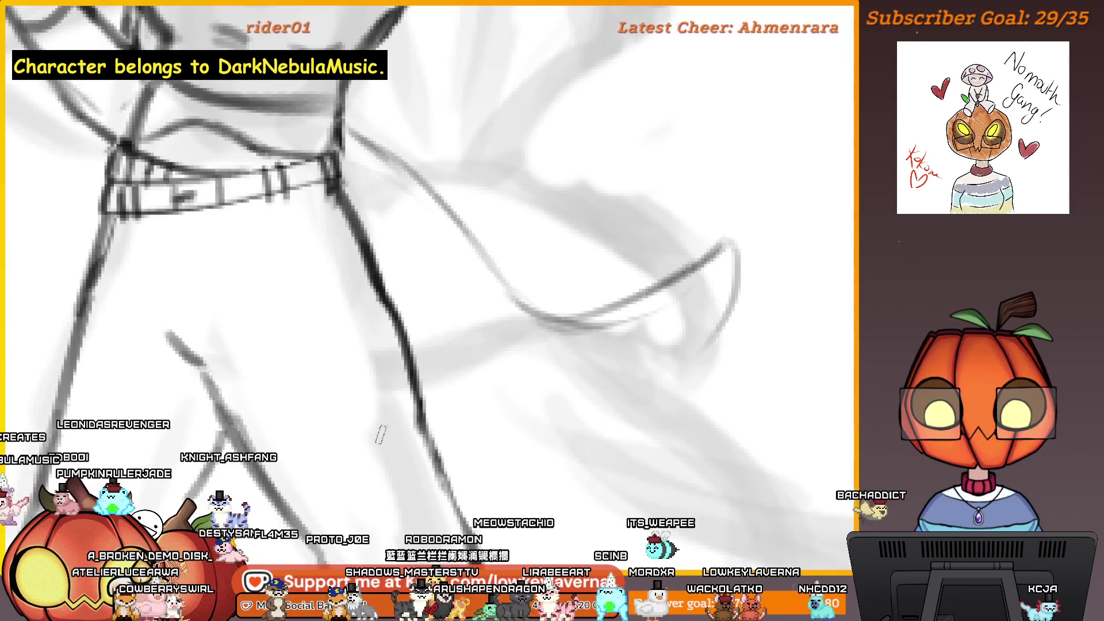
drag(229, 381, 655, 407)
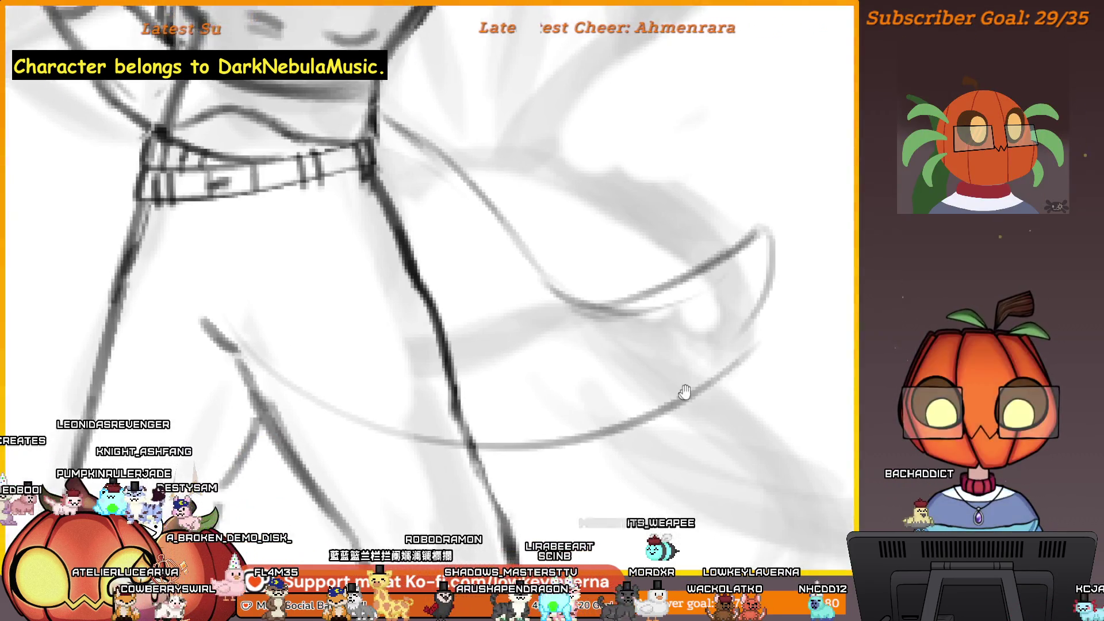
key(ctrl+z)
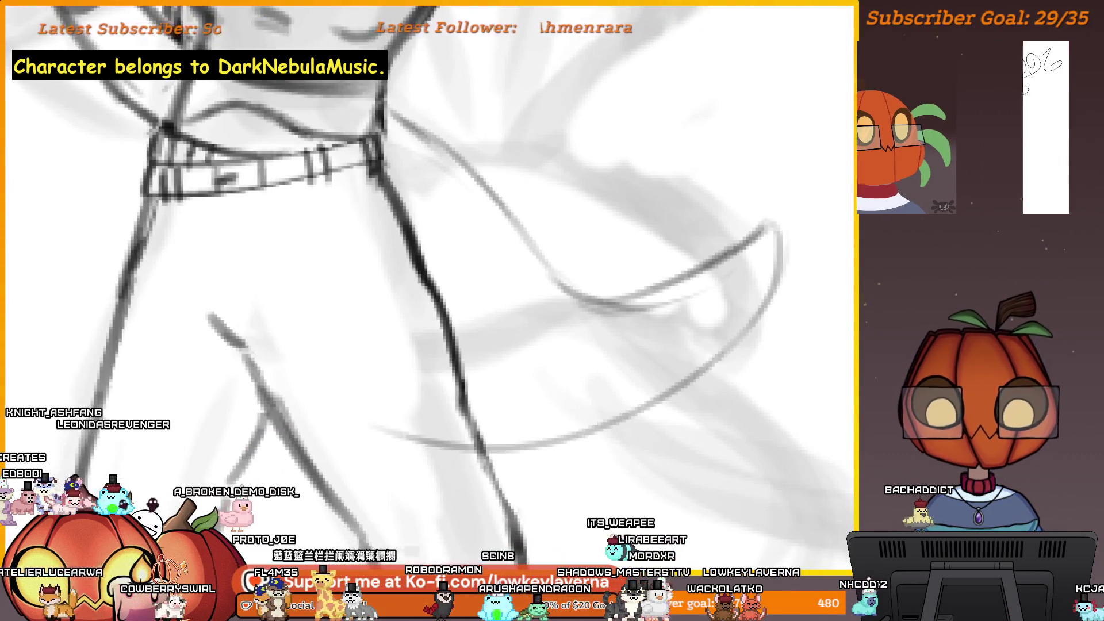
key(ctrl+z)
key(ctrl+y)
key(ctrl+y)
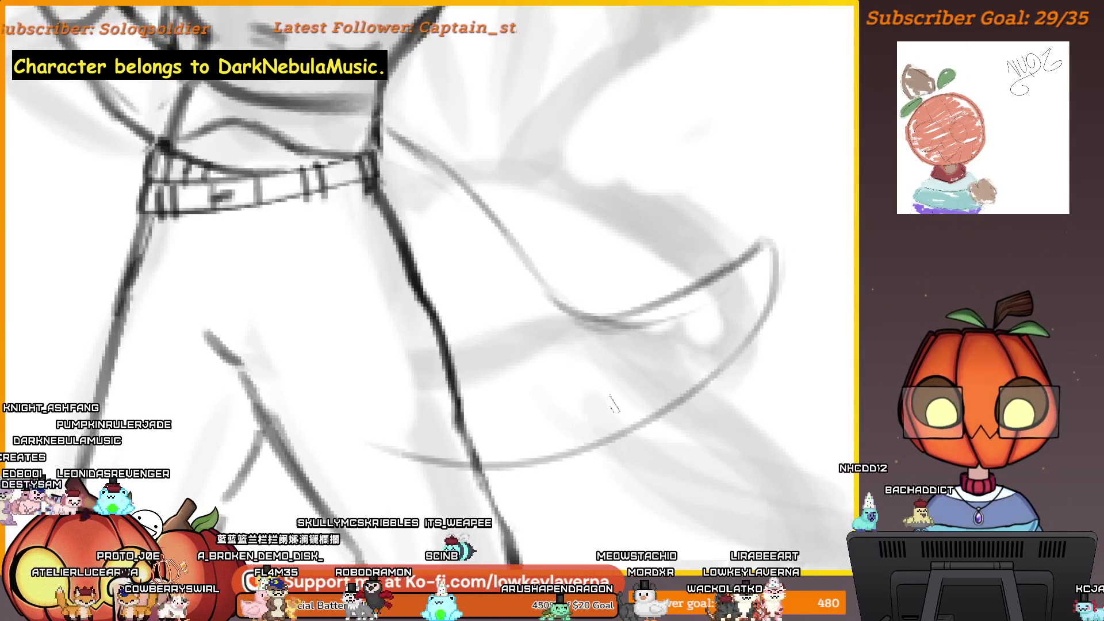
Extend the lower sash curve left and redraw the right-hand curves darker.
drag(402, 449, 267, 374)
mouse_move(593, 440)
mouse_down()
mouse_move(687, 399)
mouse_move(776, 311)
mouse_move(777, 245)
mouse_move(596, 312)
mouse_up()
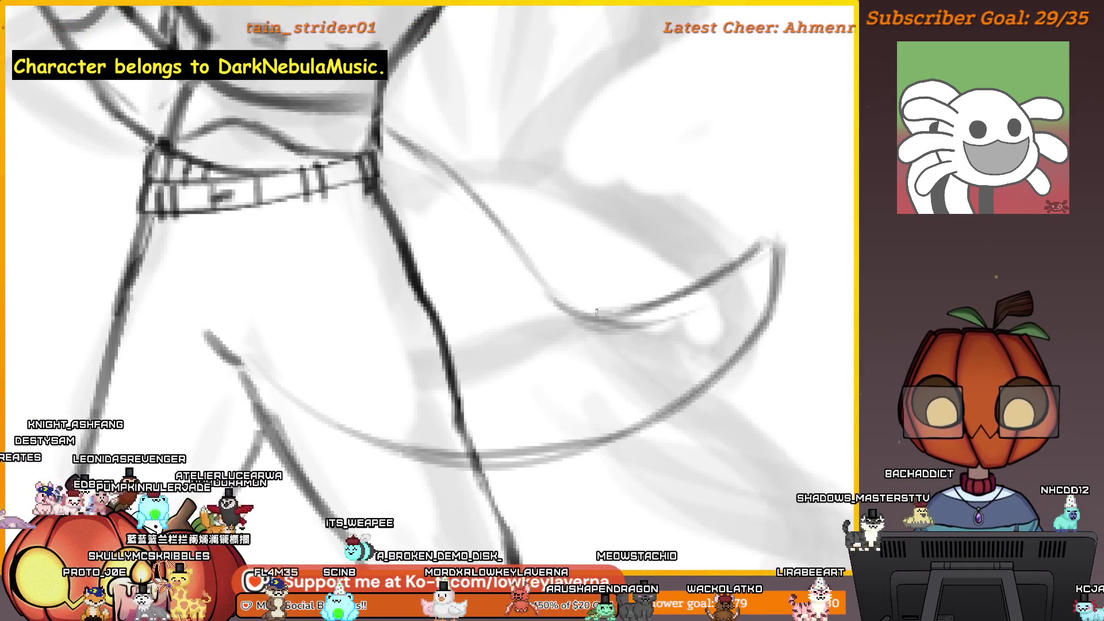
drag(667, 329, 546, 290)
mouse_move(666, 331)
mouse_down()
mouse_move(543, 284)
mouse_move(382, 129)
mouse_up()
key(ctrl+0)
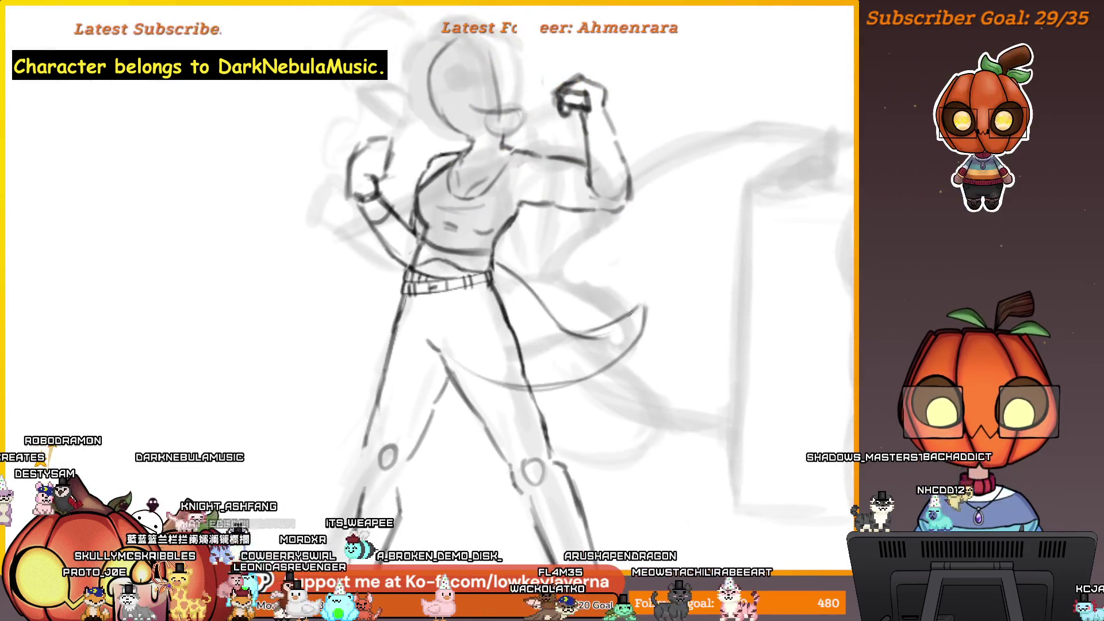
Shrink the brush, mirror the canvas horizontally and reframe the figure.
key(bracketleft)
key(bracketleft)
key(bracketleft)
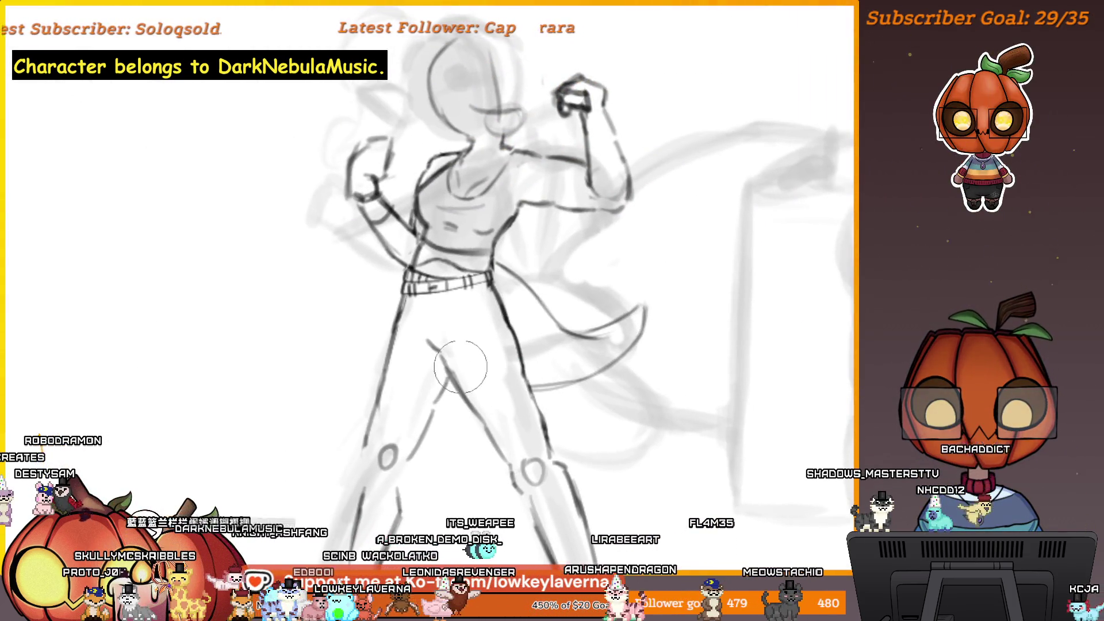
scroll(645, 328, down, 3)
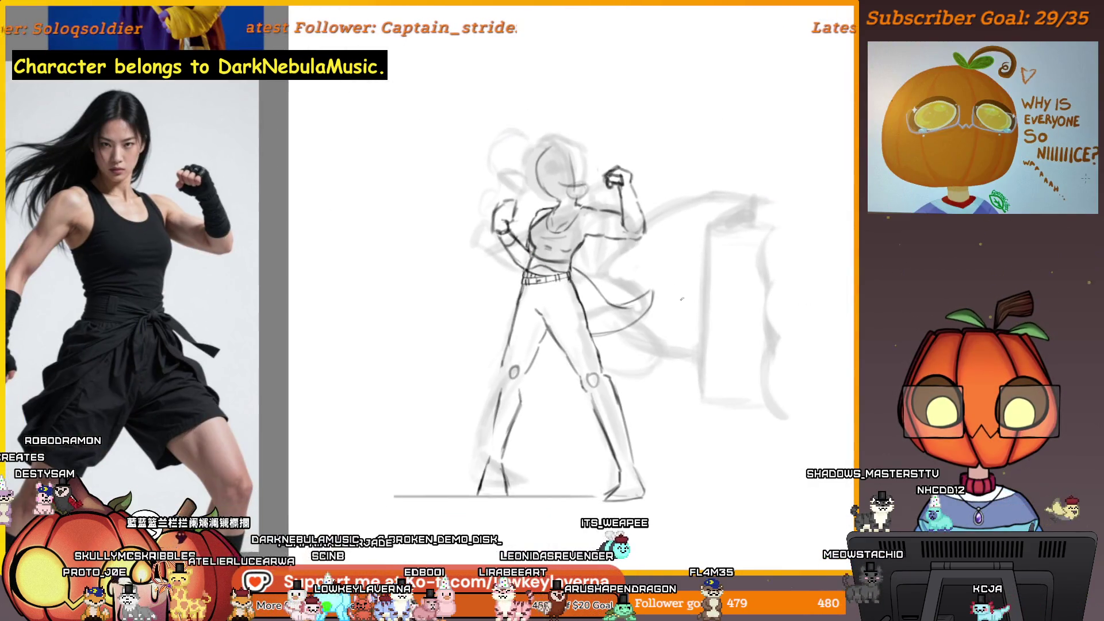
key(m)
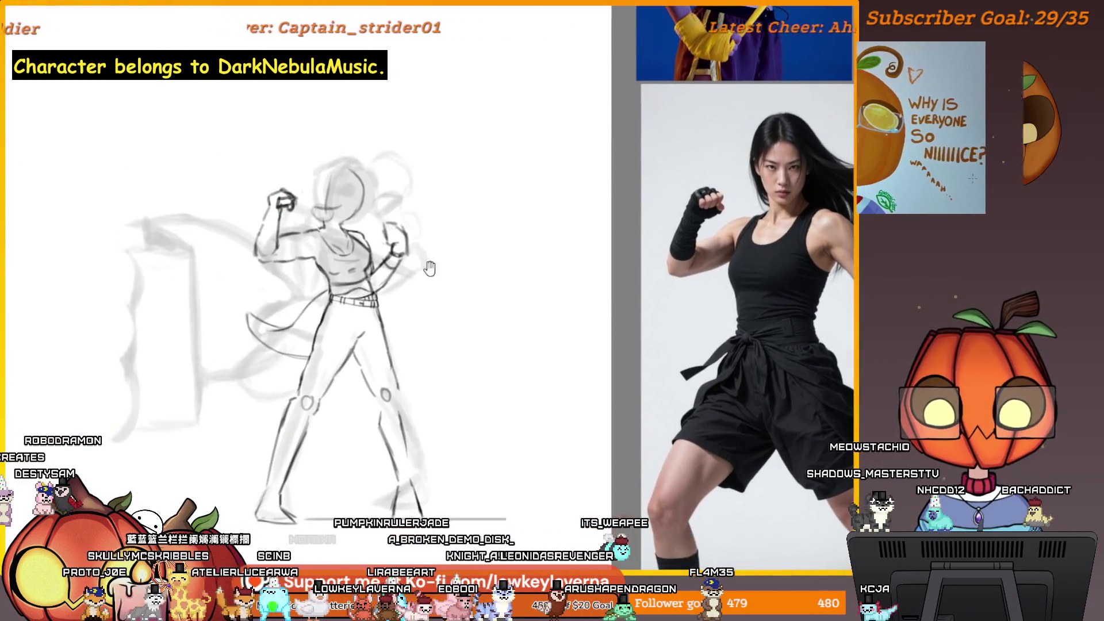
scroll(268, 335, up, 1)
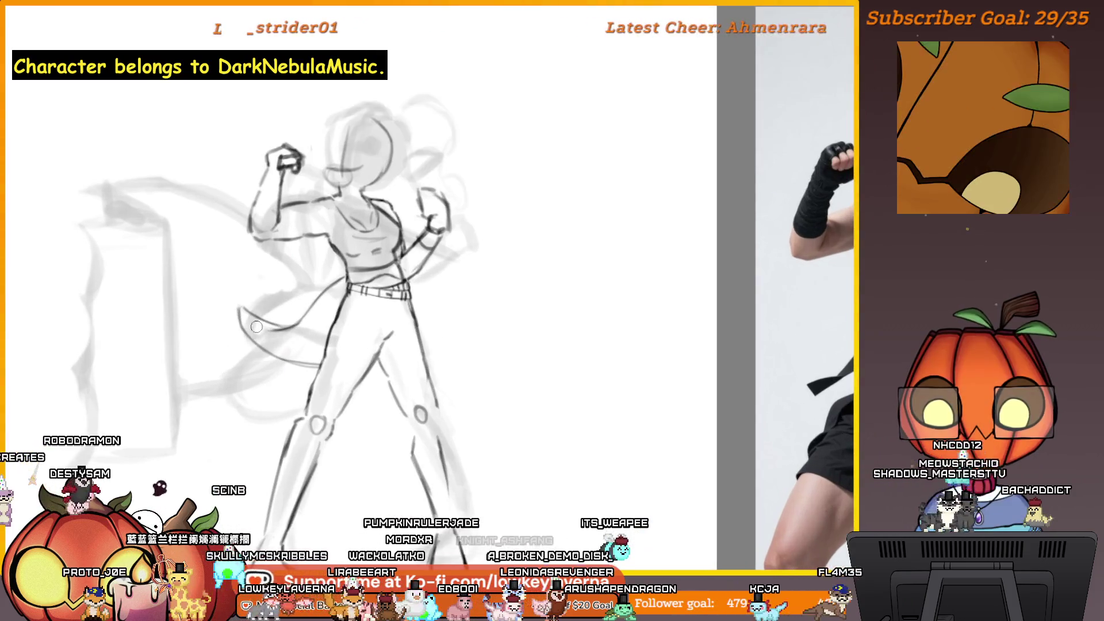
drag(254, 323, 272, 309)
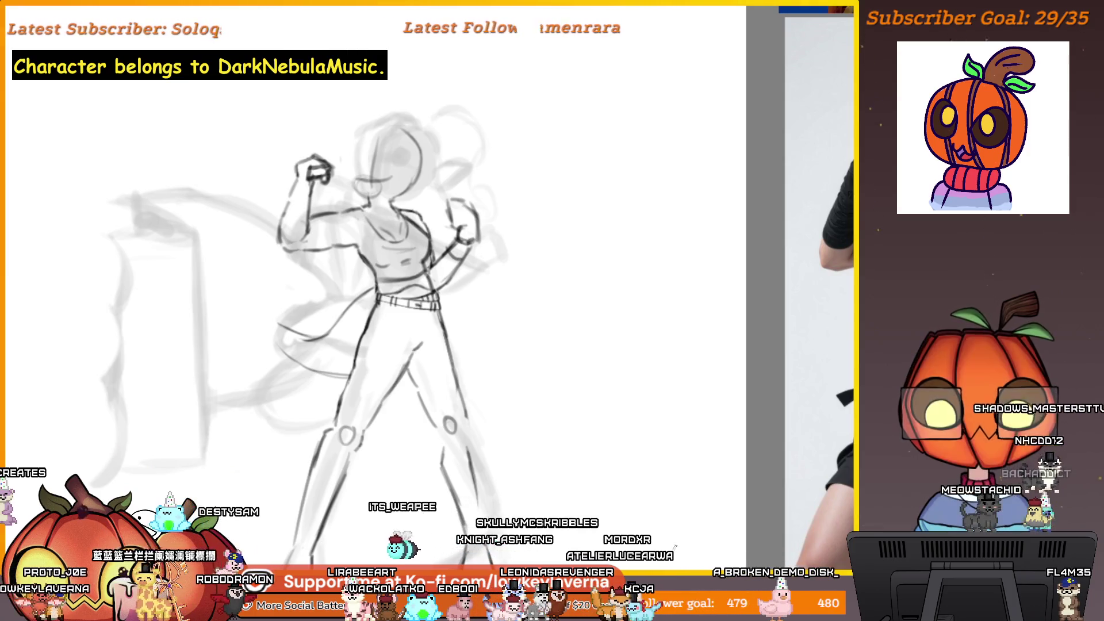
key(Tab)
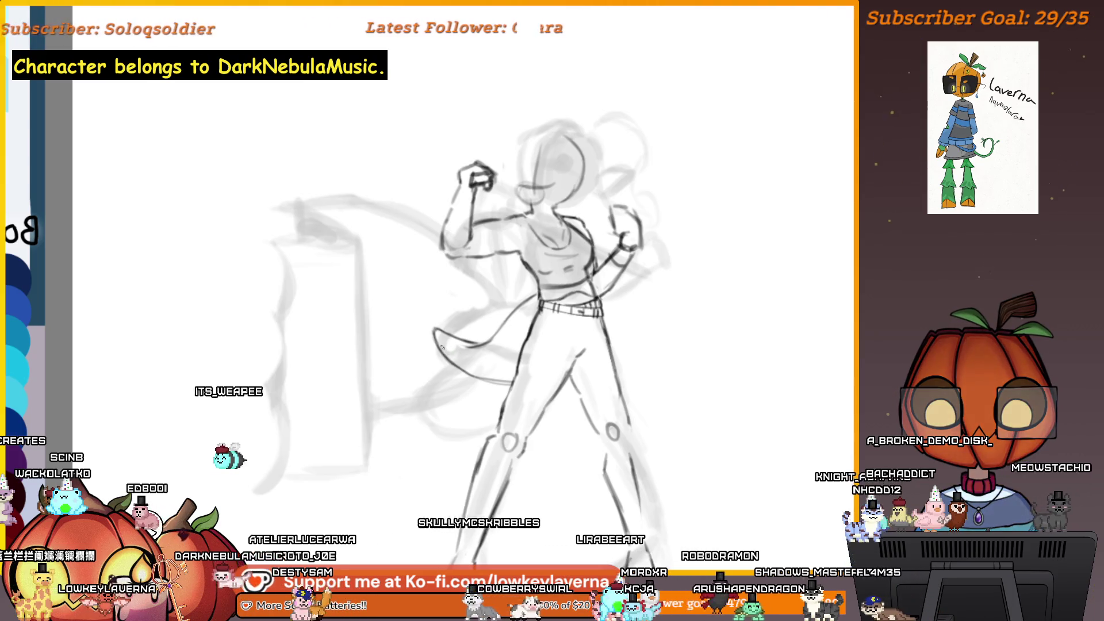
drag(445, 334, 429, 313)
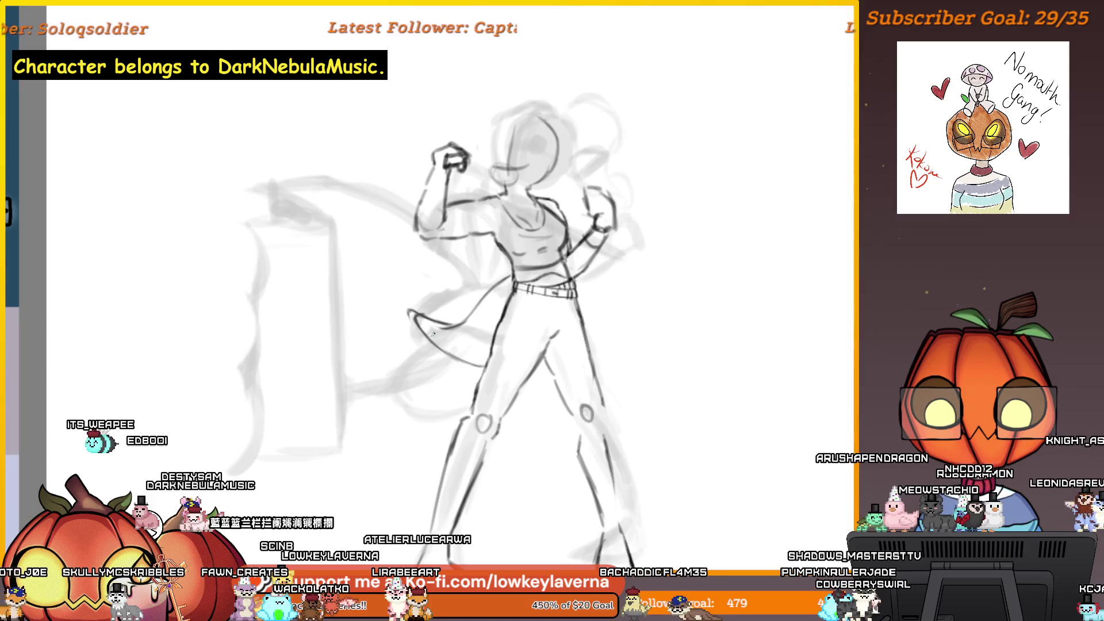
Unmirror the canvas view and frame the figure around the hip.
scroll(464, 357, up, 5)
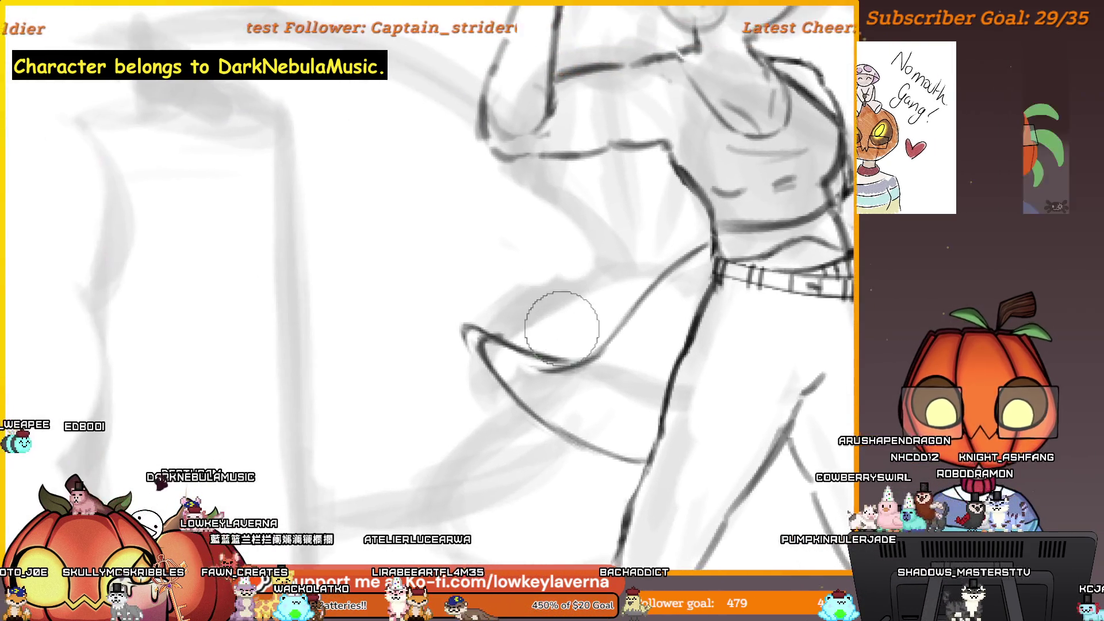
scroll(467, 372, down, 3)
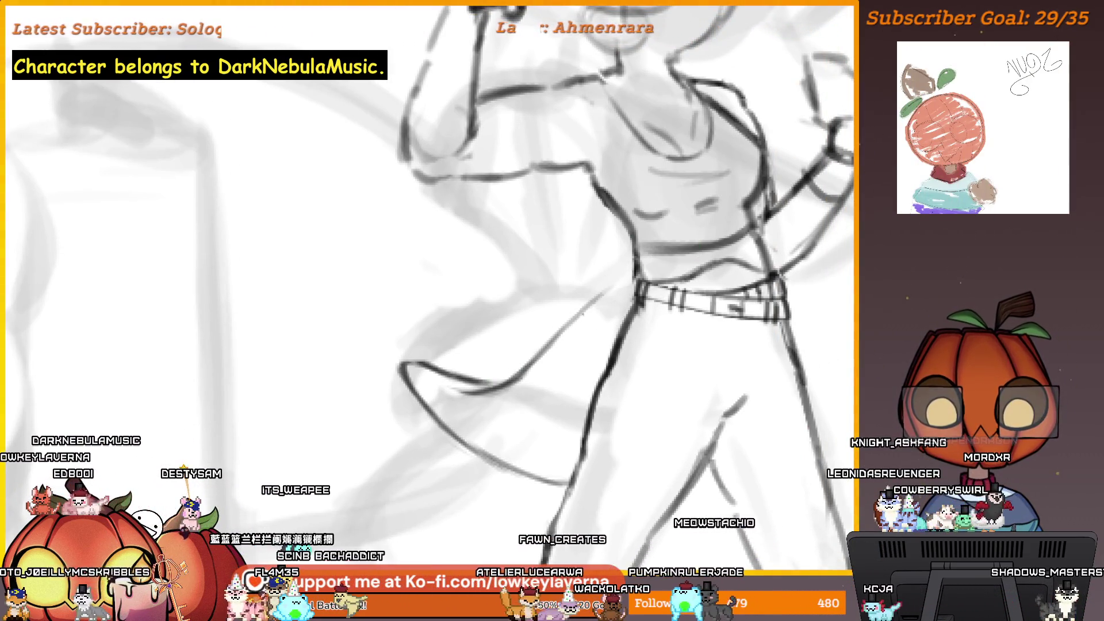
scroll(571, 316, down, 5)
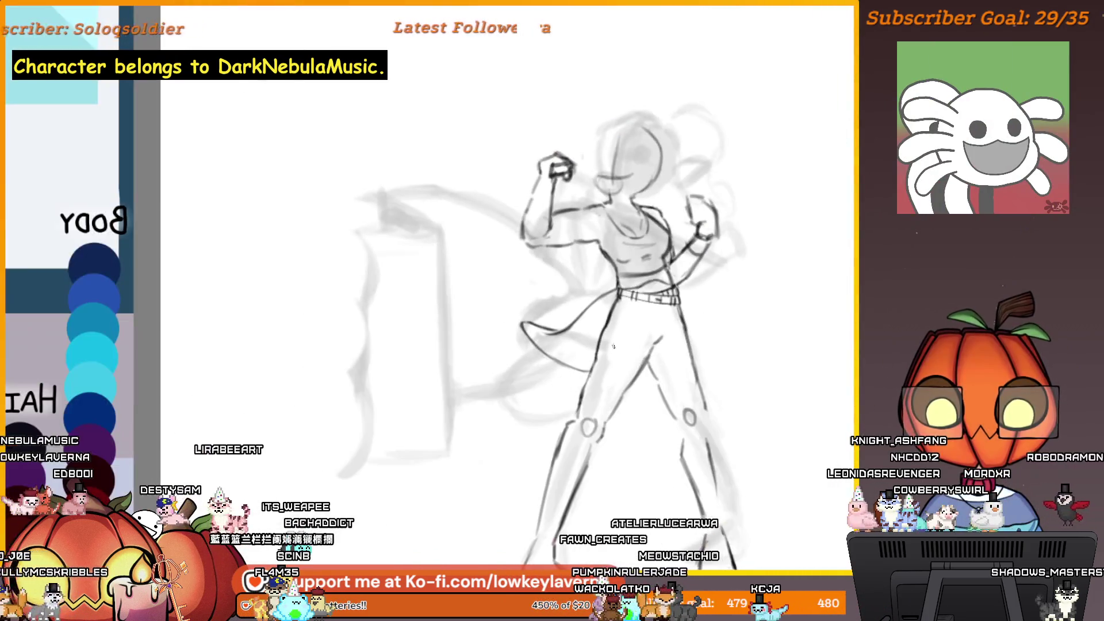
key(m)
drag(283, 377, 826, 308)
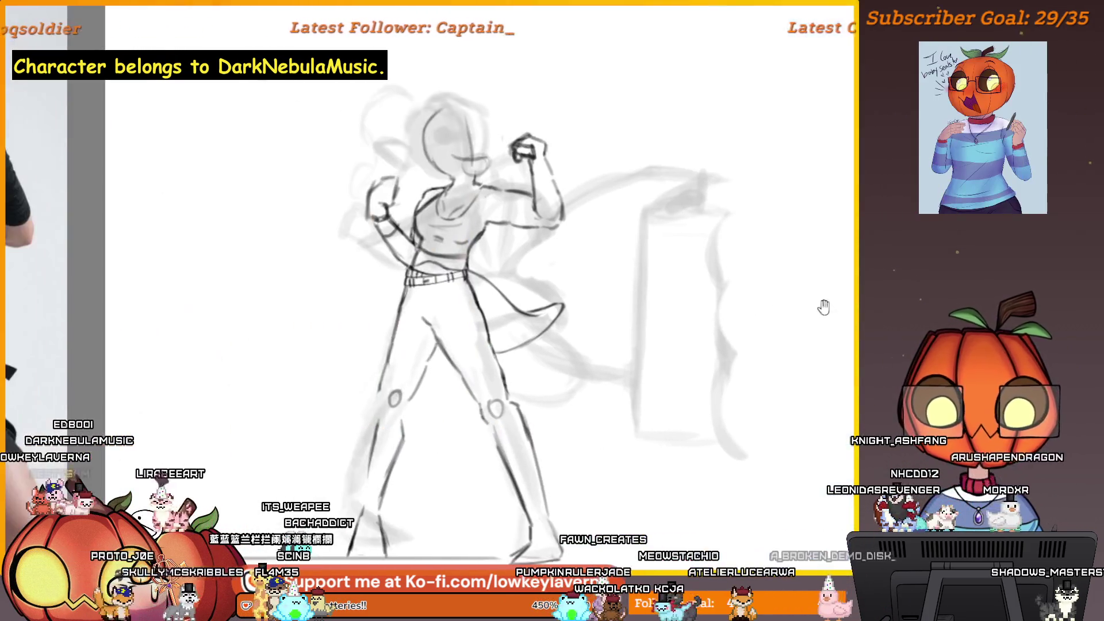
drag(583, 314, 588, 363)
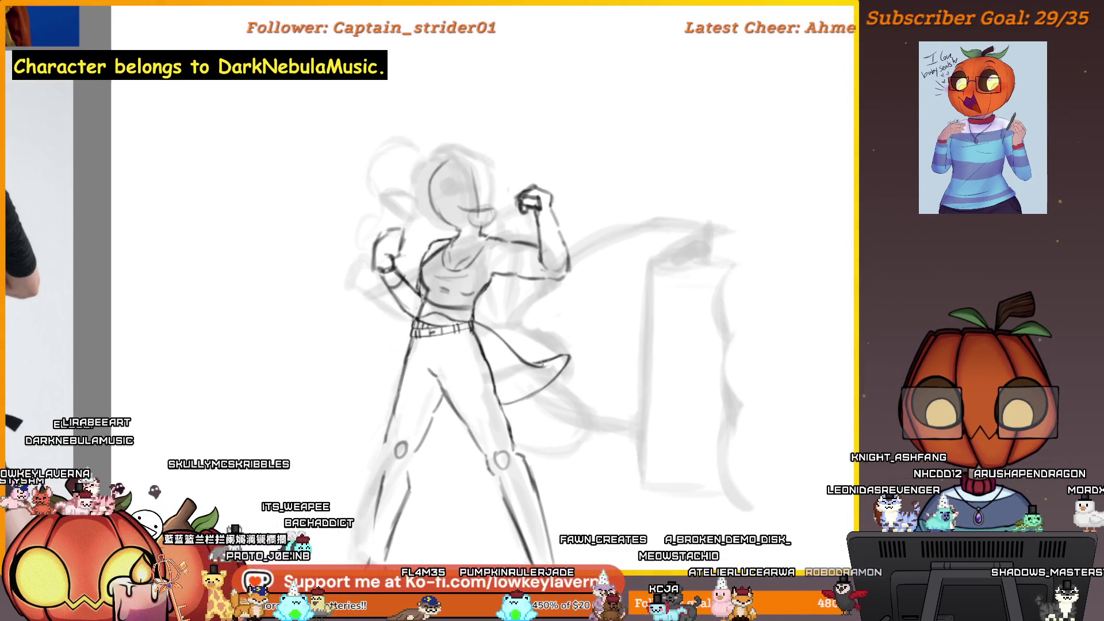
scroll(604, 354, up, 3)
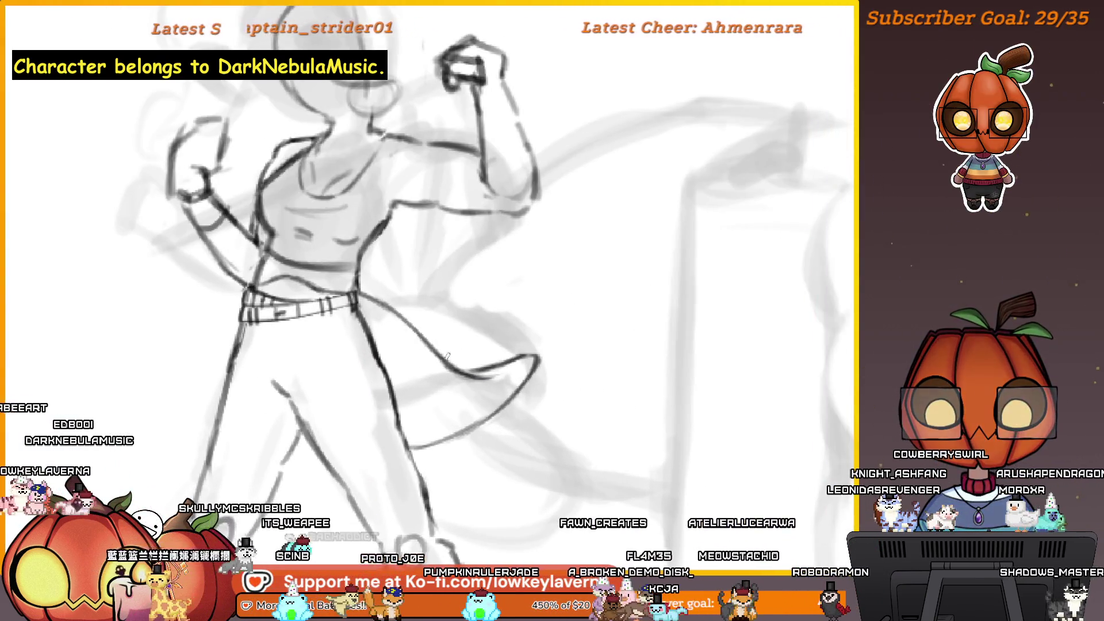
drag(526, 364, 451, 374)
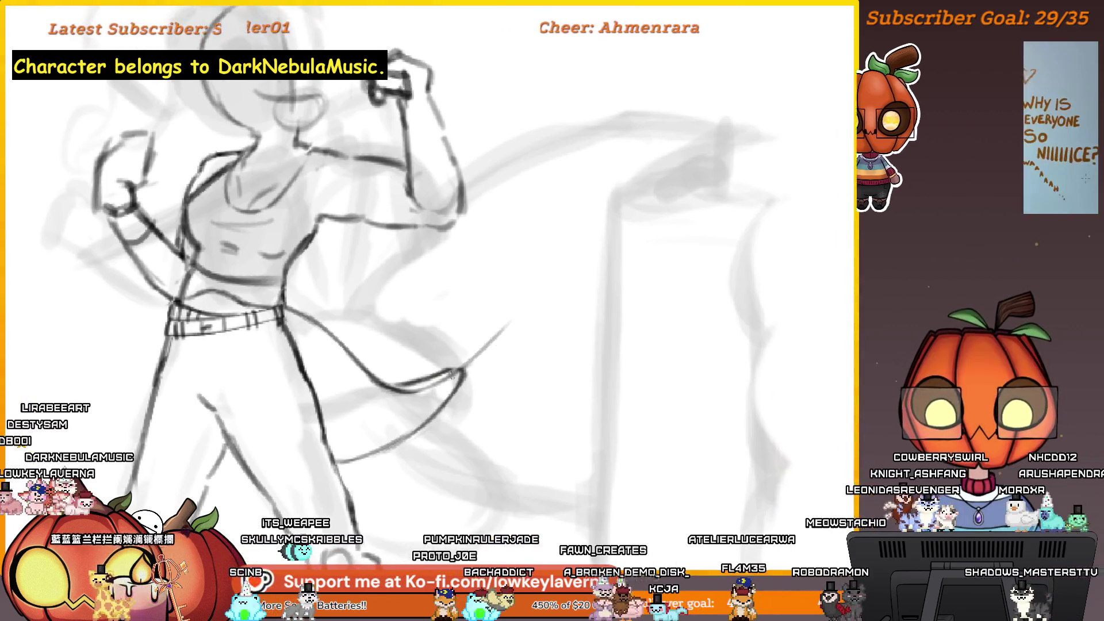
Sketch long sash lines rising up-right from the hip, plus short strokes along the sash.
drag(509, 324, 530, 299)
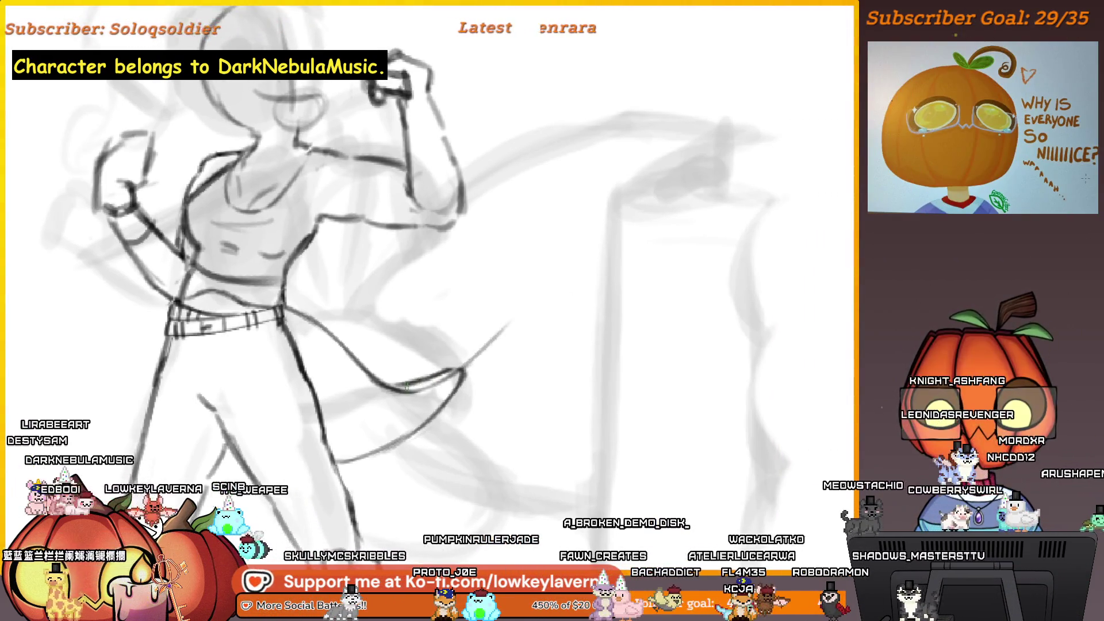
key(ctrl+z)
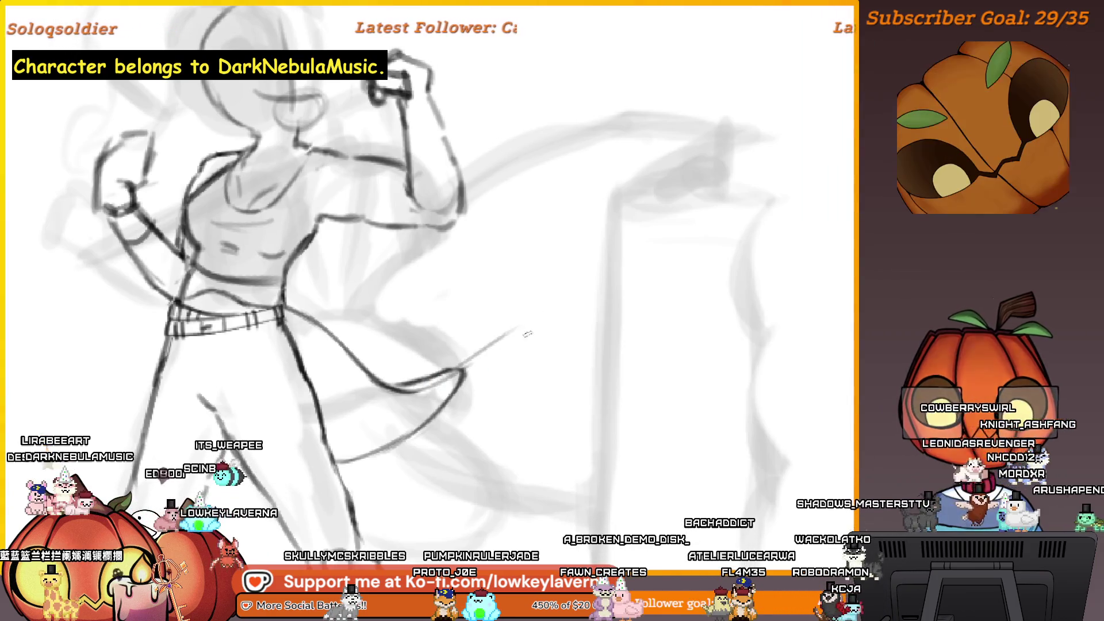
drag(501, 316, 541, 324)
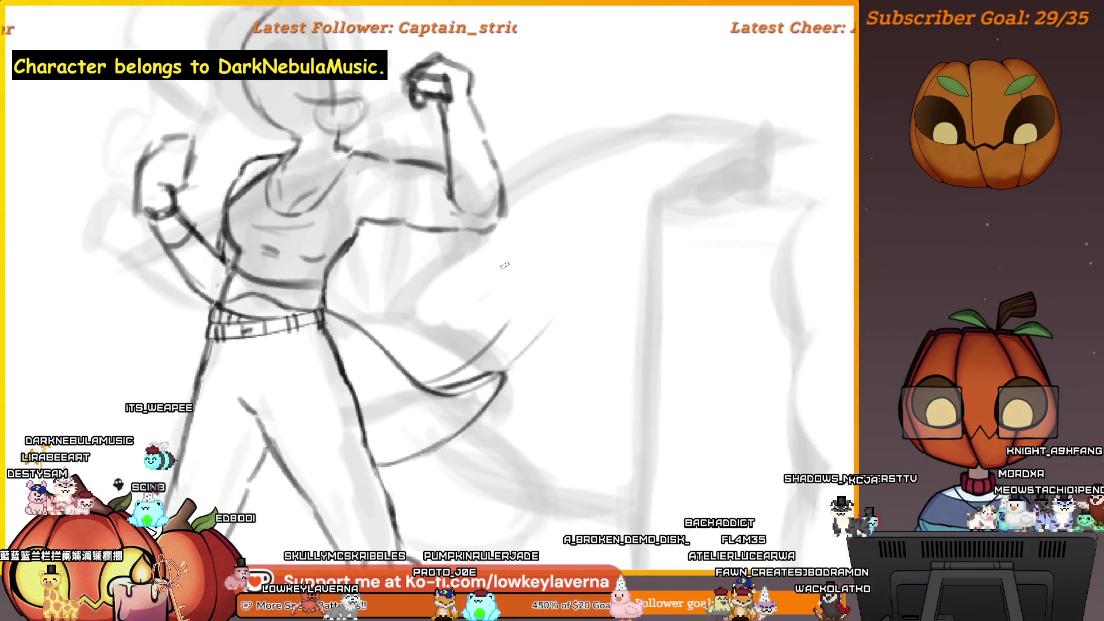
drag(577, 283, 545, 298)
drag(579, 247, 477, 342)
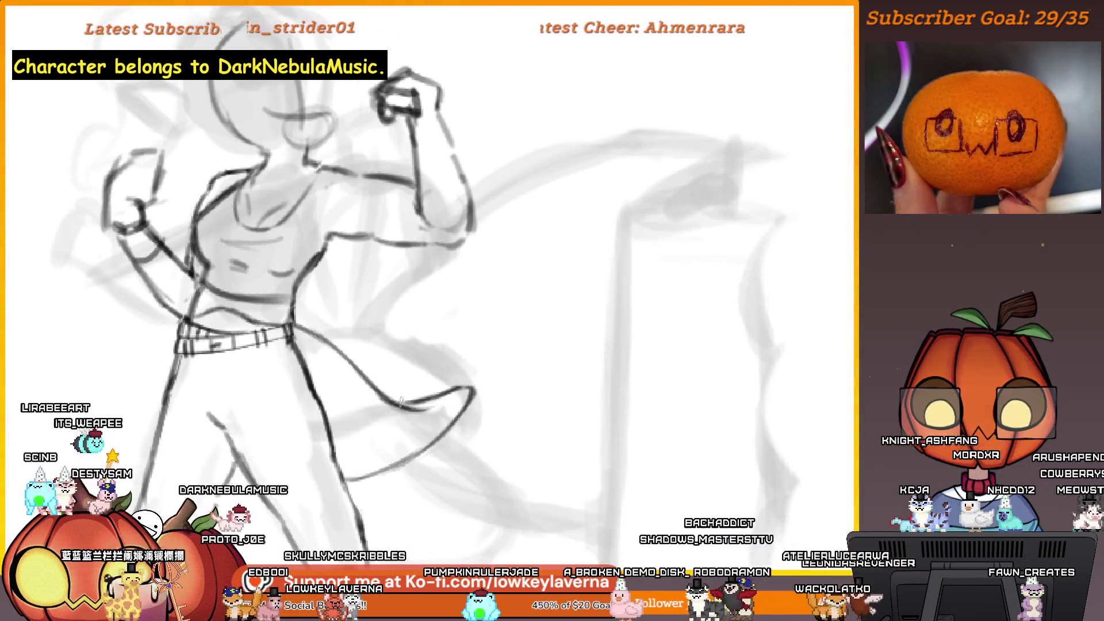
drag(514, 359, 478, 383)
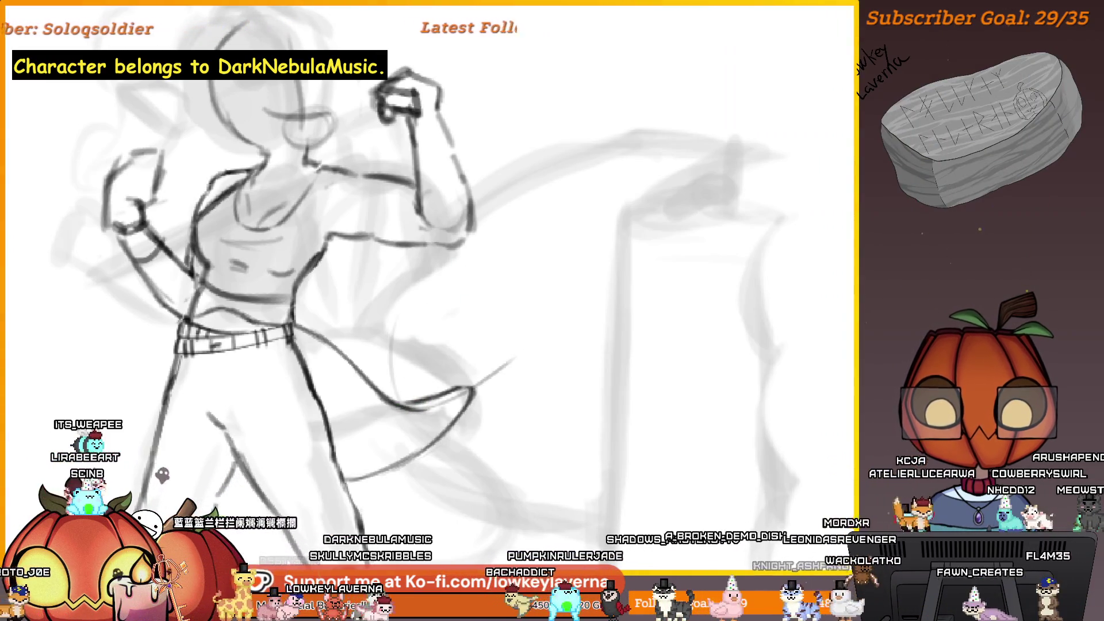
drag(366, 371, 384, 337)
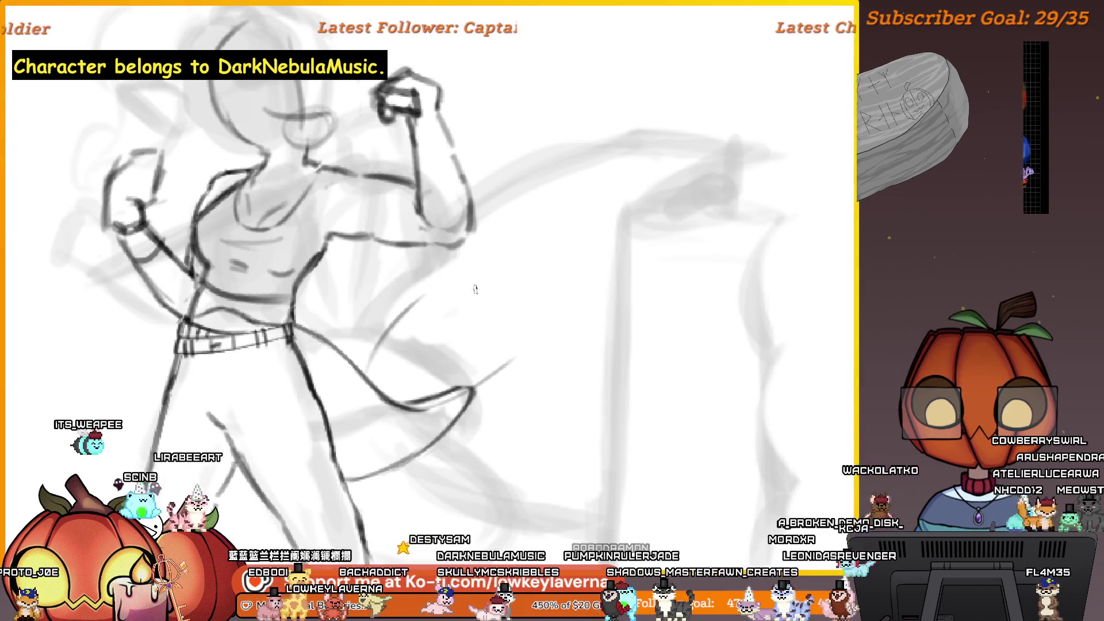
Draw the long sash tail curving up-right and back, retrying once.
drag(518, 362, 494, 356)
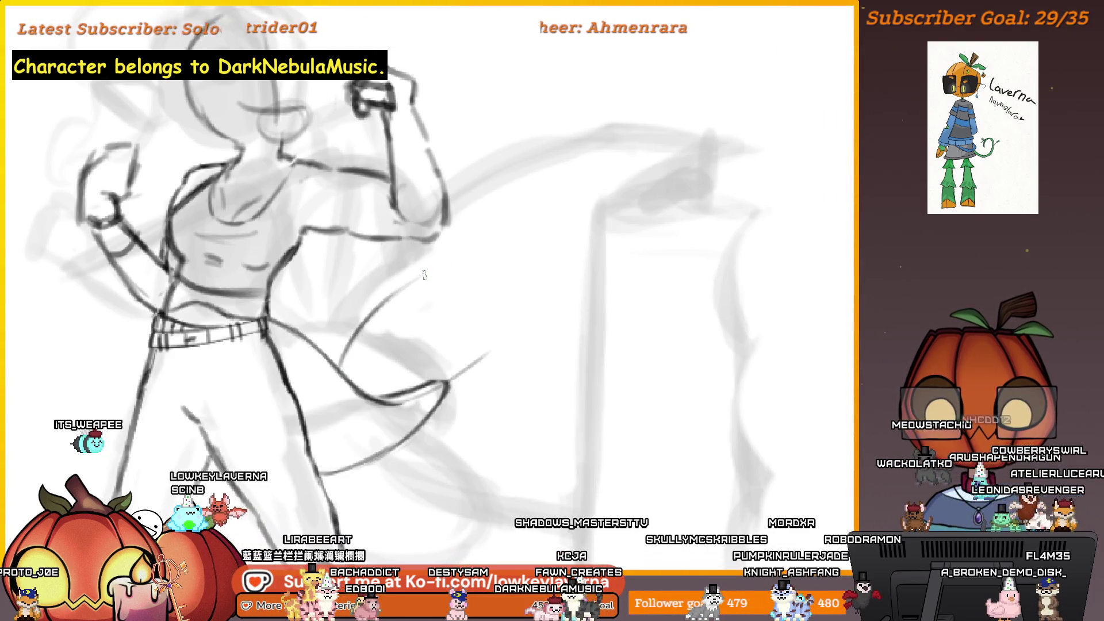
drag(424, 275, 575, 230)
key(ctrl+z)
mouse_move(391, 299)
mouse_down()
mouse_move(552, 242)
mouse_move(555, 204)
mouse_up()
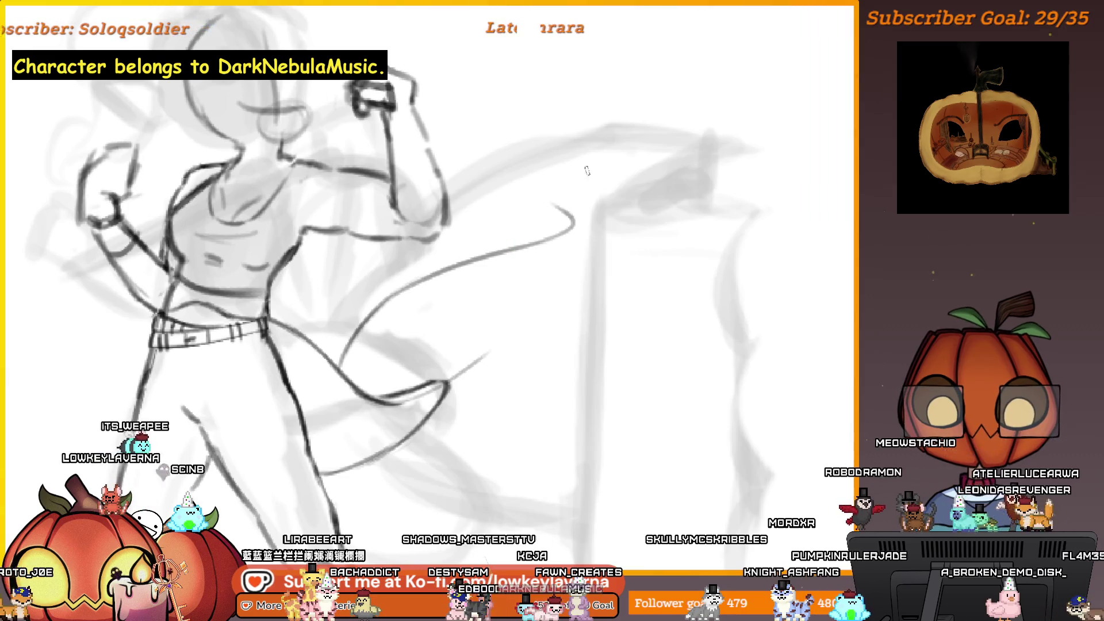
scroll(661, 276, down, 4)
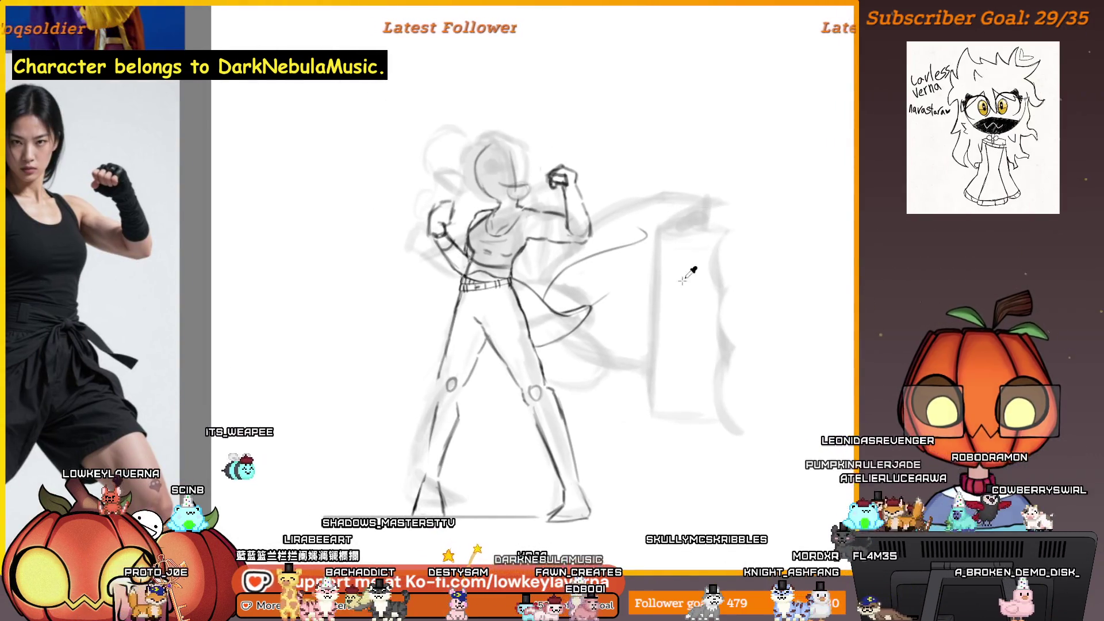
Redraw the sash tail as a longer curved stroke after two retries.
scroll(682, 280, up, 4)
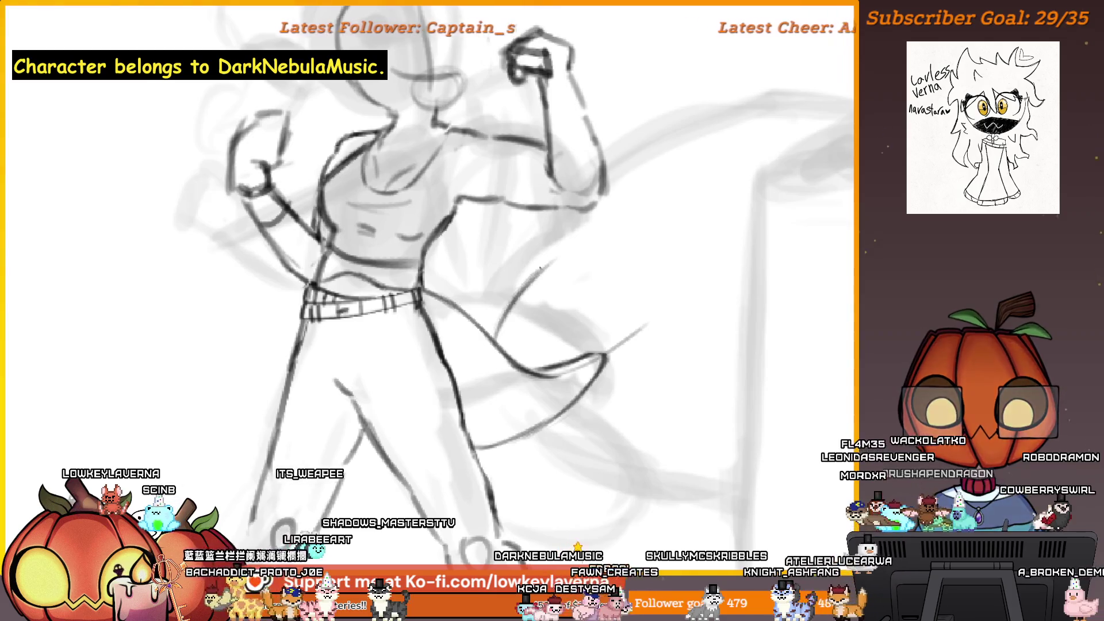
key(ctrl+z)
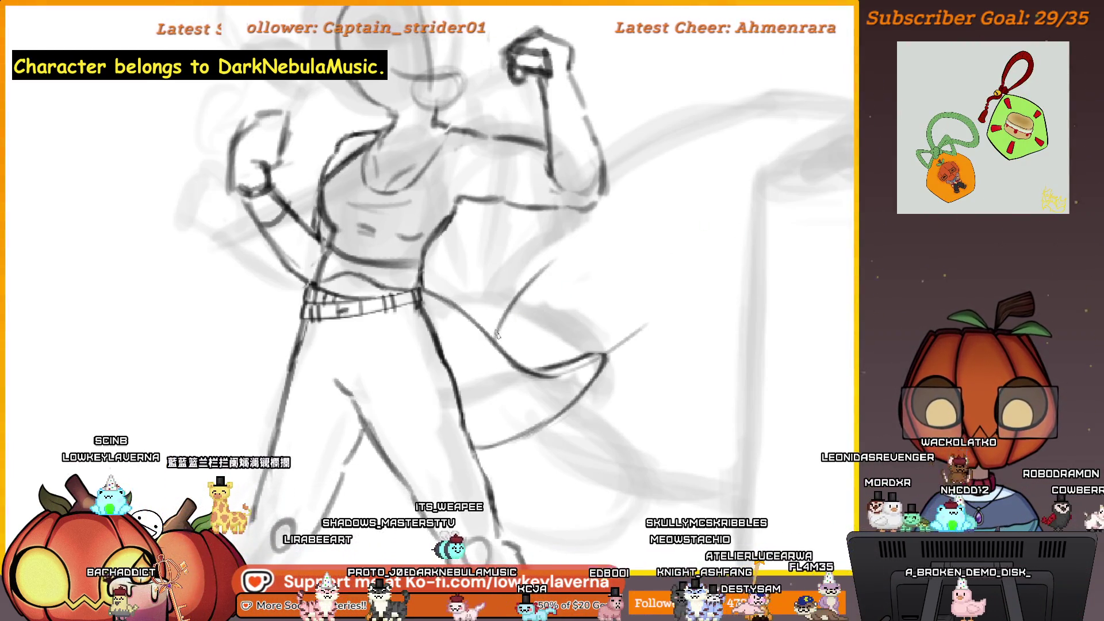
drag(540, 263, 618, 233)
key(ctrl+z)
mouse_move(503, 310)
mouse_down()
mouse_move(652, 220)
mouse_move(627, 259)
mouse_up()
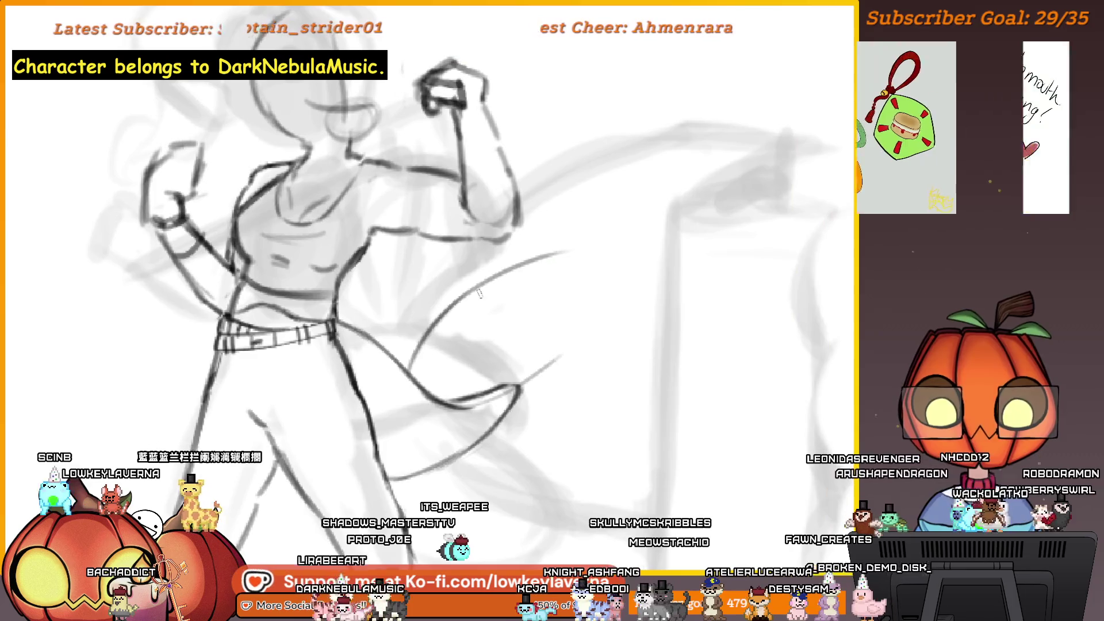
Check the tail in mirrored view, then extend it into a small upward hook.
key(m)
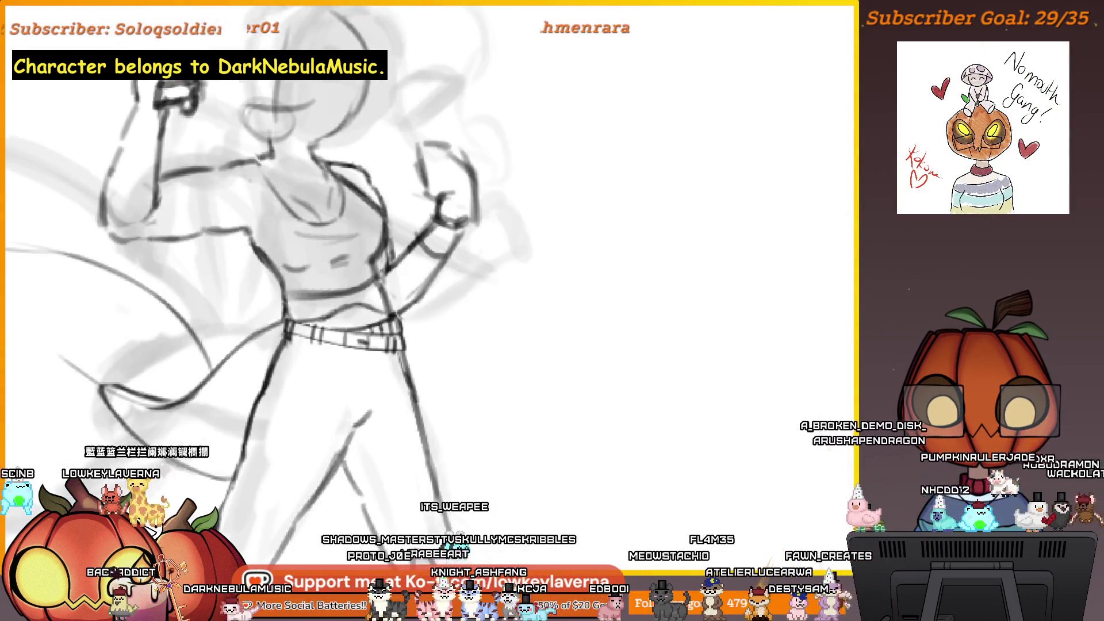
key(m)
scroll(683, 289, up, 2)
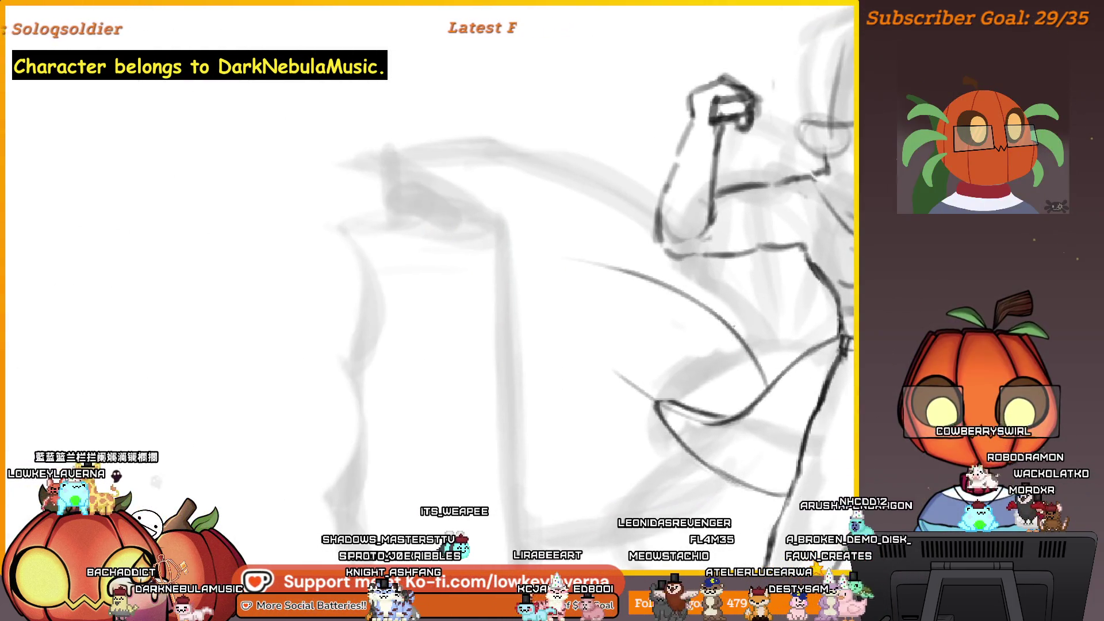
drag(736, 328, 491, 219)
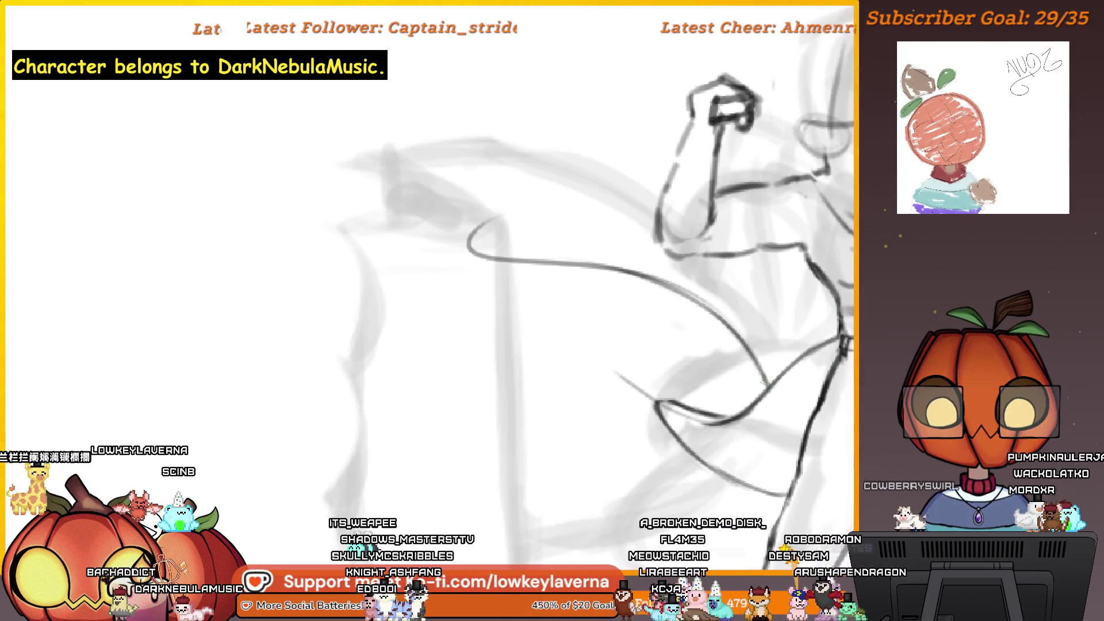
drag(578, 198, 465, 242)
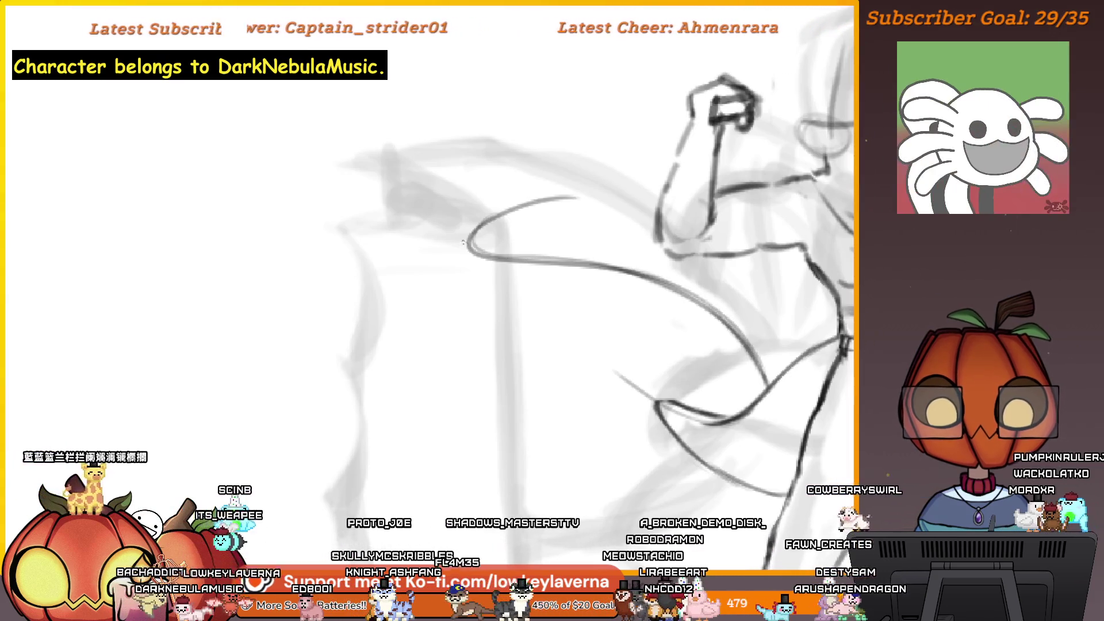
Pan around the sketch and zoom in on the figure's hip and leg.
scroll(516, 254, down, 3)
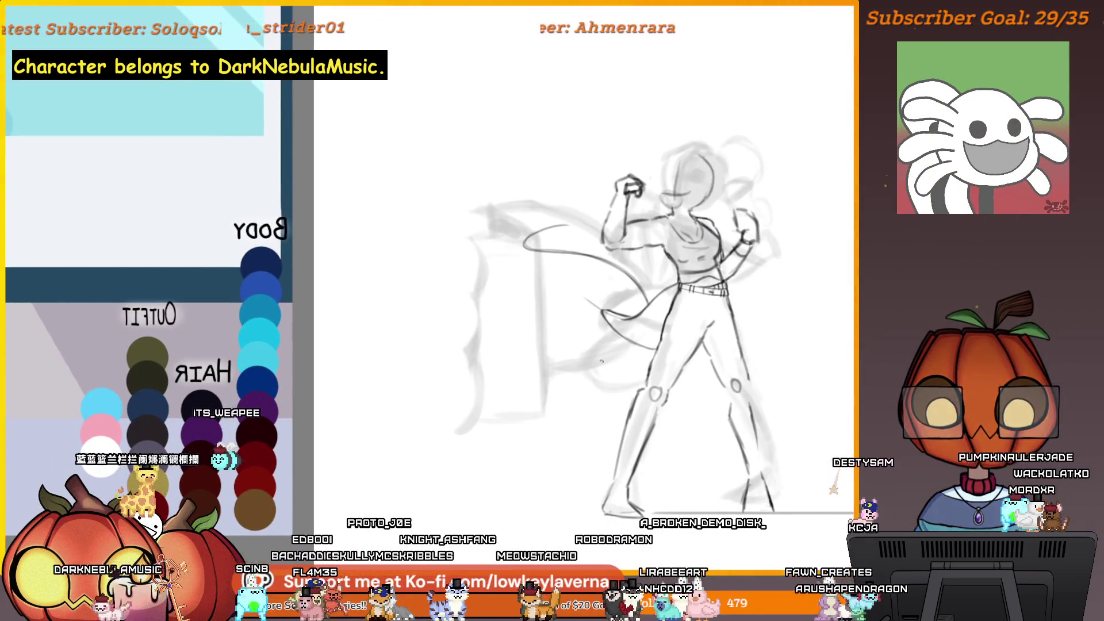
scroll(626, 320, up, 2)
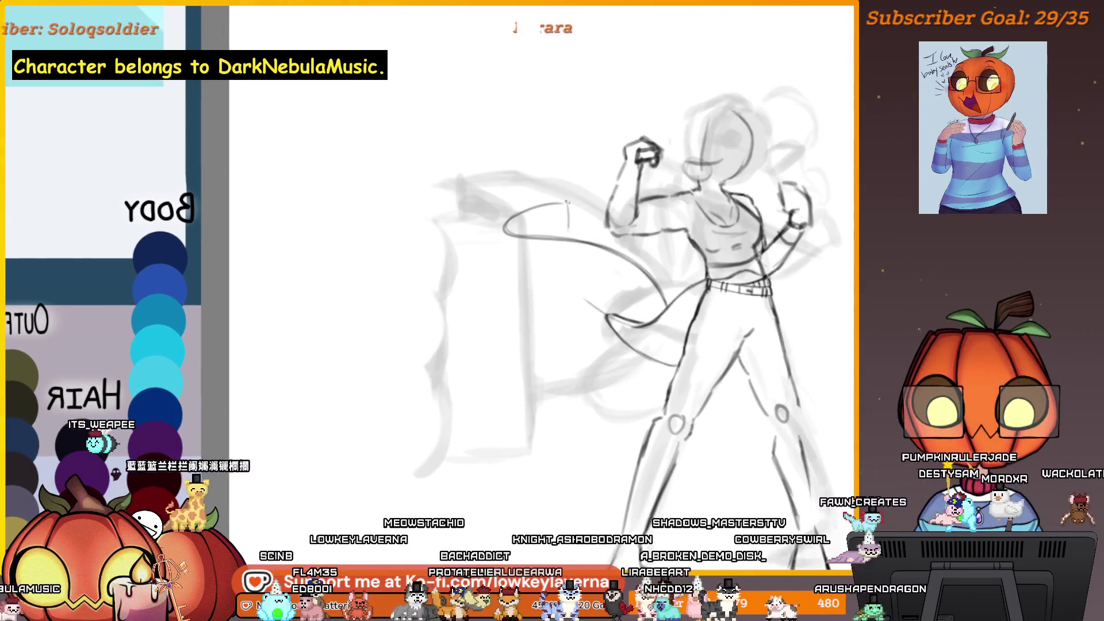
drag(626, 371, 651, 363)
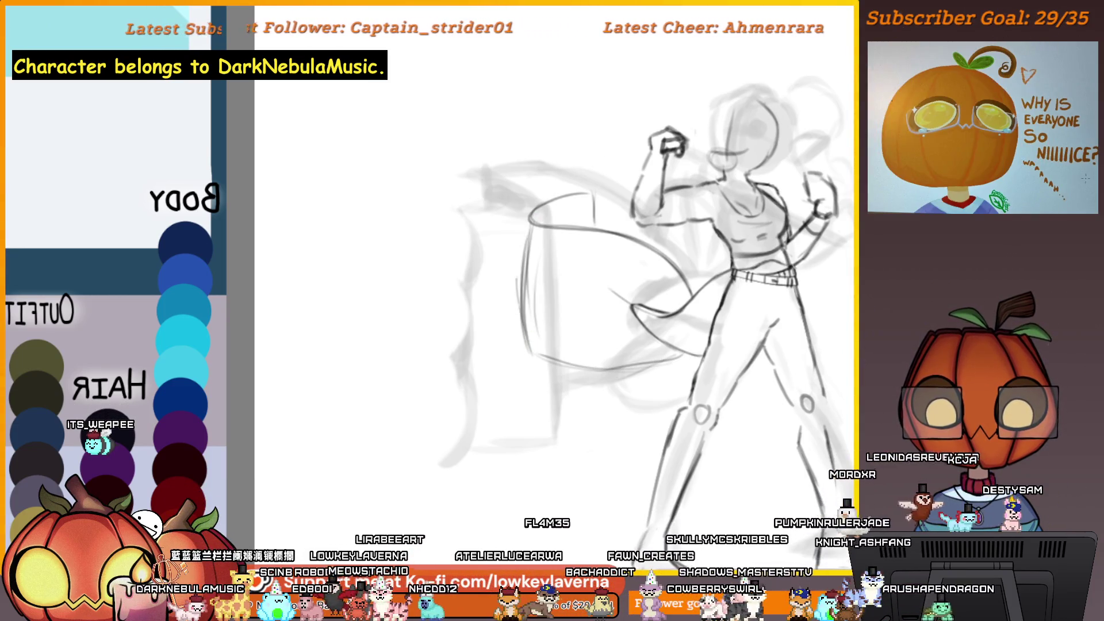
drag(637, 230, 627, 250)
scroll(654, 409, down, 3)
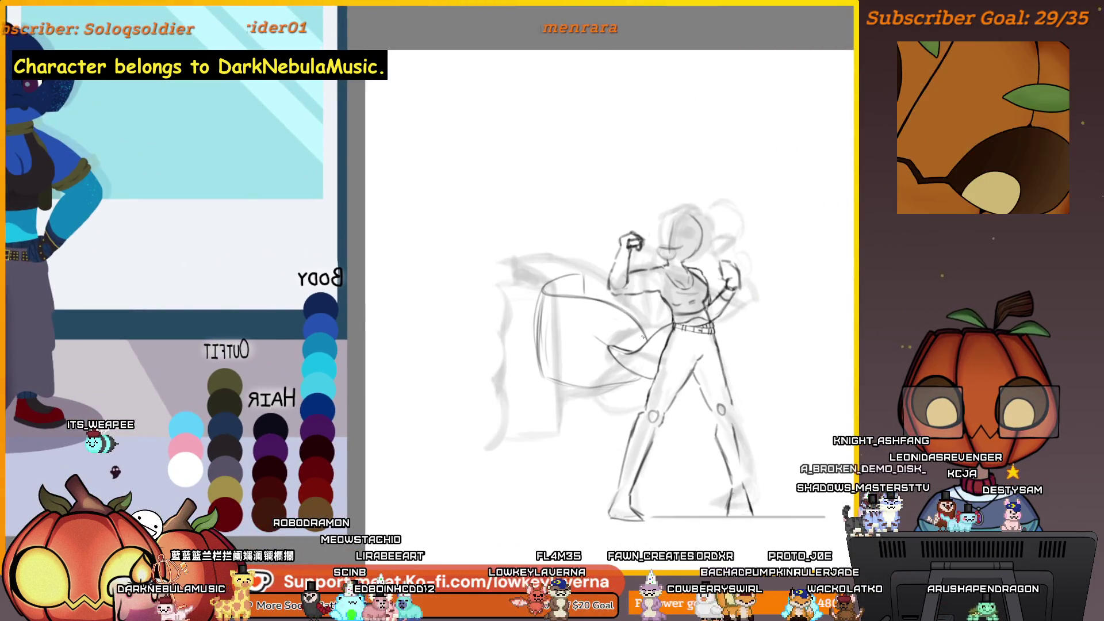
click(622, 338)
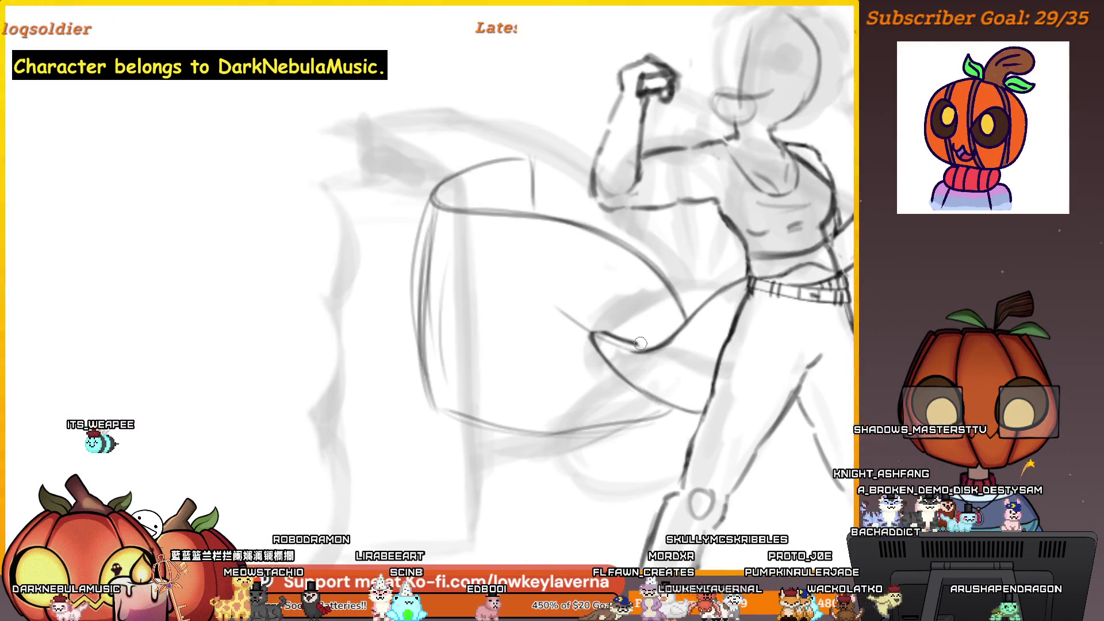
scroll(575, 304, down, 3)
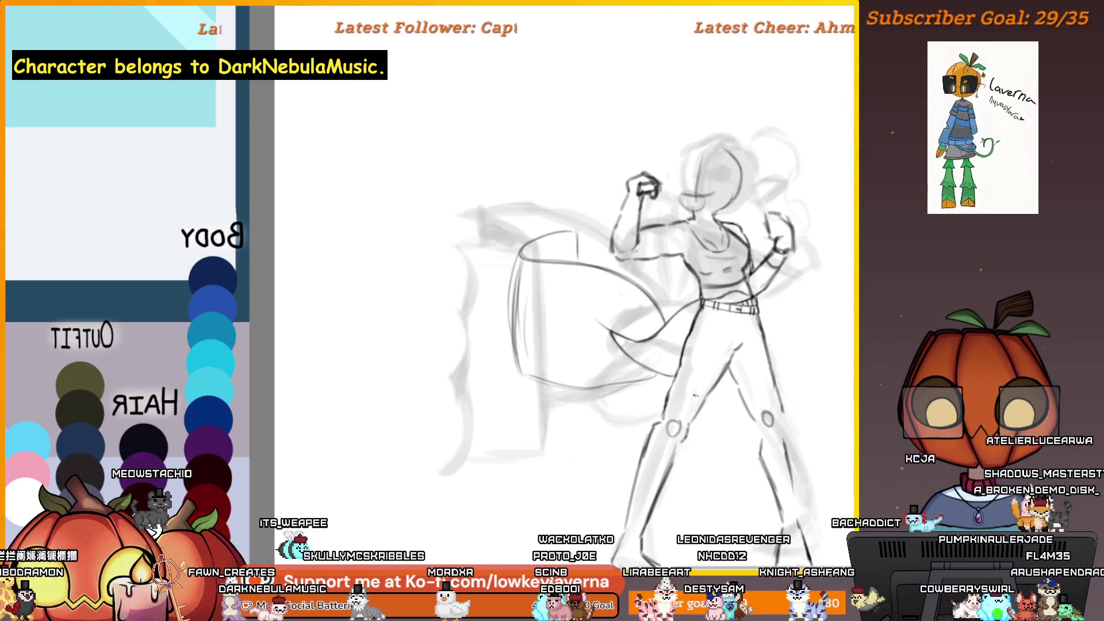
Unmirror the view, zoom in on the torso and sash, and enlarge the brush.
key(m)
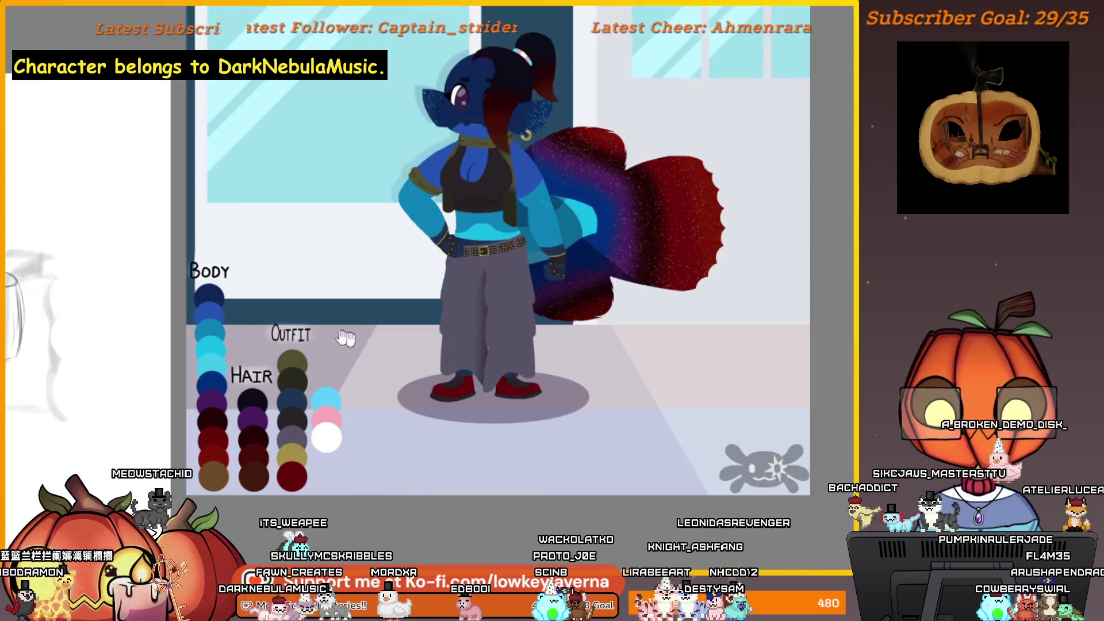
drag(345, 338, 678, 284)
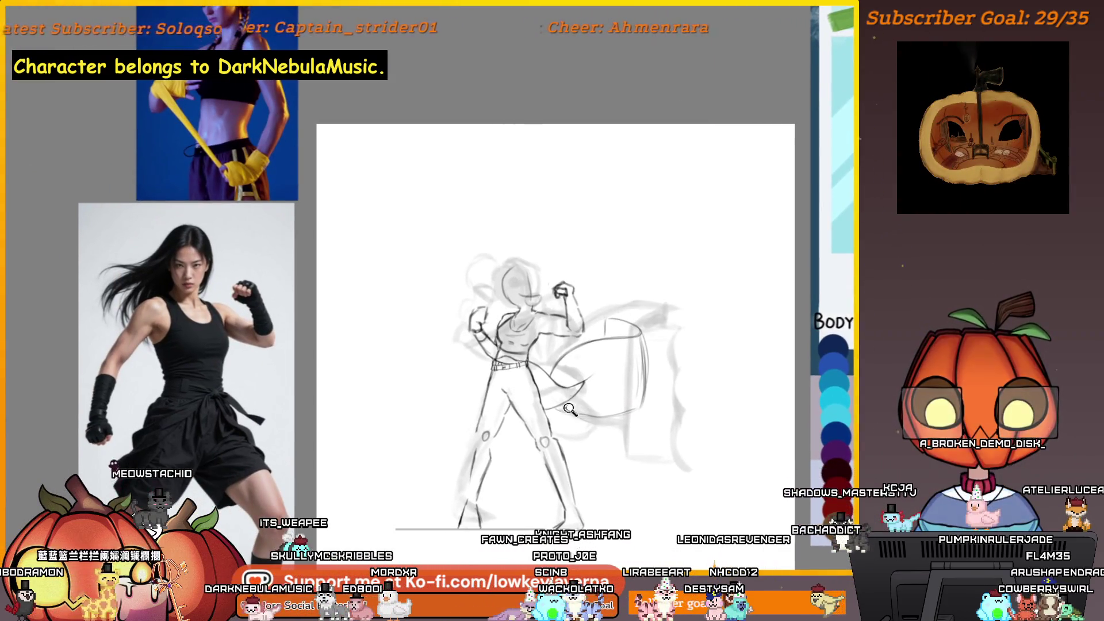
scroll(569, 409, up, 6)
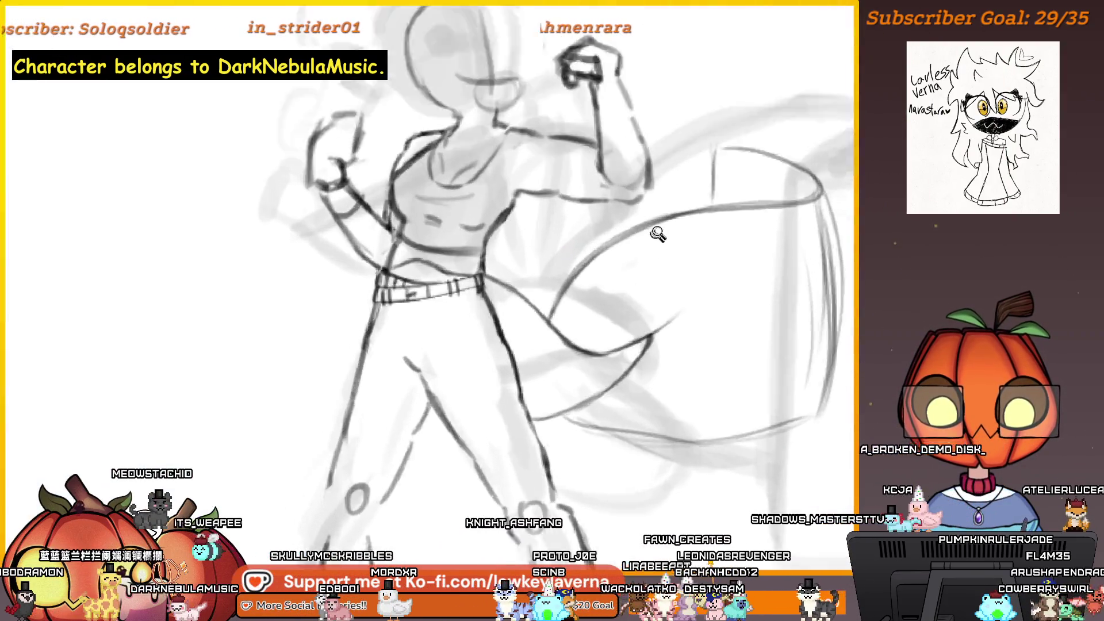
drag(644, 309, 670, 345)
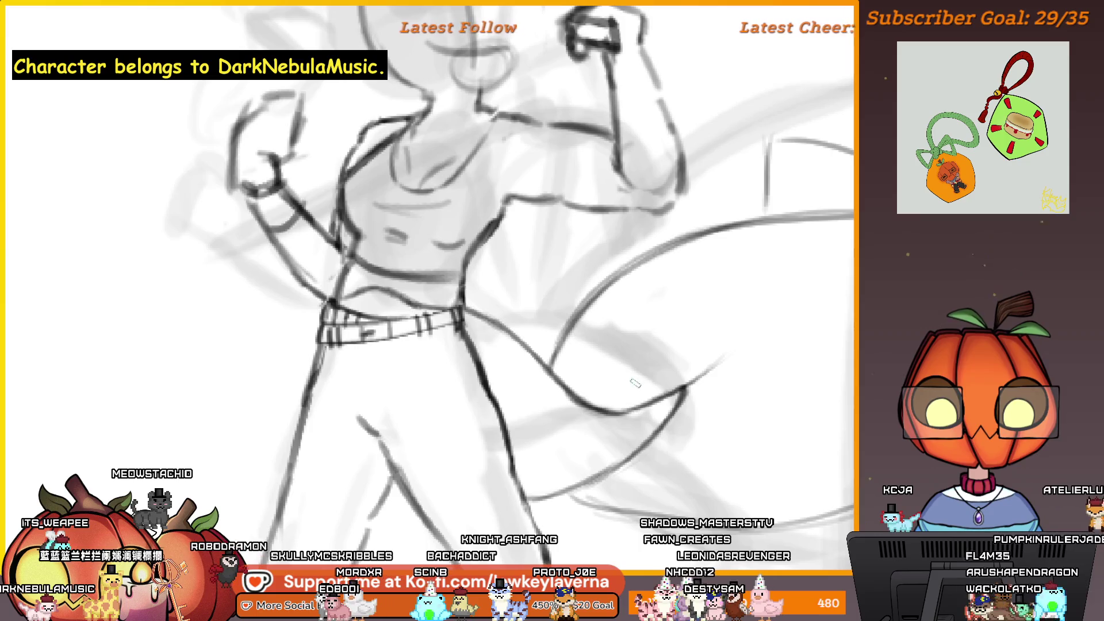
scroll(635, 383, up, 2)
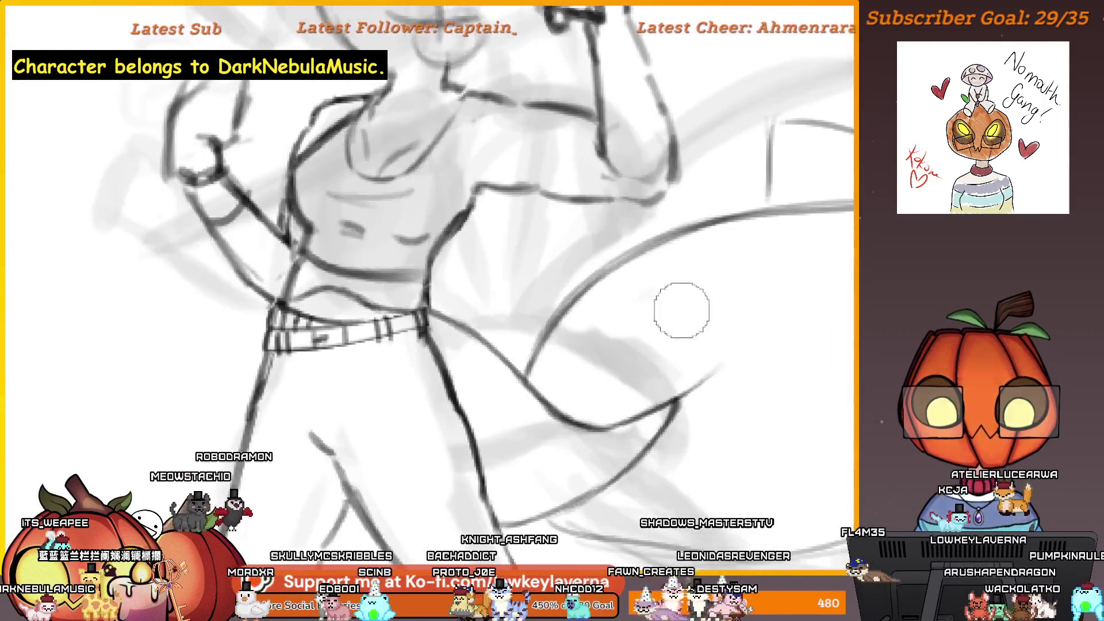
key(bracketright)
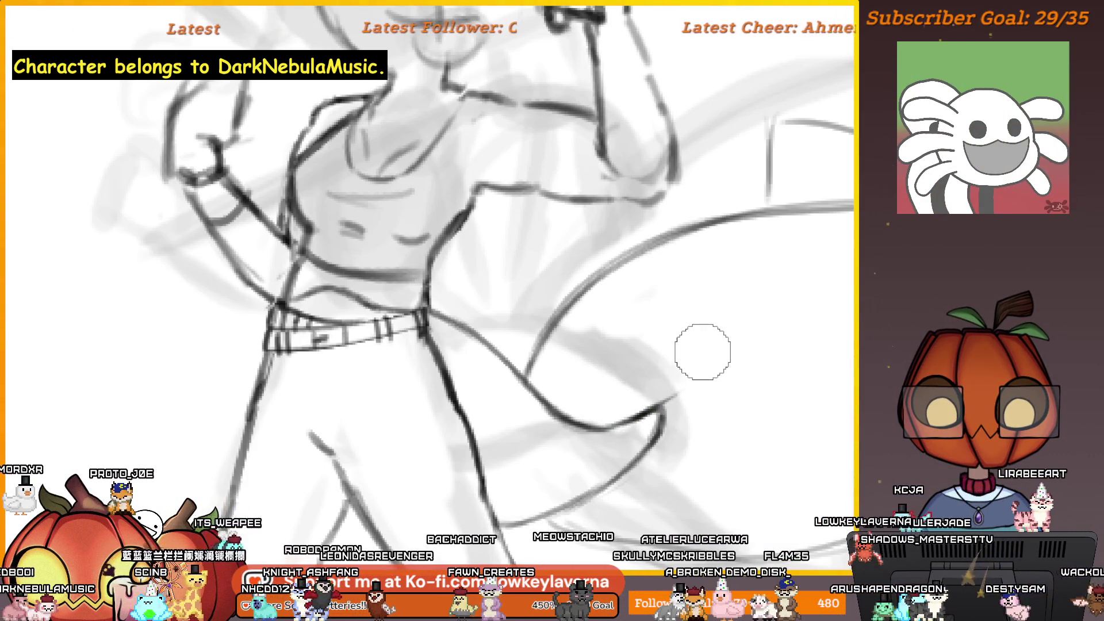
Zoom out to the whole figure and bring the character reference sheet into view.
key(ctrl+0)
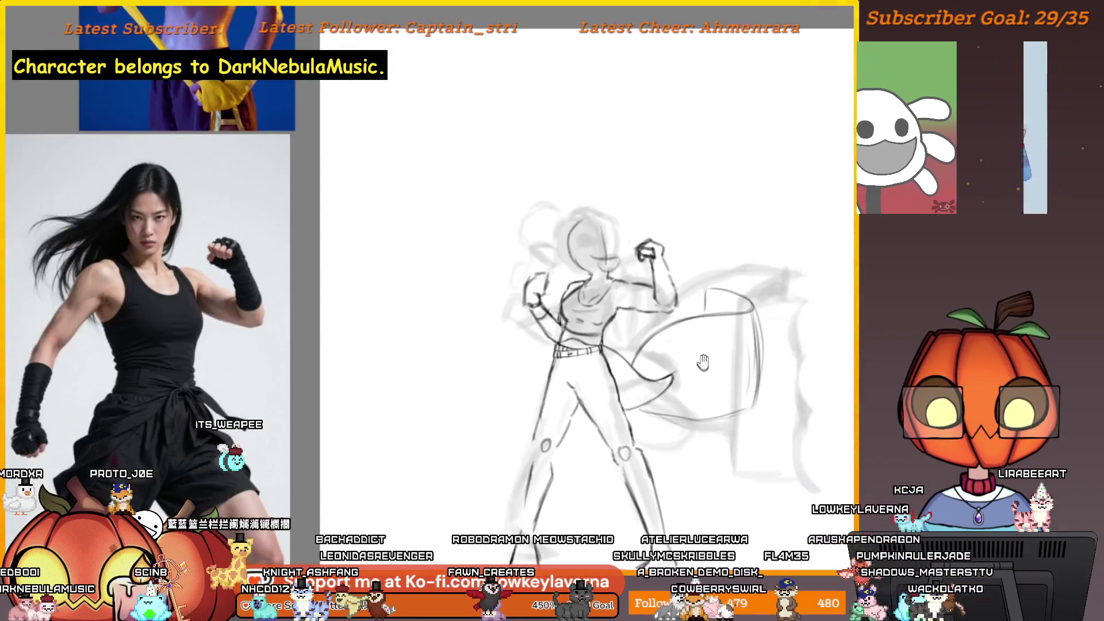
drag(680, 364, 687, 352)
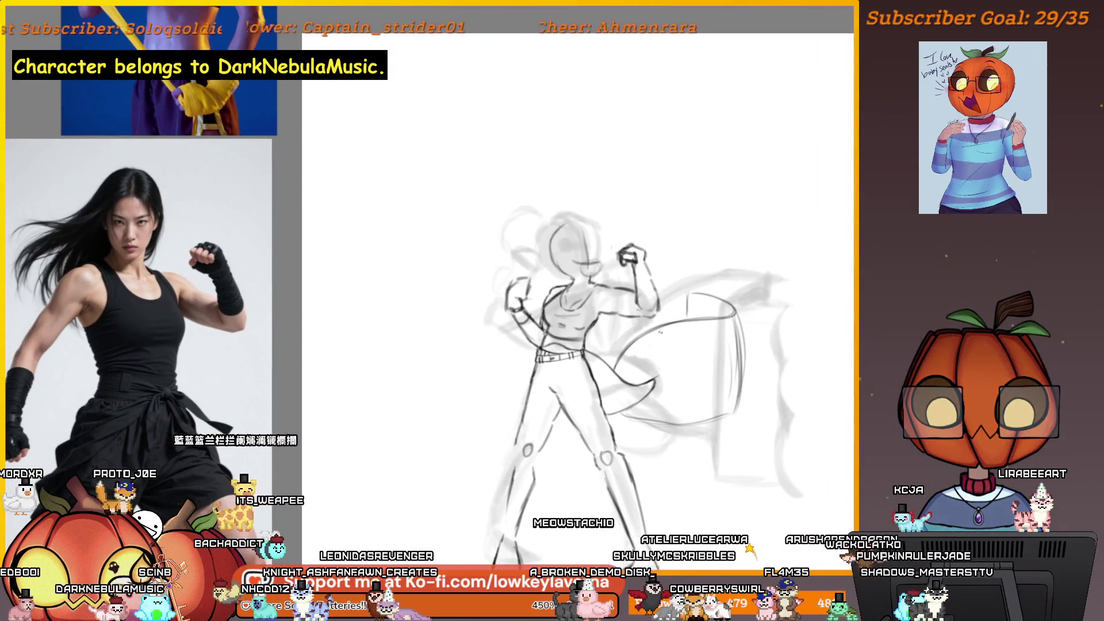
scroll(655, 349, down, 2)
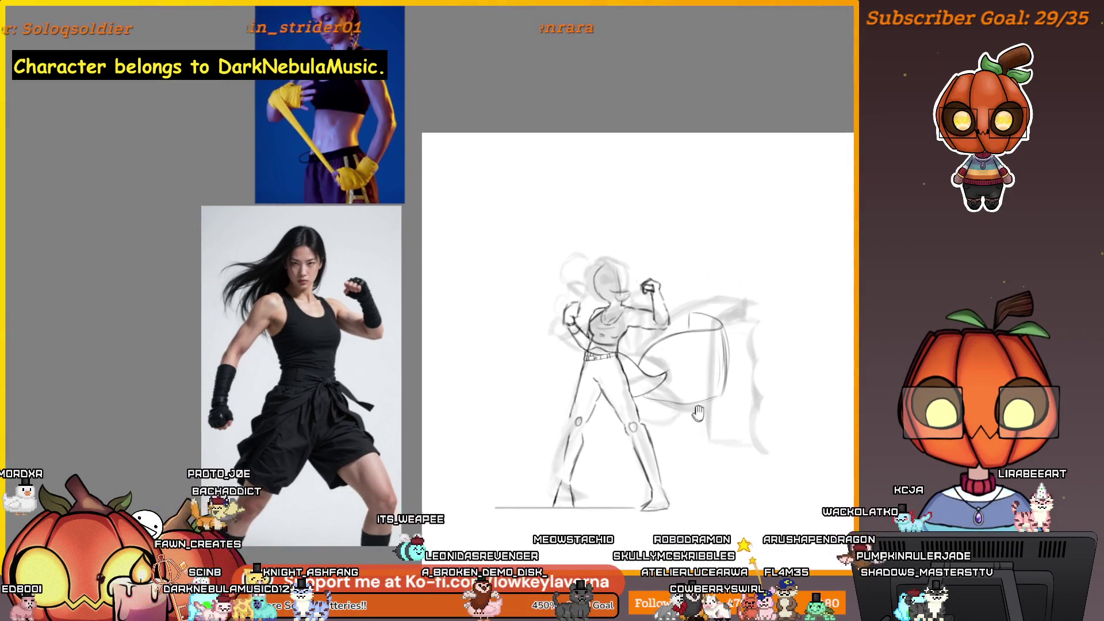
scroll(734, 308, up, 5)
scroll(734, 307, up, 2)
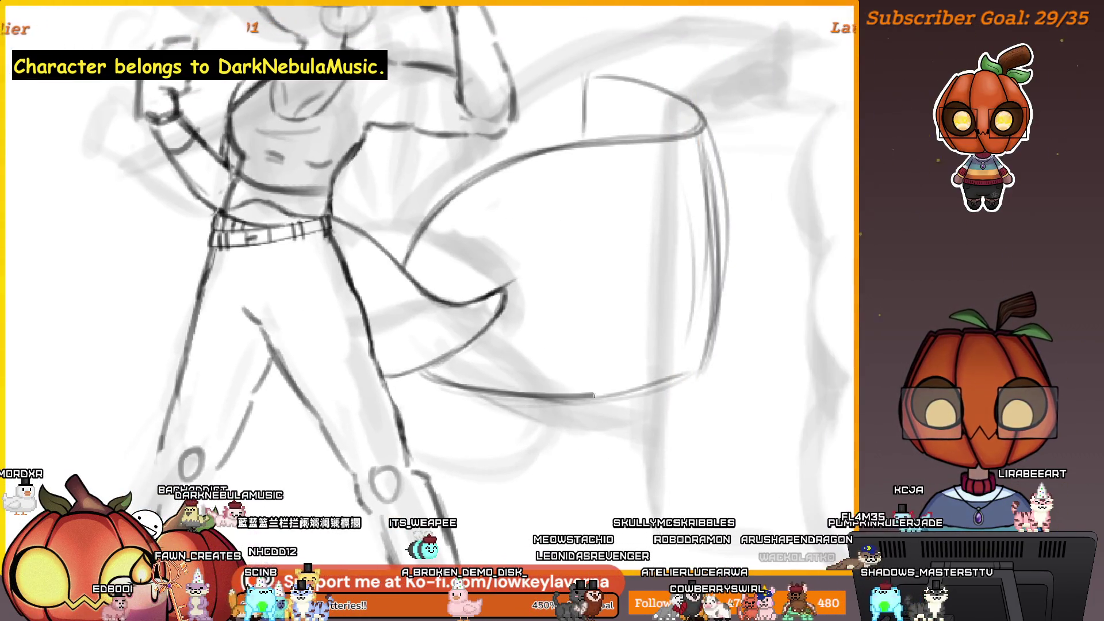
scroll(698, 294, down, 3)
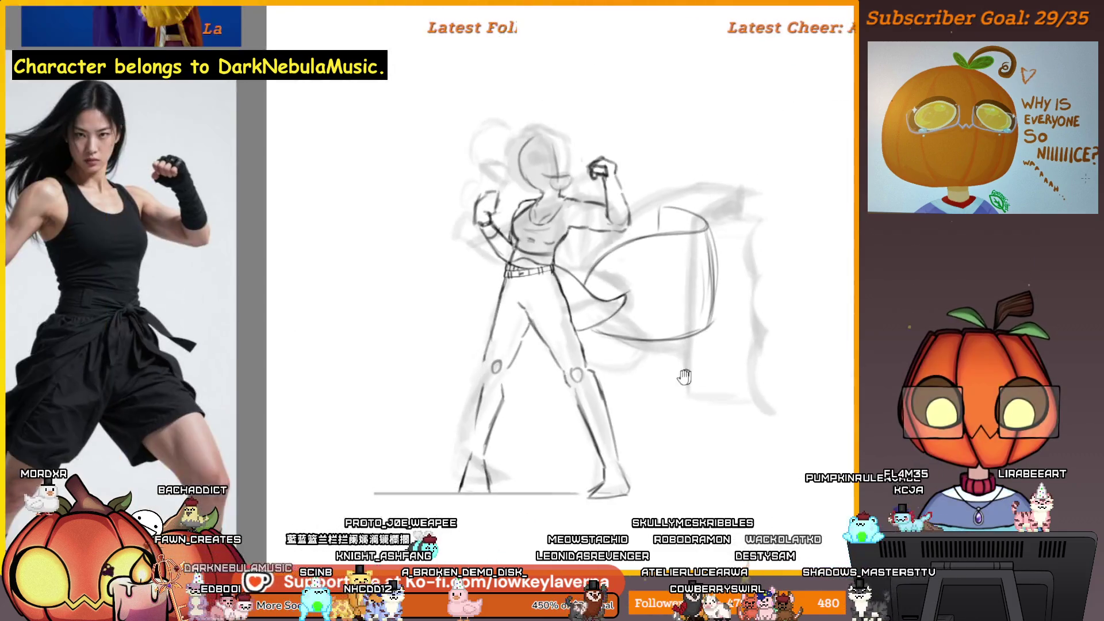
scroll(684, 376, down, 2)
mouse_move(684, 376)
mouse_down()
mouse_move(305, 454)
mouse_move(160, 530)
mouse_move(25, 501)
mouse_move(686, 416)
mouse_up()
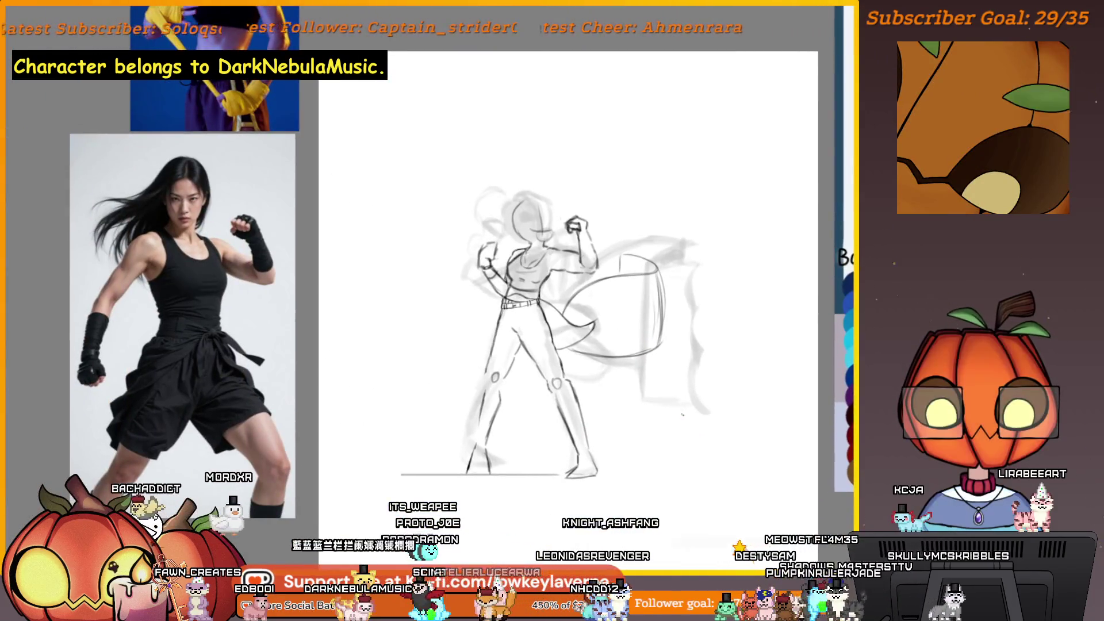
Mirror the canvas view and remove the last dark line strokes.
key(m)
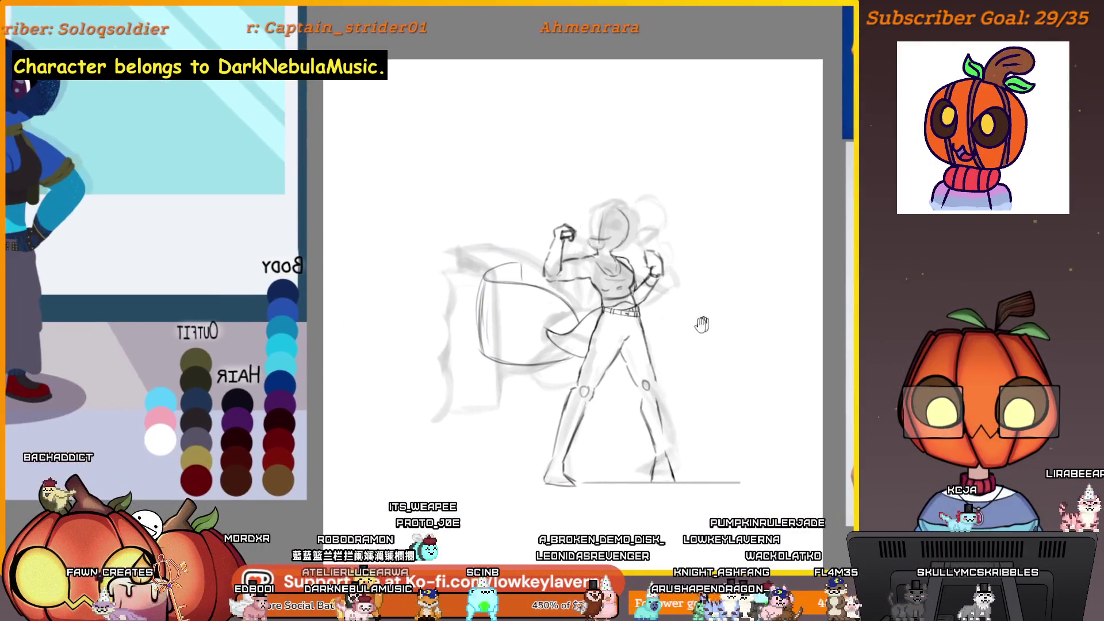
scroll(557, 277, up, 4)
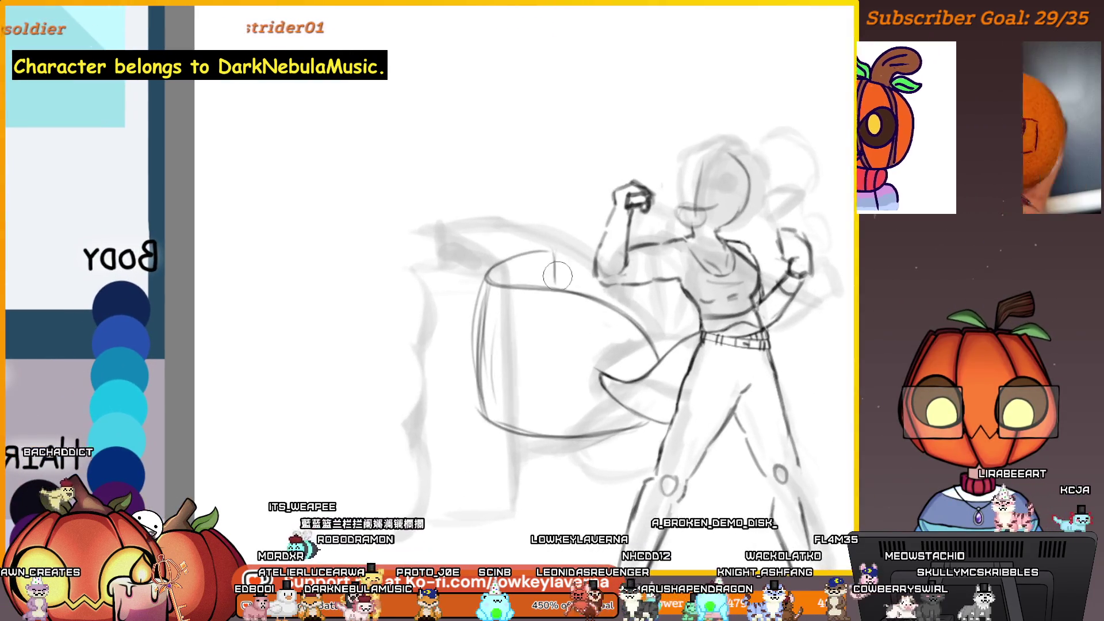
scroll(666, 251, down, 3)
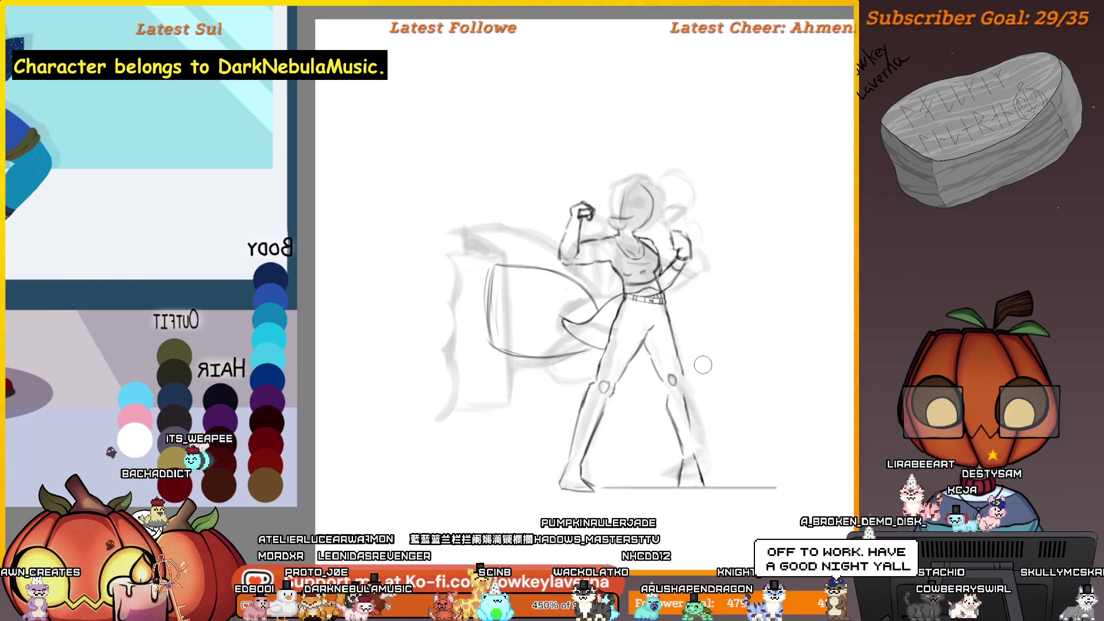
key(Delete)
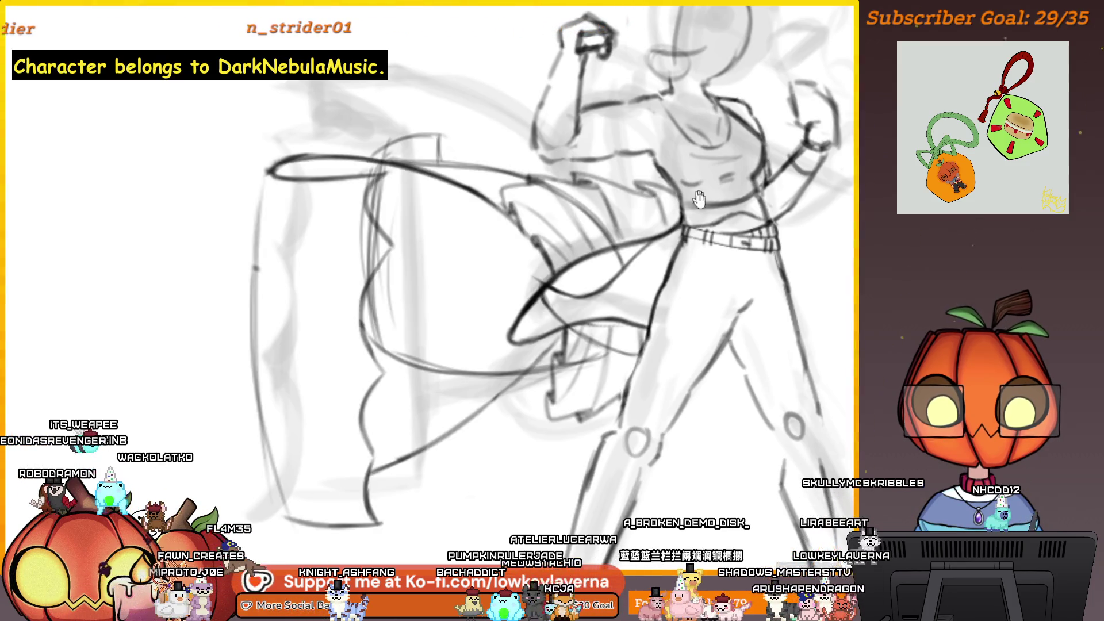
Undo the dark cape and skirt strokes, then draw a wavy fold line across the sash.
drag(698, 198, 641, 239)
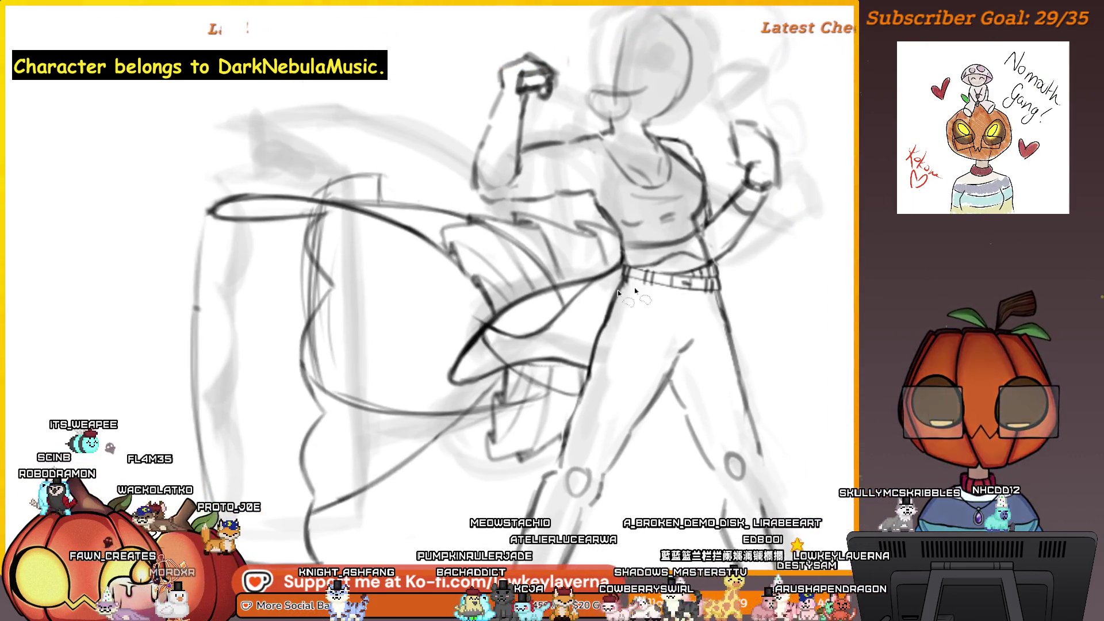
key(ctrl+z)
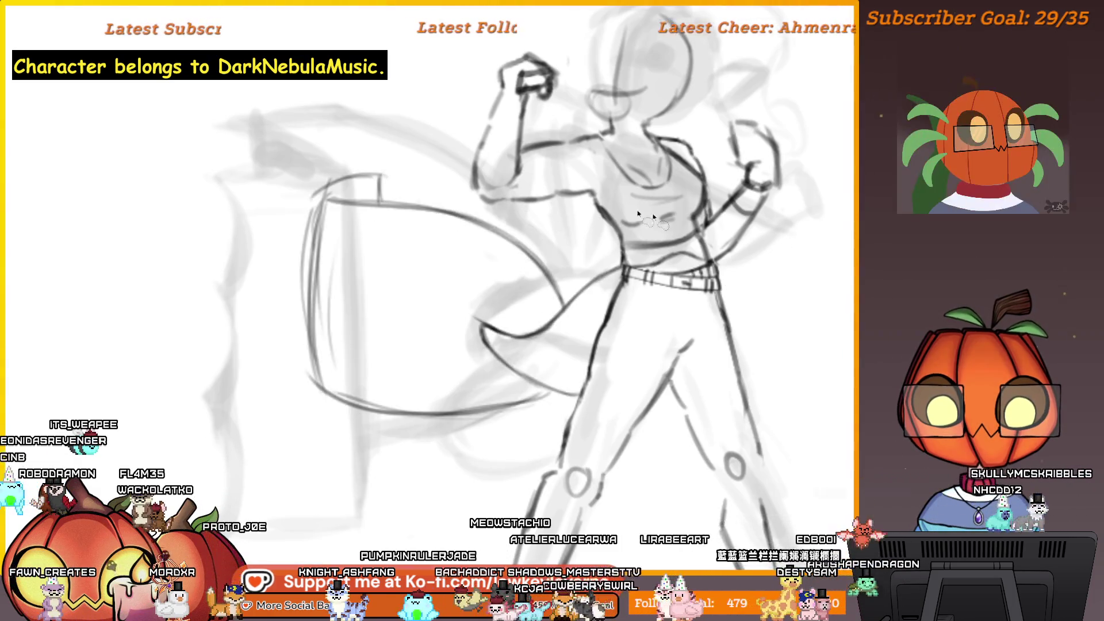
scroll(656, 270, up, 5)
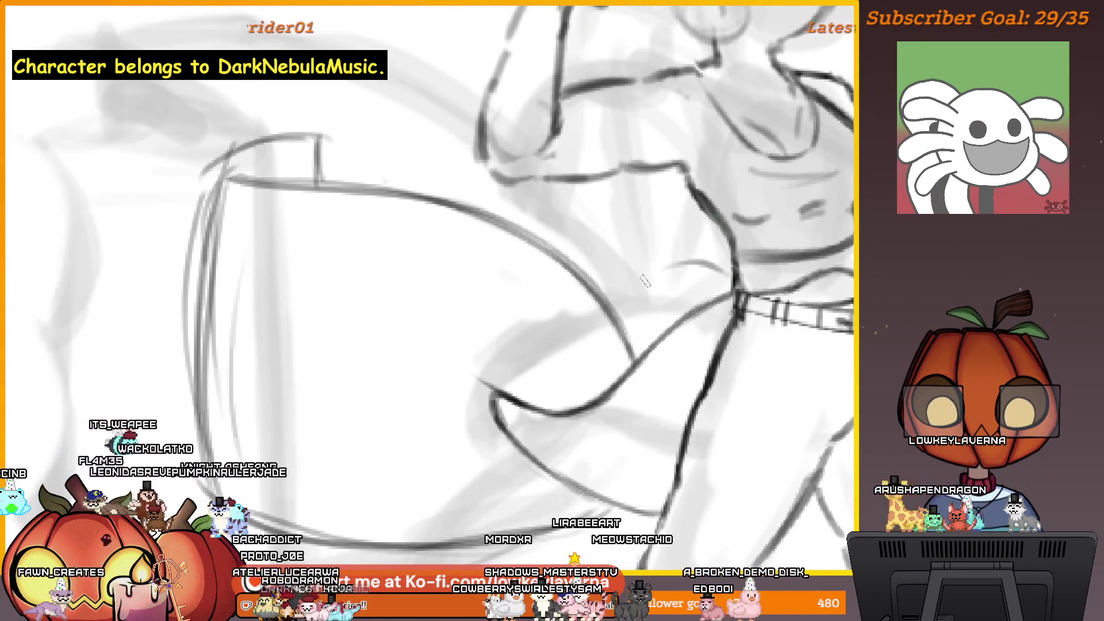
drag(725, 274, 635, 268)
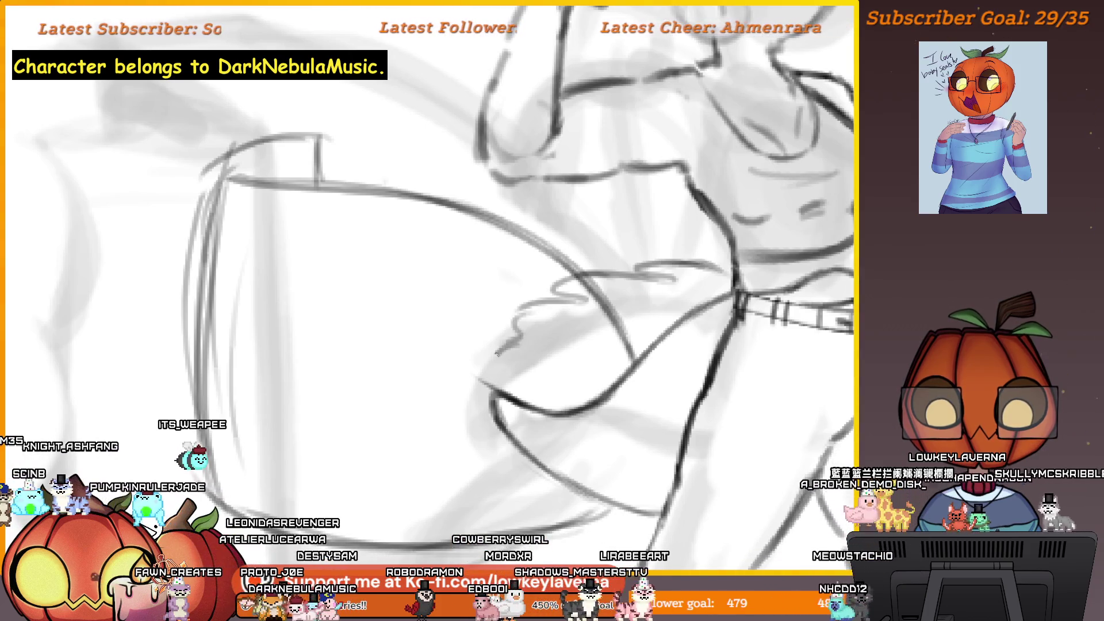
drag(498, 353, 494, 371)
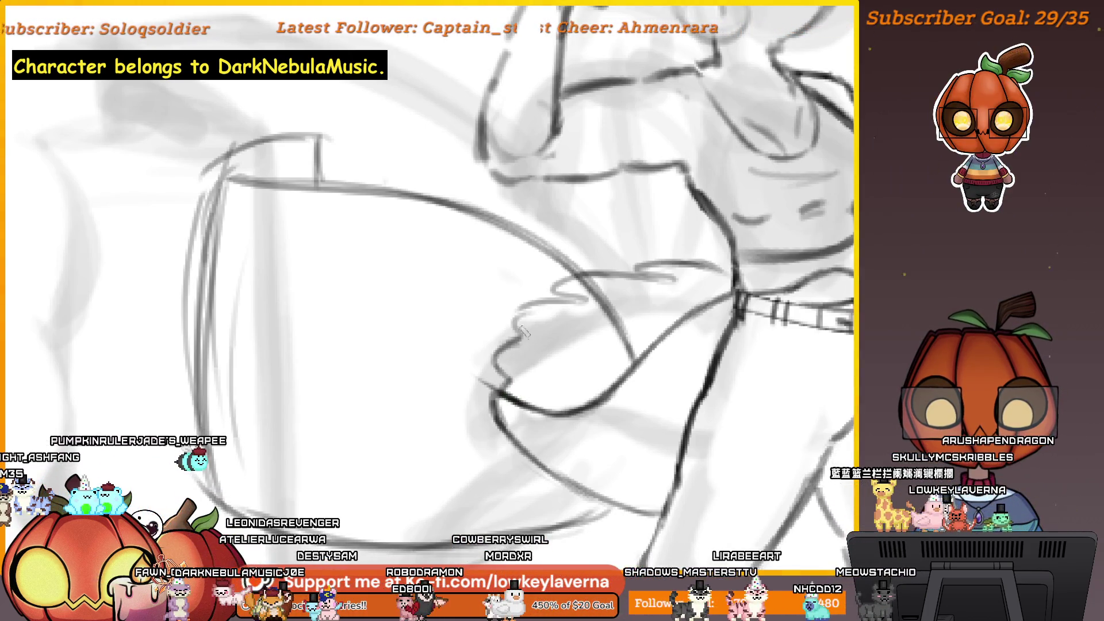
Mirror the view to check proportions and reframe the close-up on the torso and sash.
scroll(633, 264, down, 3)
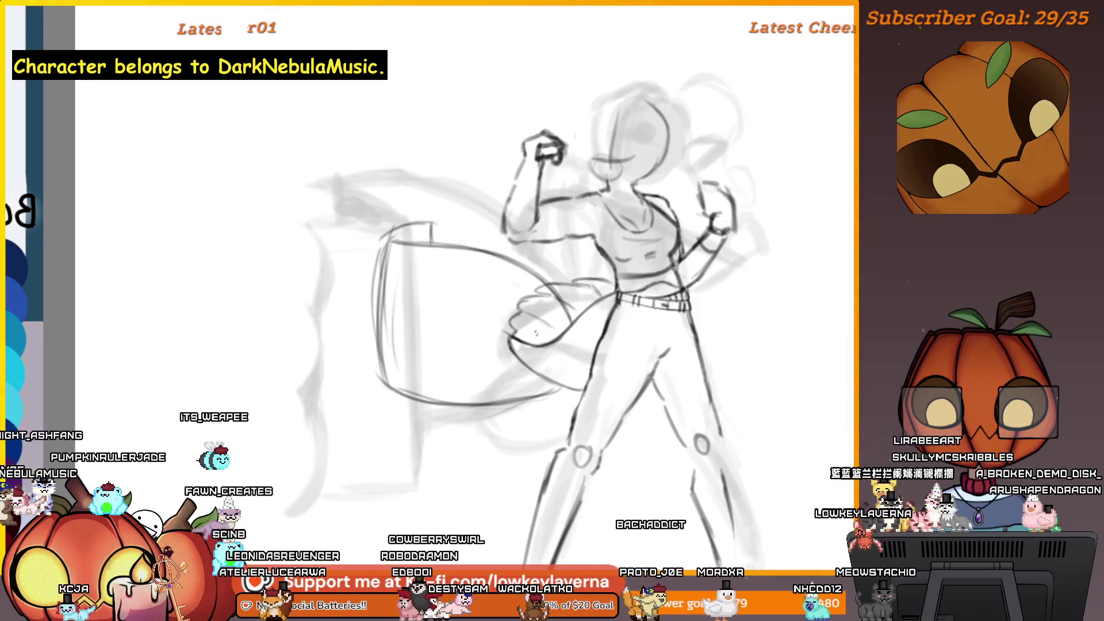
key(m)
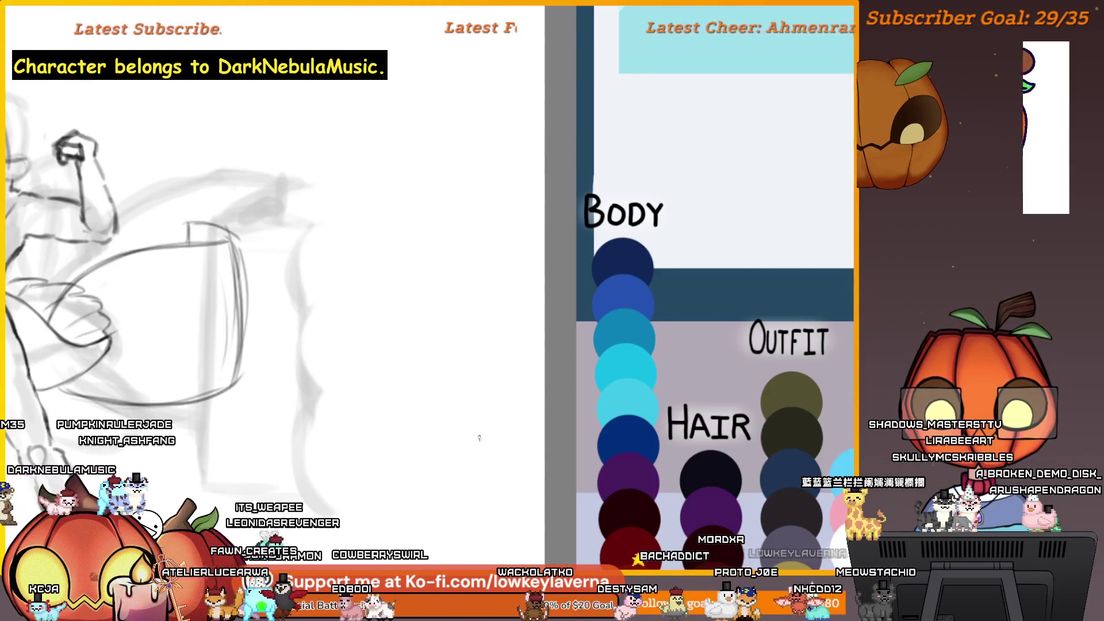
scroll(641, 377, down, 4)
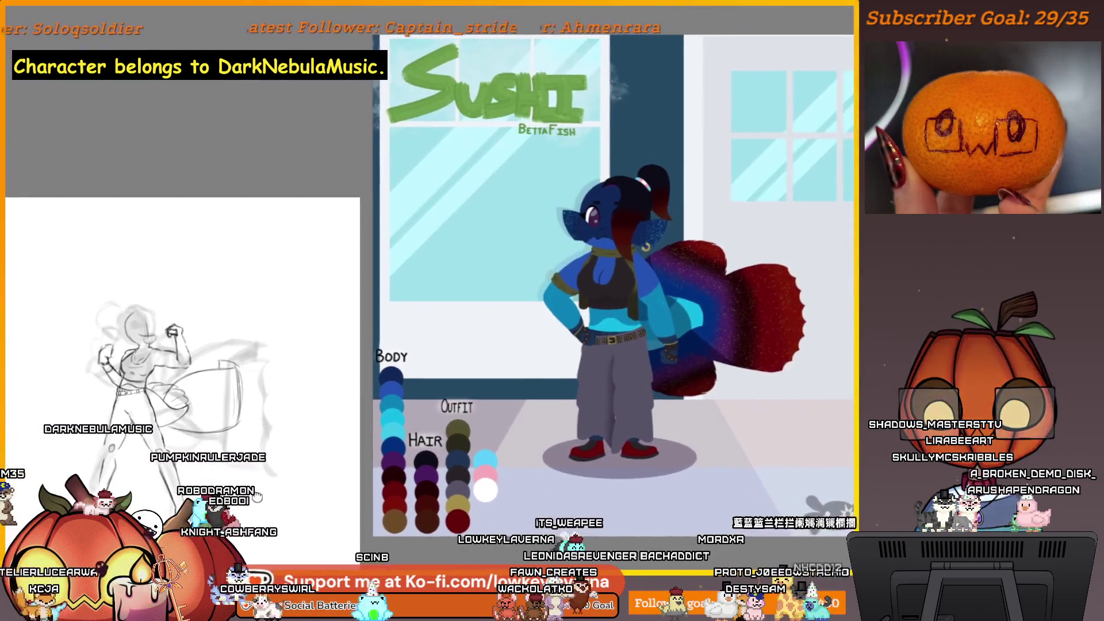
scroll(589, 330, up, 4)
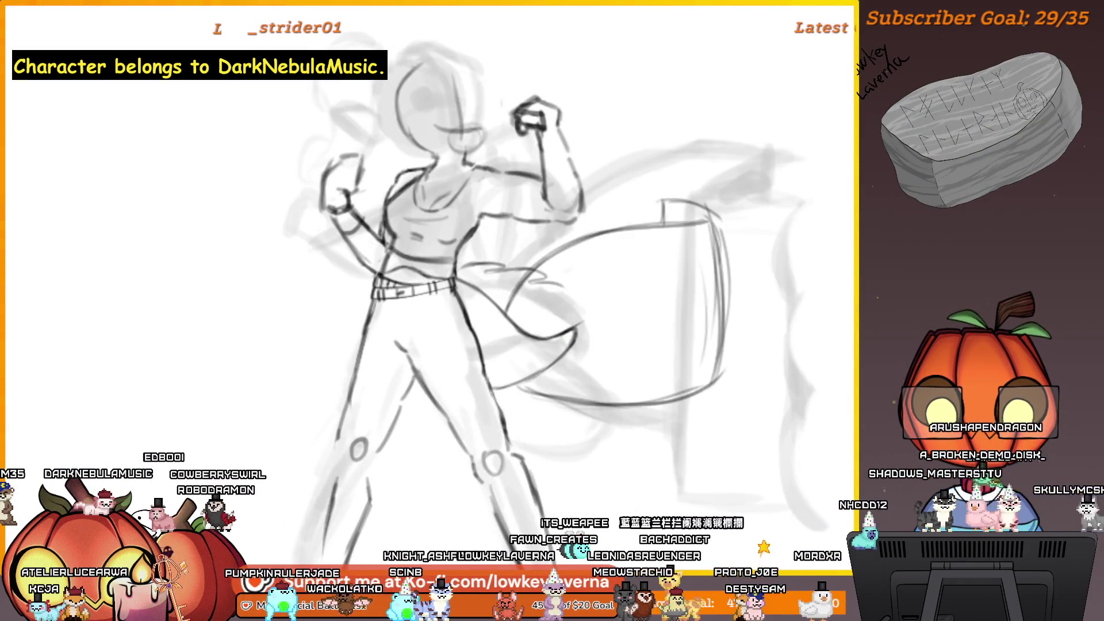
drag(561, 322, 563, 358)
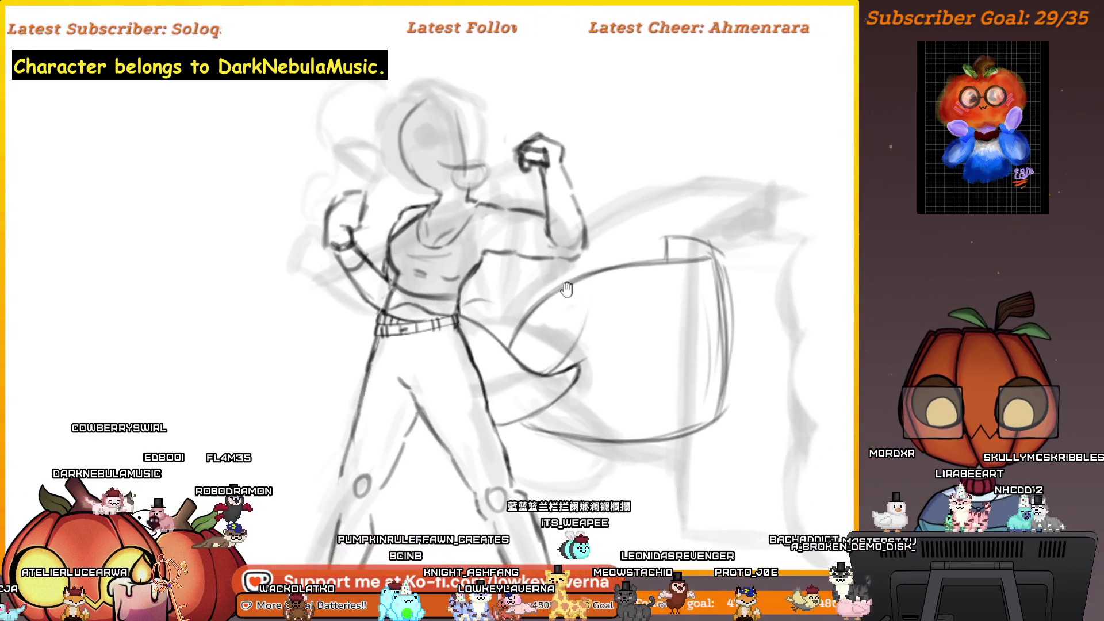
drag(566, 288, 618, 300)
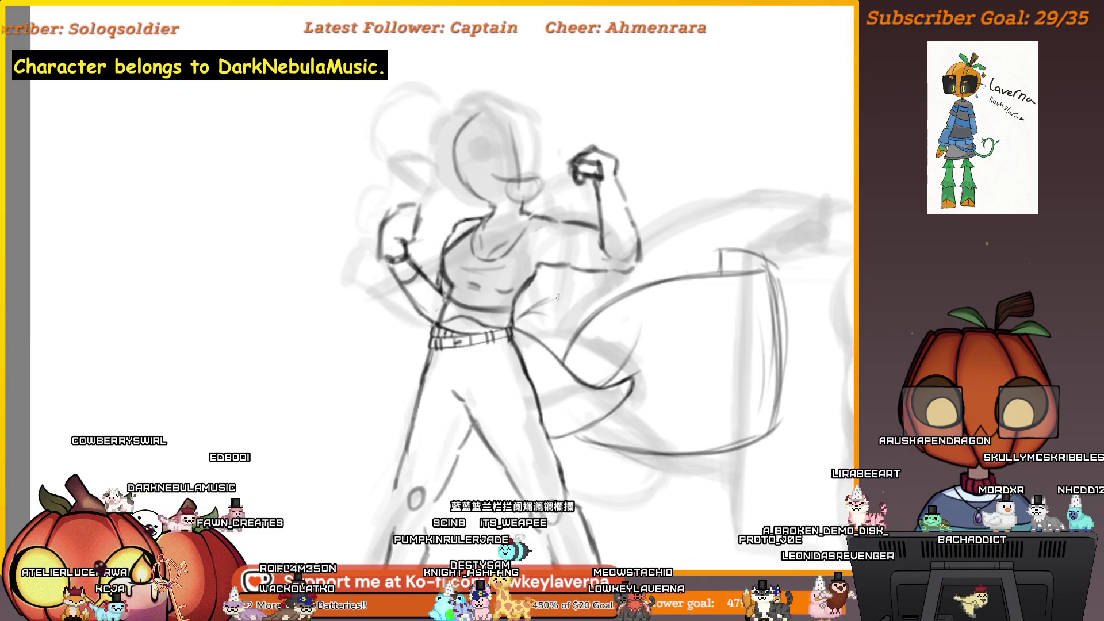
scroll(546, 328, down, 2)
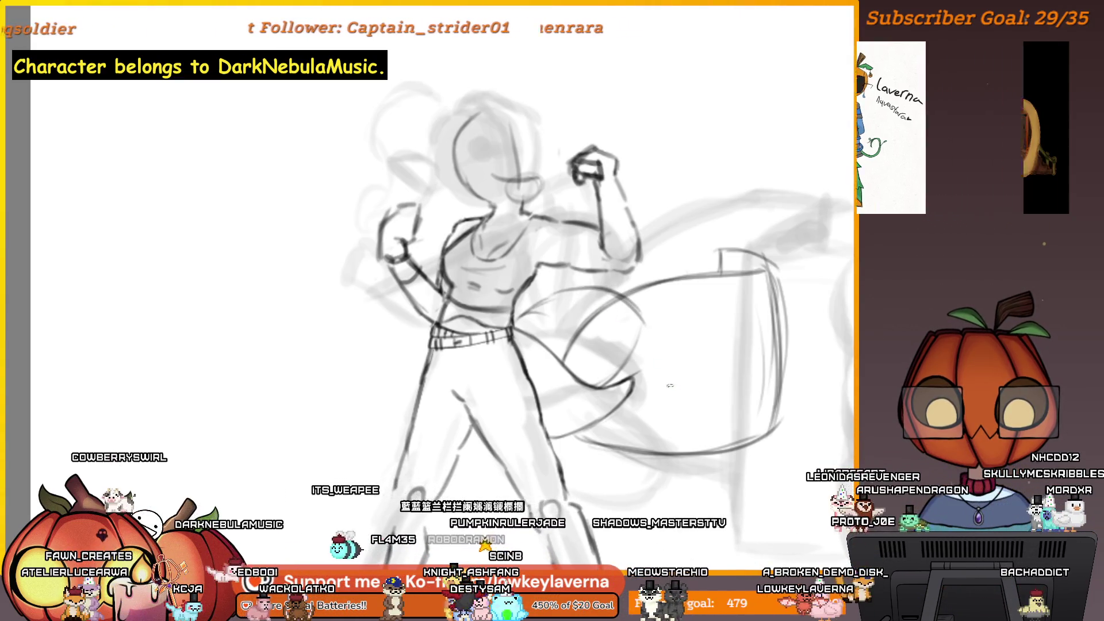
scroll(517, 325, up, 4)
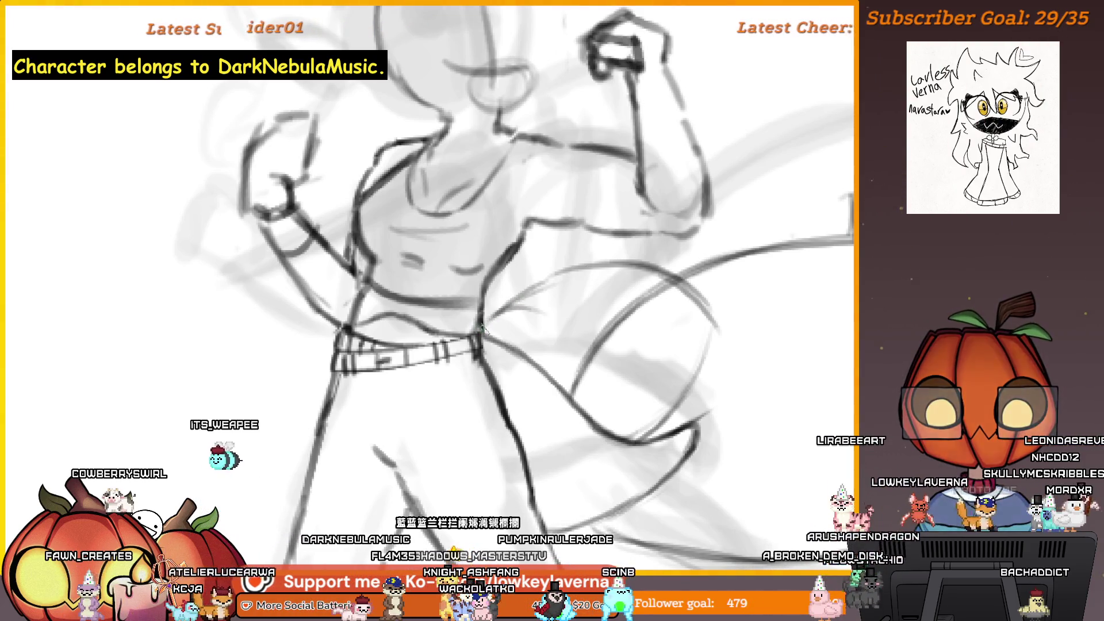
Darken the lines along the sash and its lower edge.
drag(535, 280, 613, 261)
drag(588, 225, 332, 230)
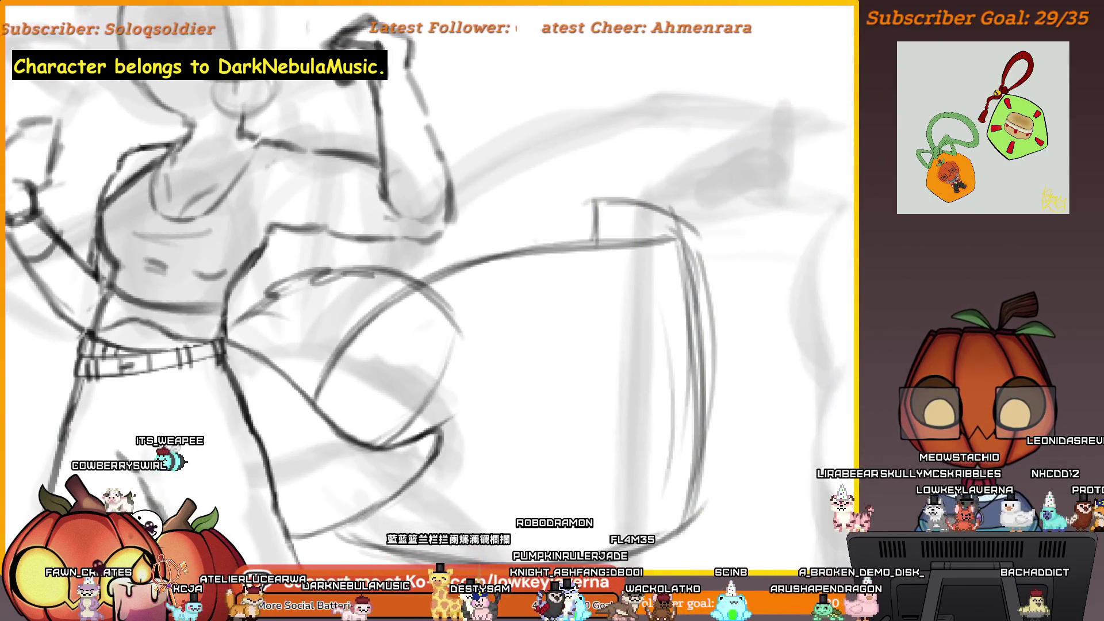
drag(363, 286, 405, 284)
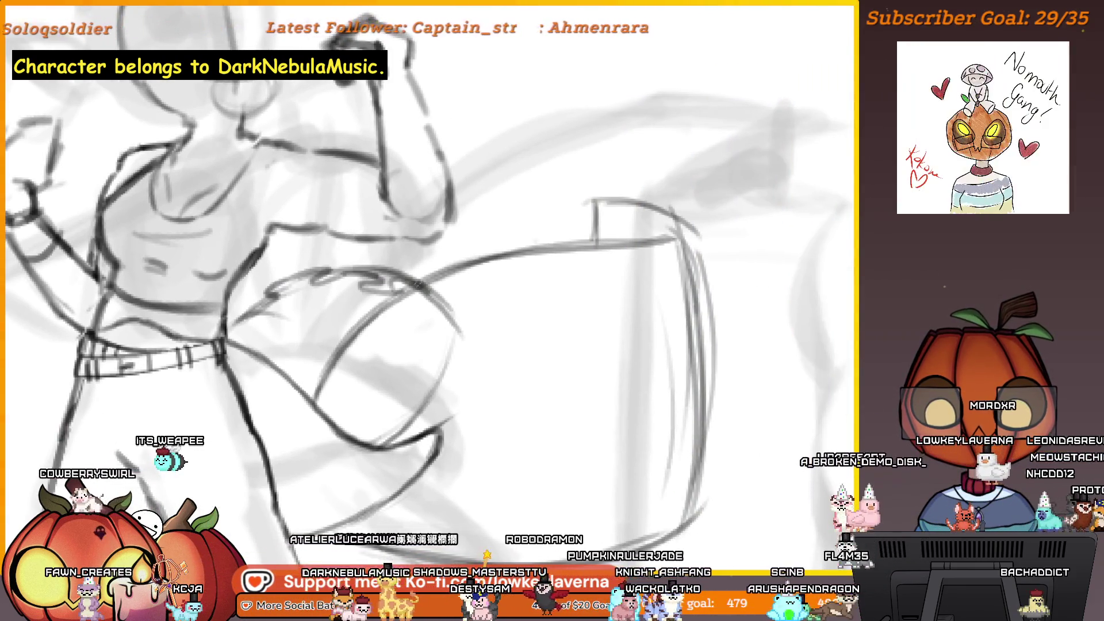
Pan around the waist and pleated sash start, mirror the view, and centre the pleats.
drag(446, 340, 521, 332)
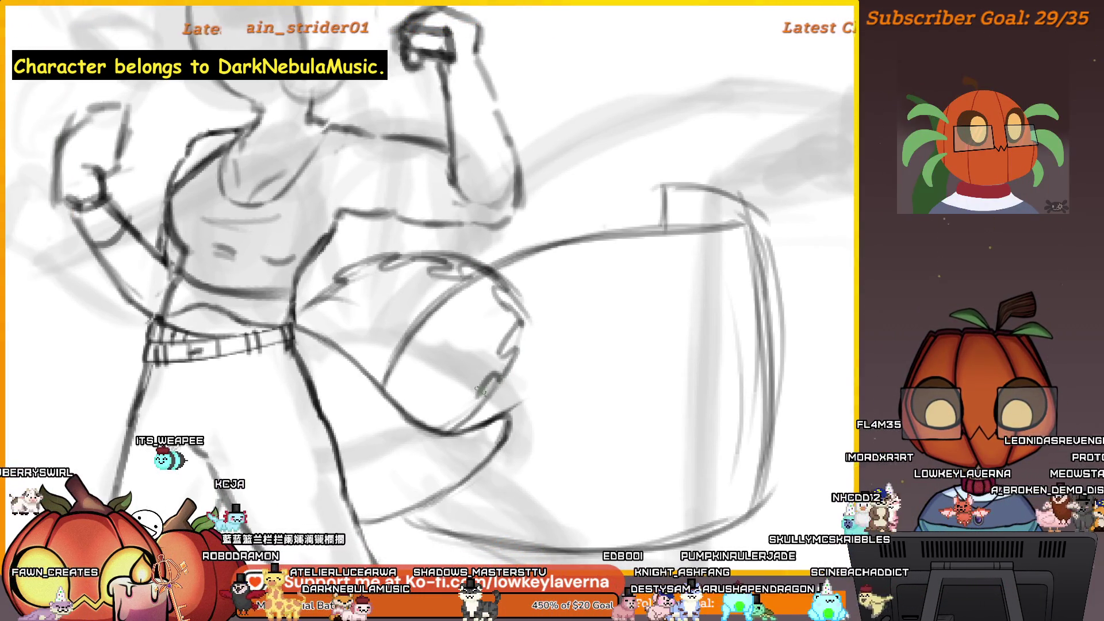
drag(483, 393, 552, 400)
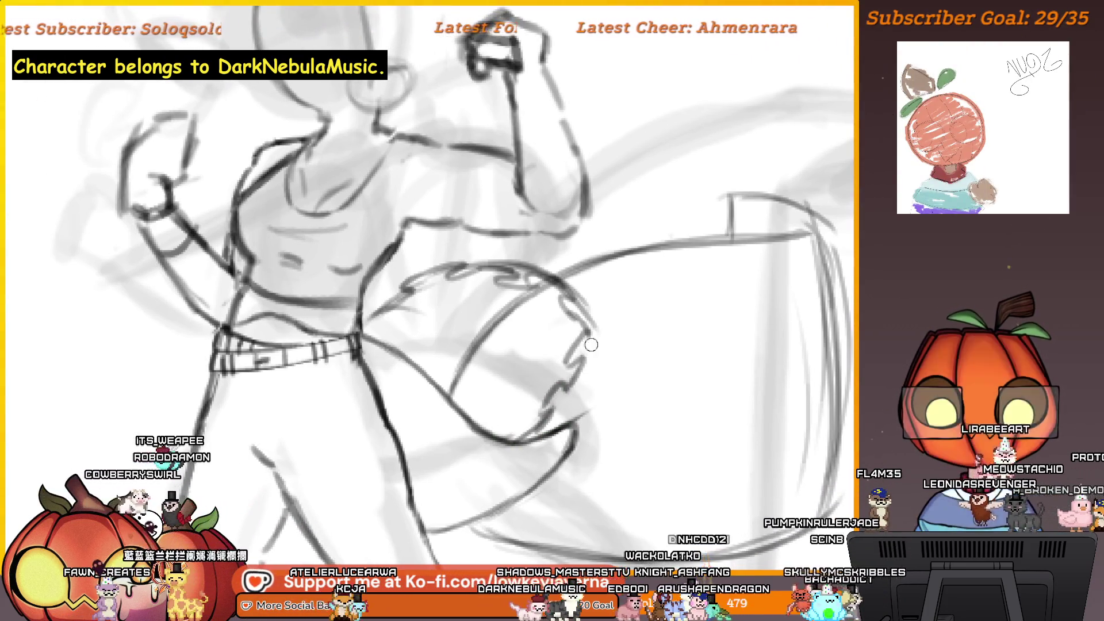
drag(594, 320, 616, 316)
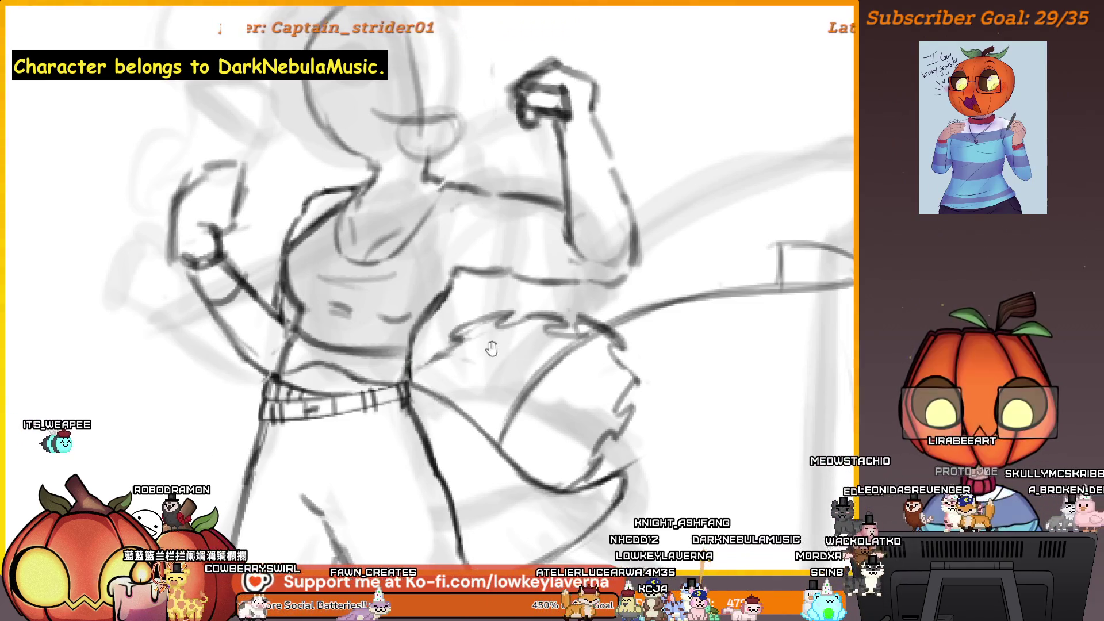
drag(492, 348, 541, 361)
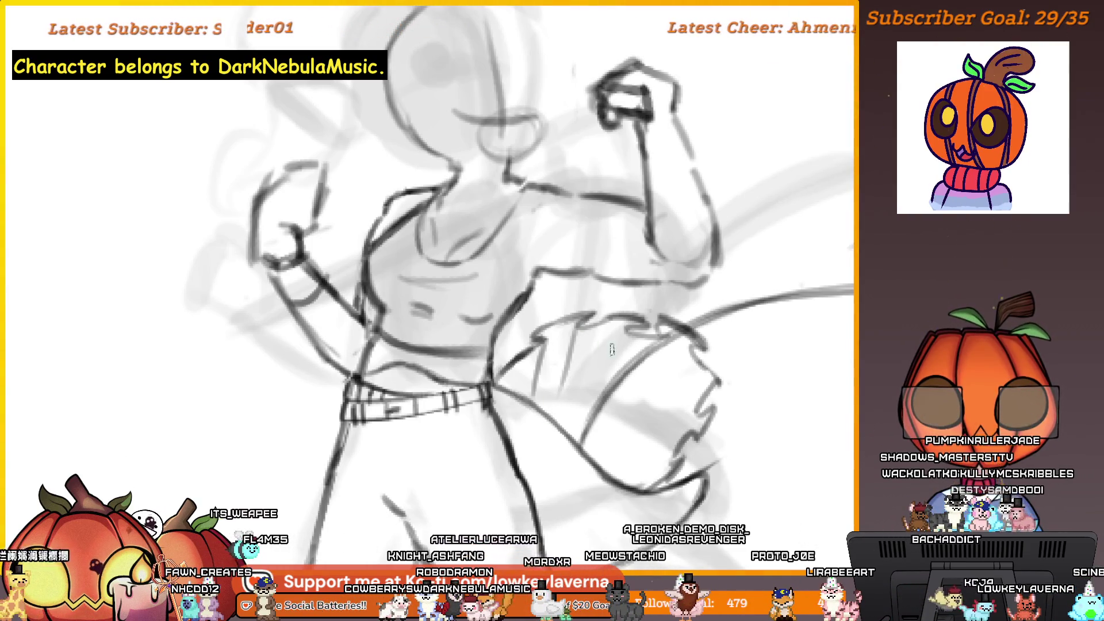
drag(546, 422, 460, 405)
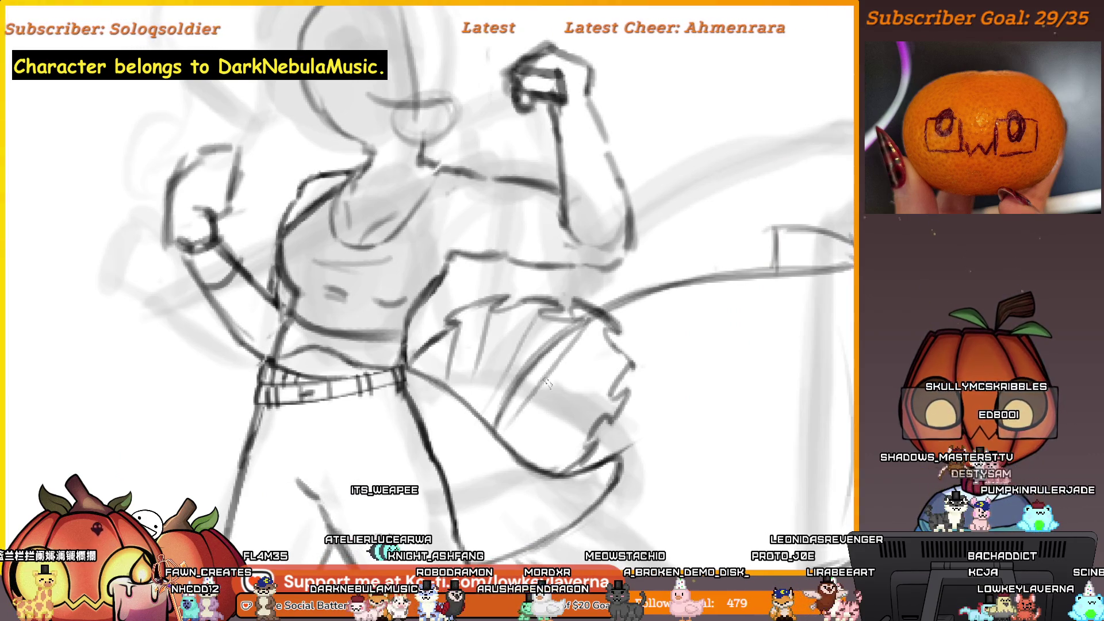
mouse_move(604, 429)
mouse_down()
mouse_move(639, 400)
mouse_move(638, 431)
mouse_up()
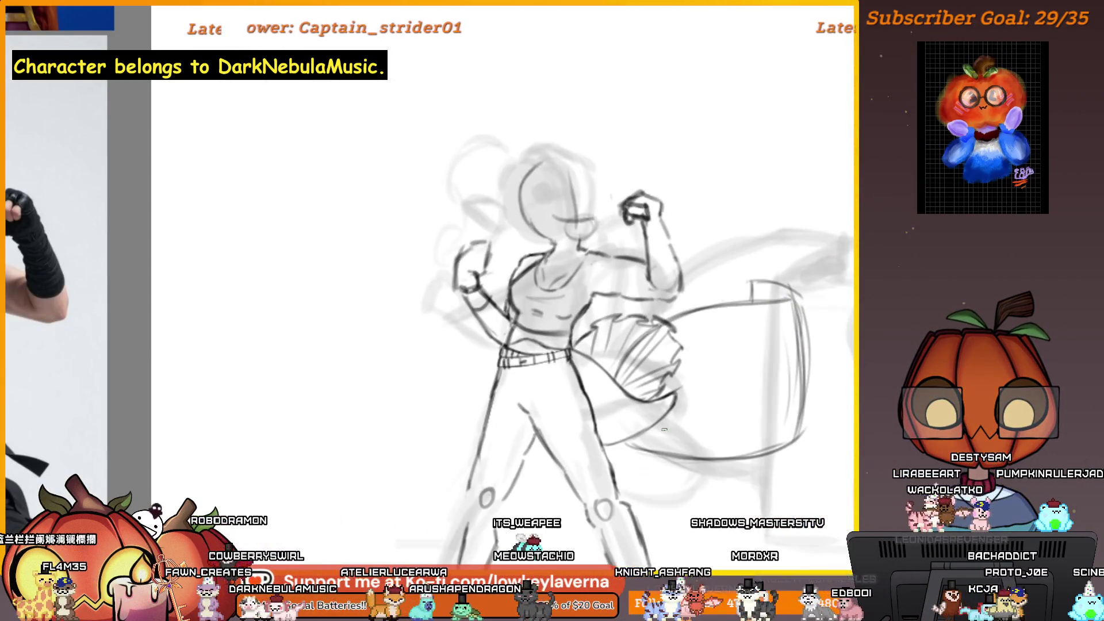
key(m)
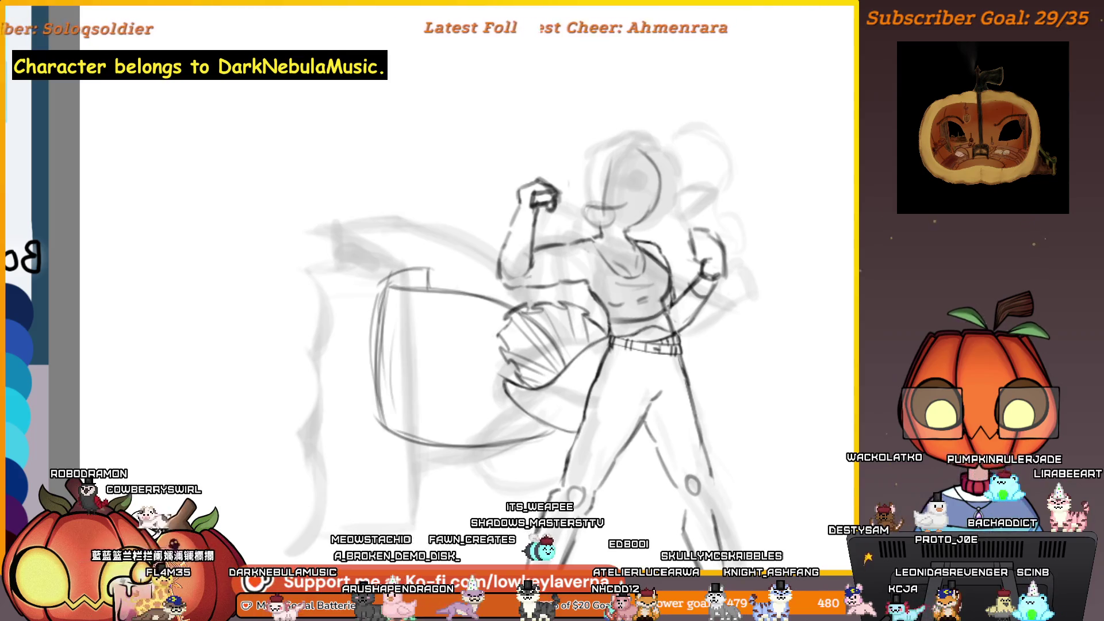
scroll(518, 267, up, 3)
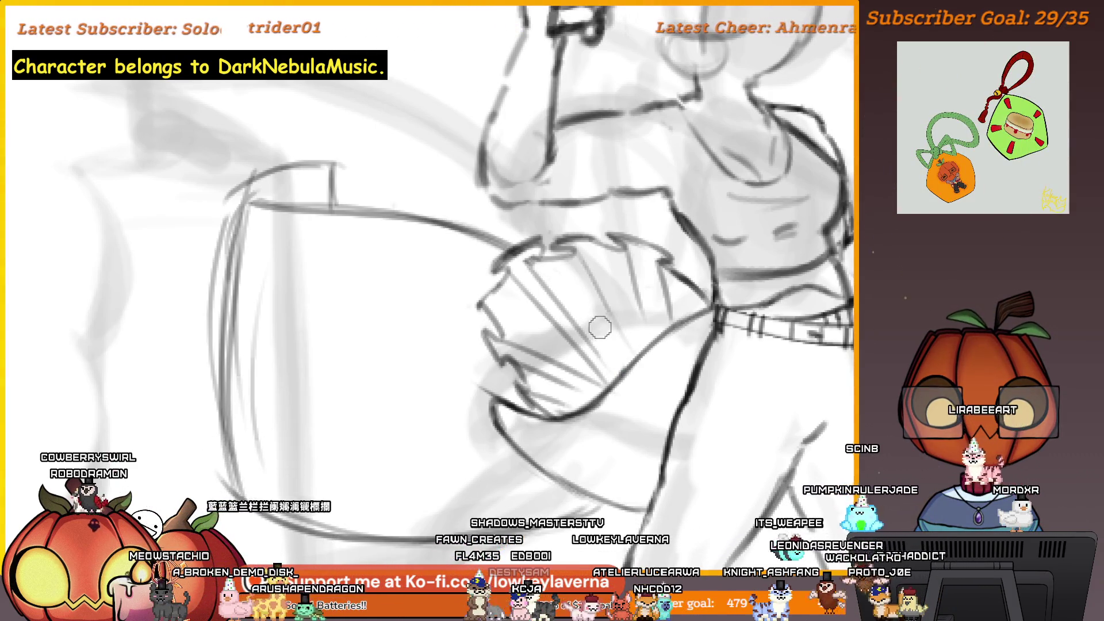
drag(638, 340, 665, 366)
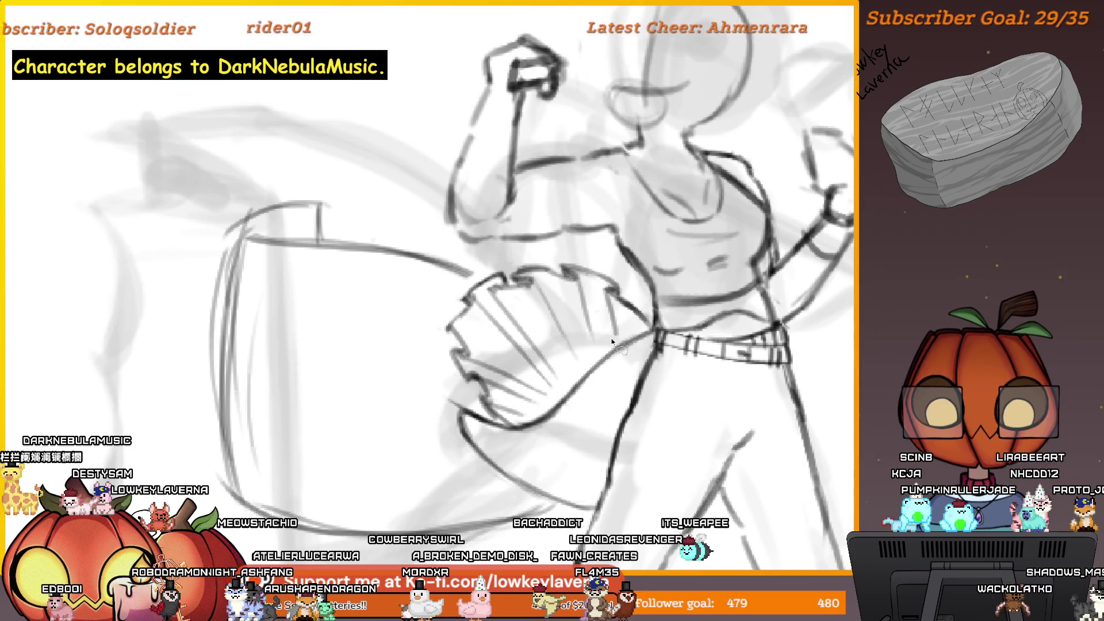
Lasso the pleated fan, rotate and skew it, and move it up to the waist.
mouse_move(553, 252)
mouse_down()
mouse_move(454, 299)
mouse_move(434, 368)
mouse_move(517, 426)
mouse_move(604, 319)
mouse_up()
key(ctrl+t)
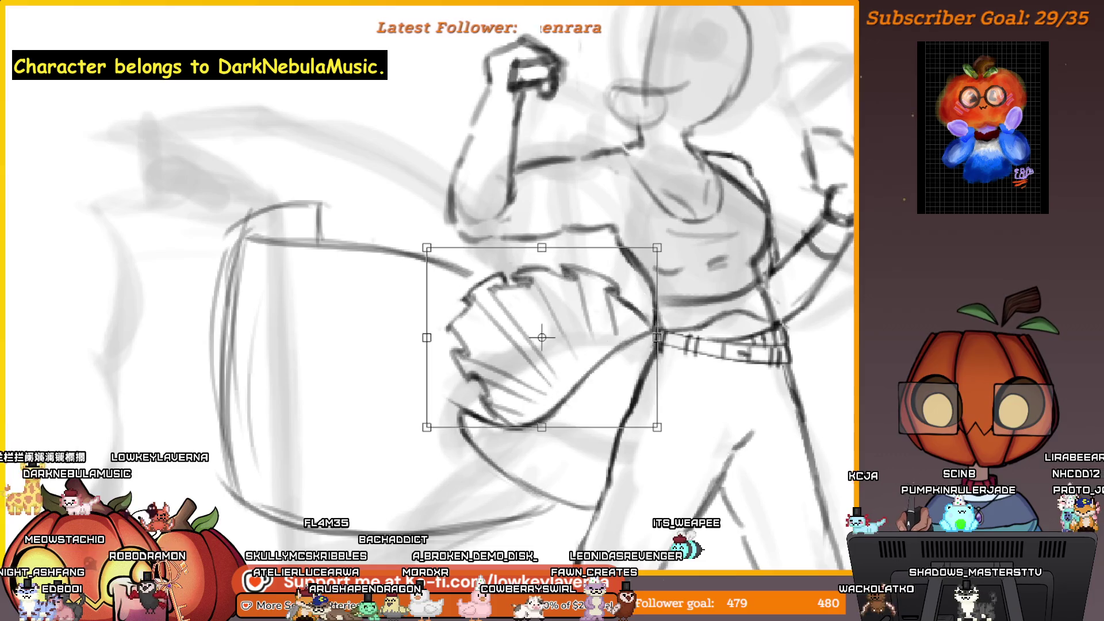
drag(640, 232, 633, 262)
scroll(707, 230, down, 2)
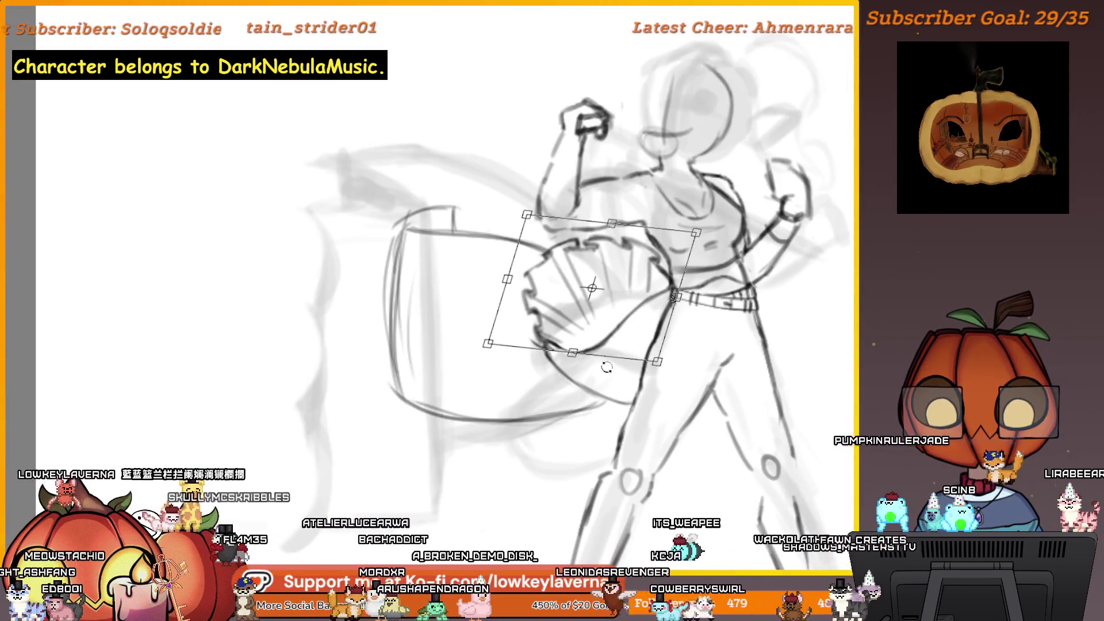
drag(630, 337, 599, 353)
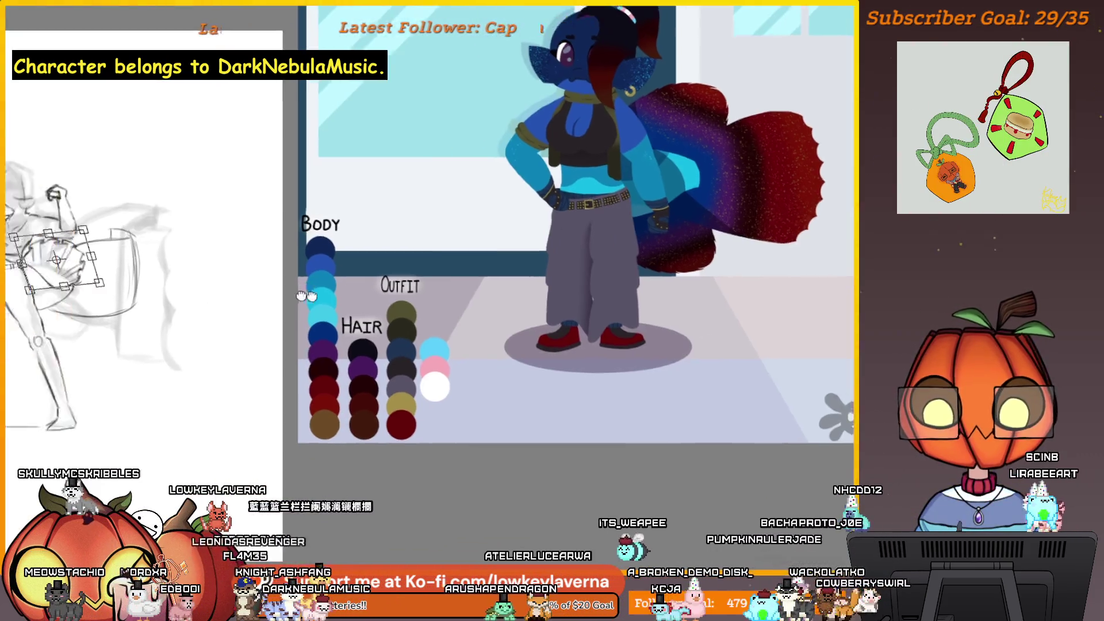
drag(599, 353, 644, 355)
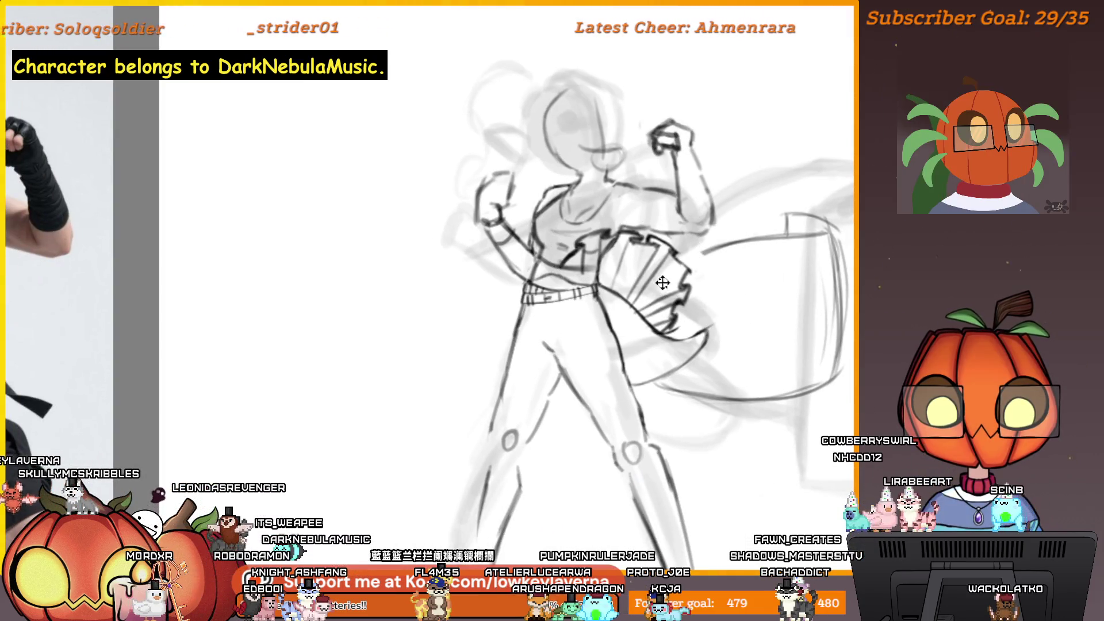
Mirror the selected fan horizontally, rotate it sharply, and switch the transform to Warp.
right_click(681, 278)
click(734, 389)
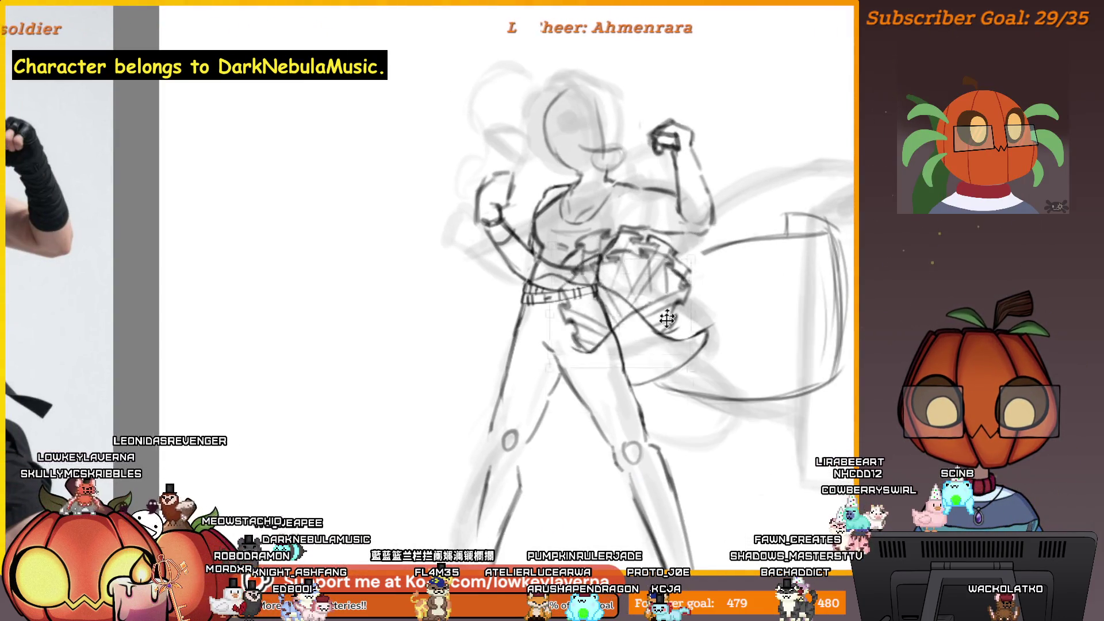
drag(656, 287, 575, 305)
right_click(632, 395)
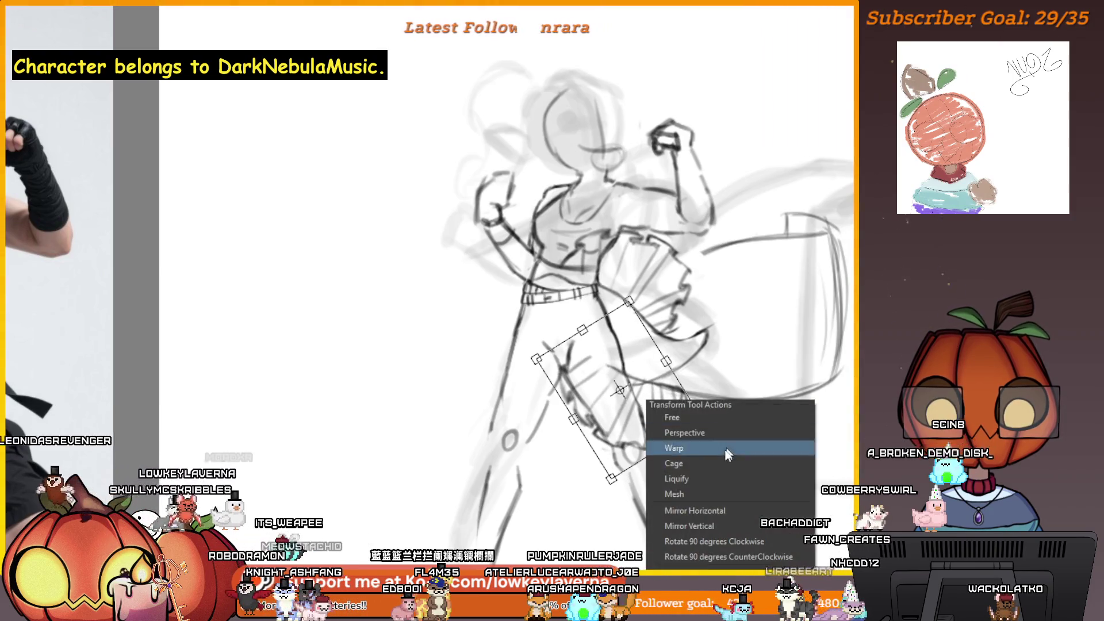
click(679, 449)
Rotate, lower and tilt the fan over the front thigh, then apply the transform.
drag(565, 467, 606, 463)
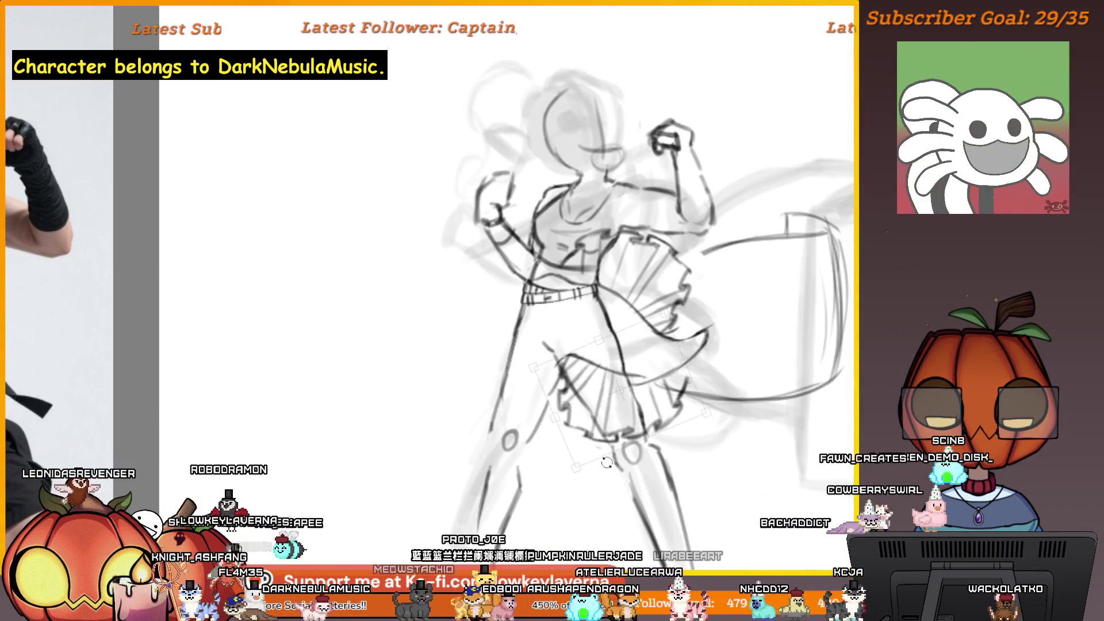
mouse_move(639, 409)
mouse_down()
mouse_move(611, 418)
mouse_move(661, 404)
mouse_up()
drag(695, 359, 690, 351)
drag(700, 466, 667, 463)
drag(638, 414, 631, 429)
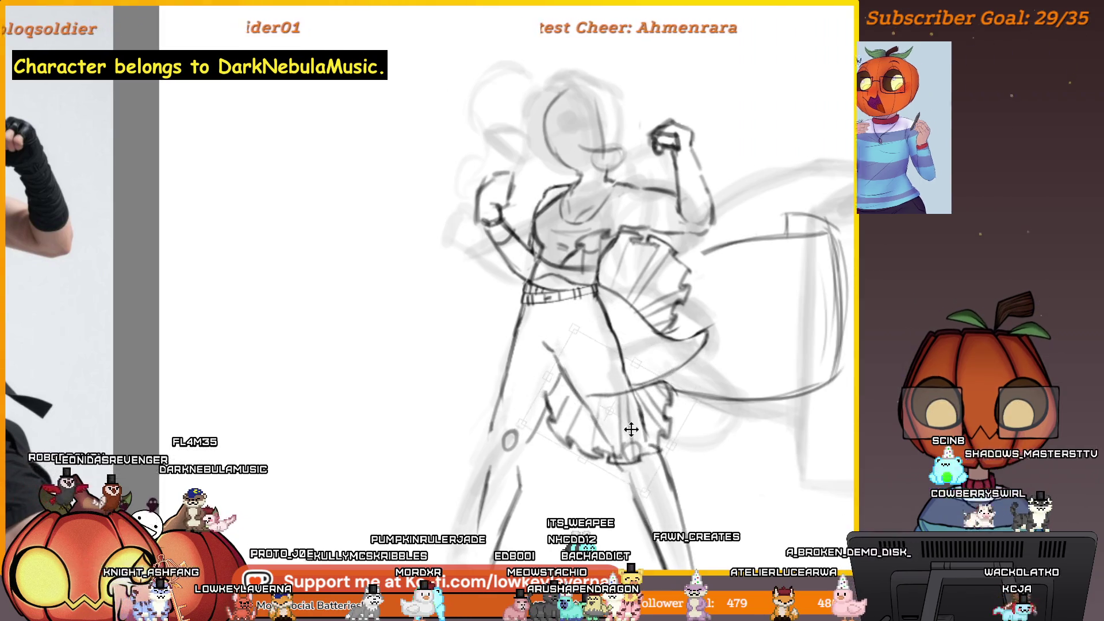
key(Return)
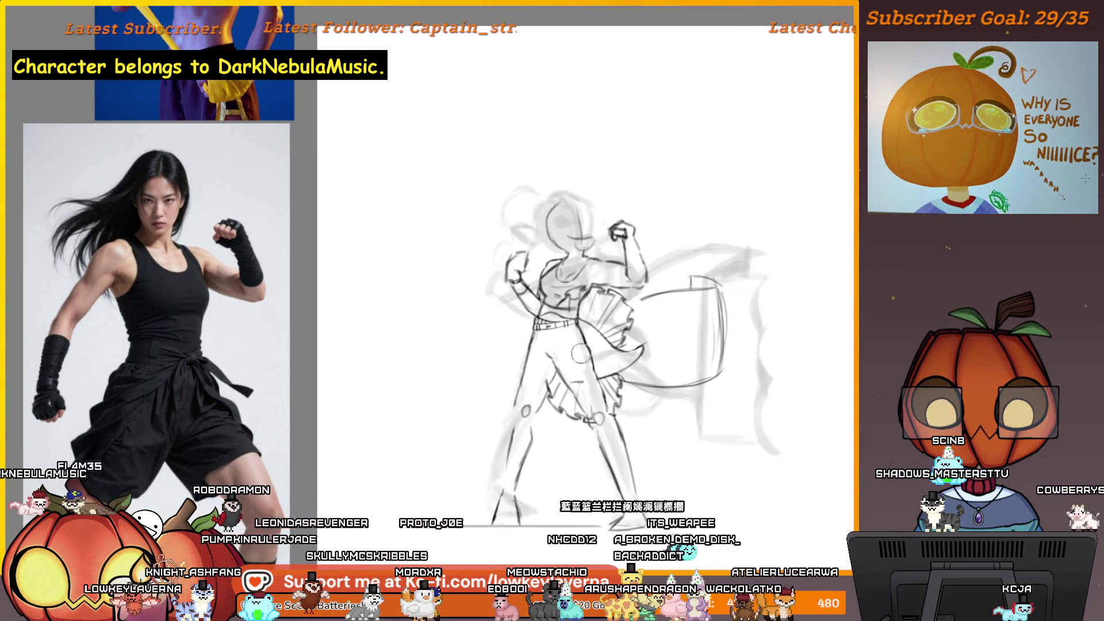
Undo the stray strokes across the knees, flip the view, and recentre the mirrored sketch.
key(ctrl+z)
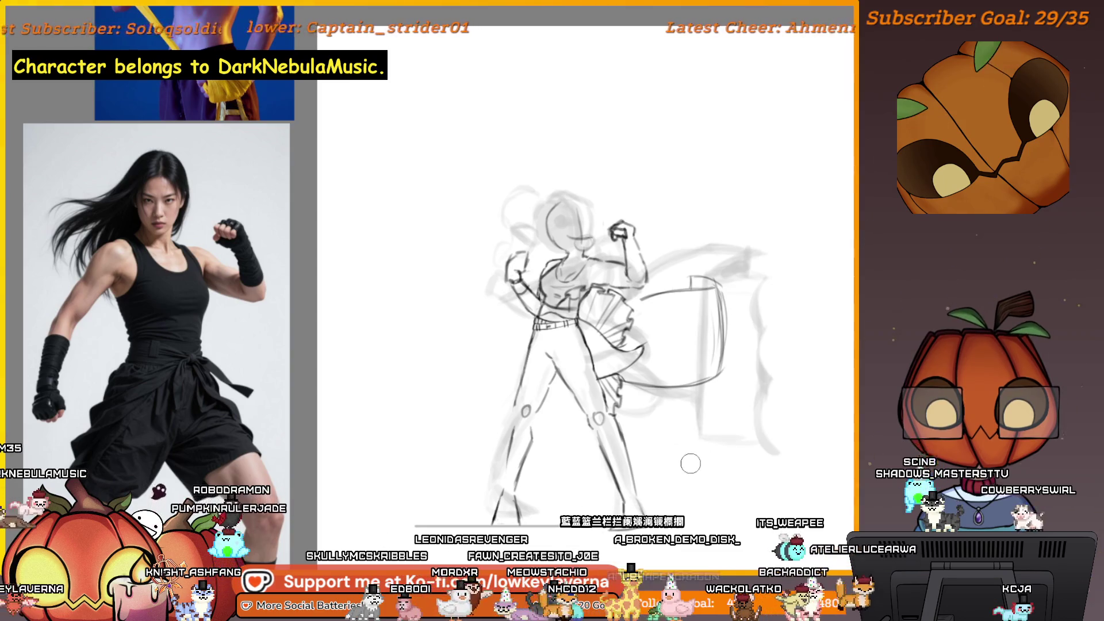
key(m)
drag(187, 387, 609, 391)
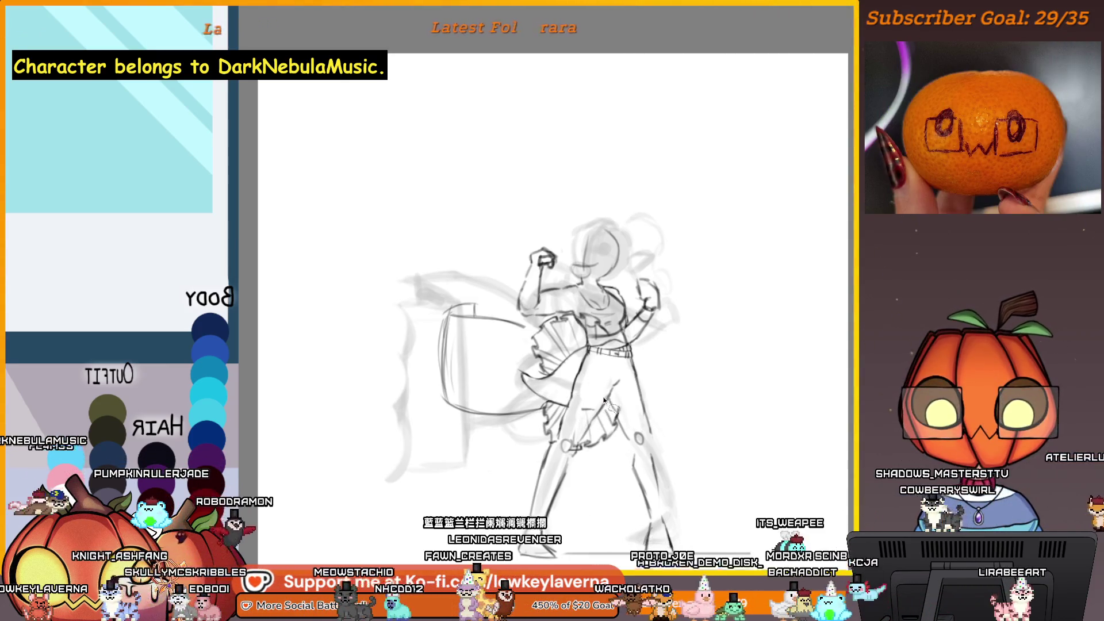
key(ctrl+t)
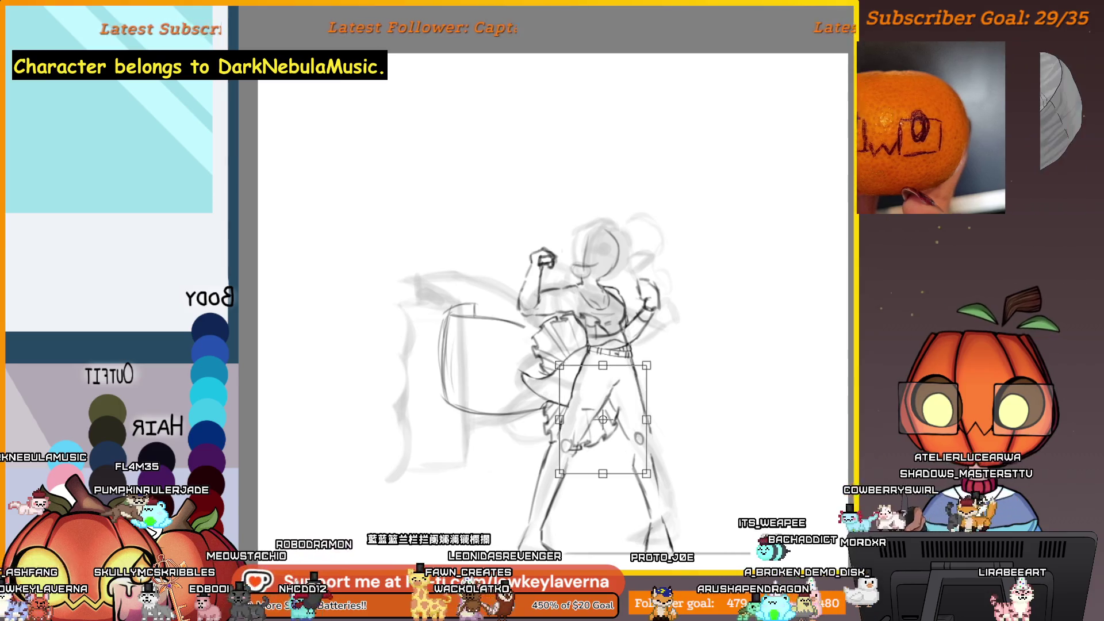
Nudge the selected leg slightly and apply the transform.
drag(626, 451, 615, 440)
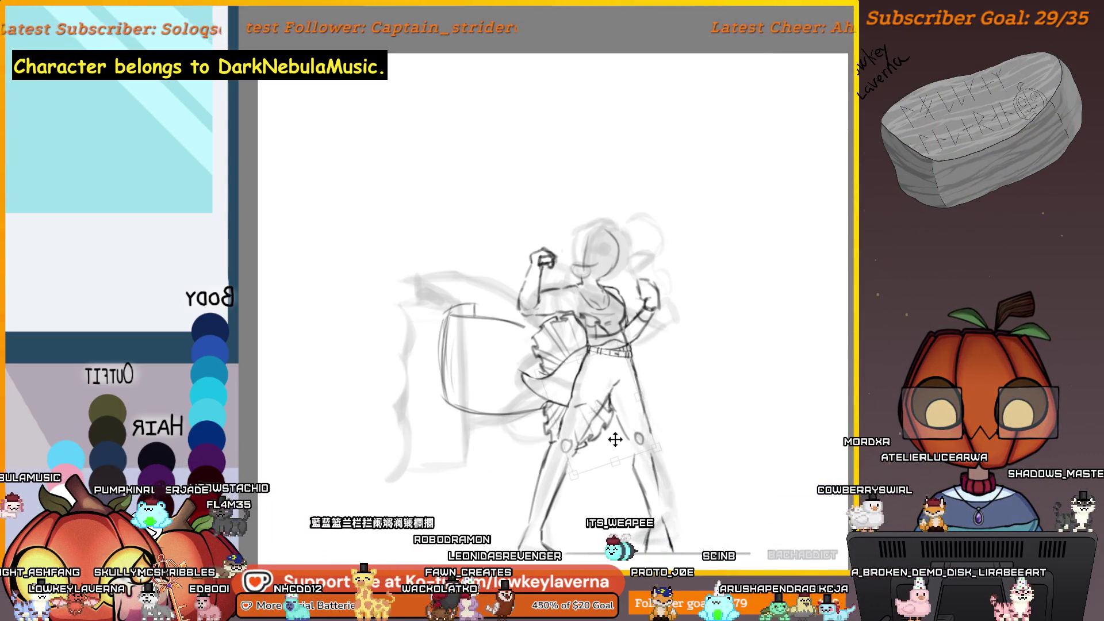
key(Return)
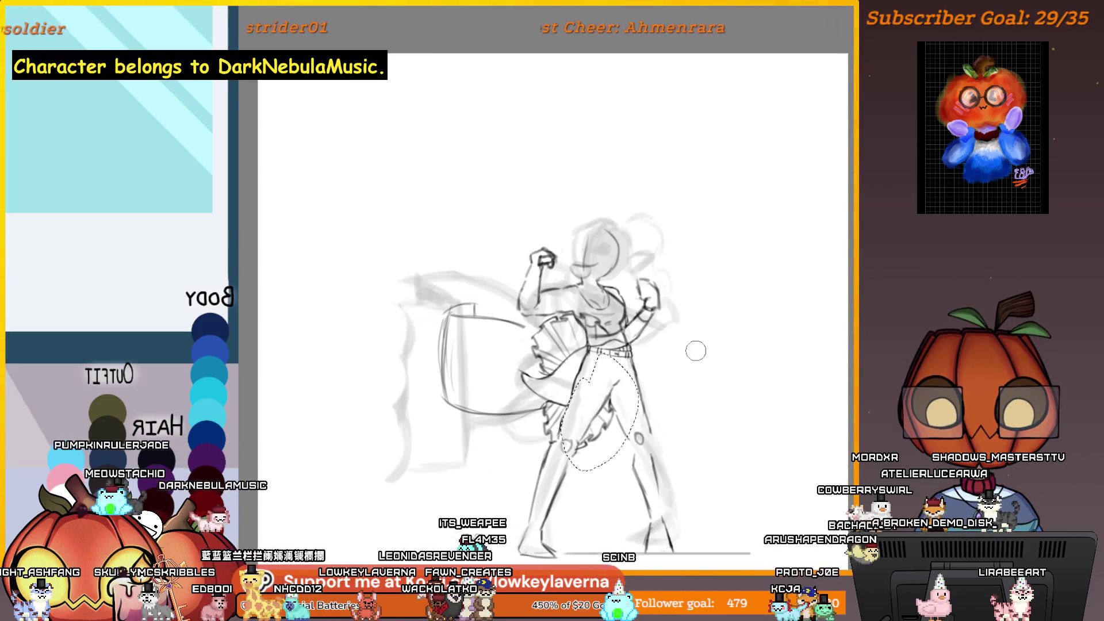
scroll(696, 353, down, 1)
scroll(600, 419, up, 1)
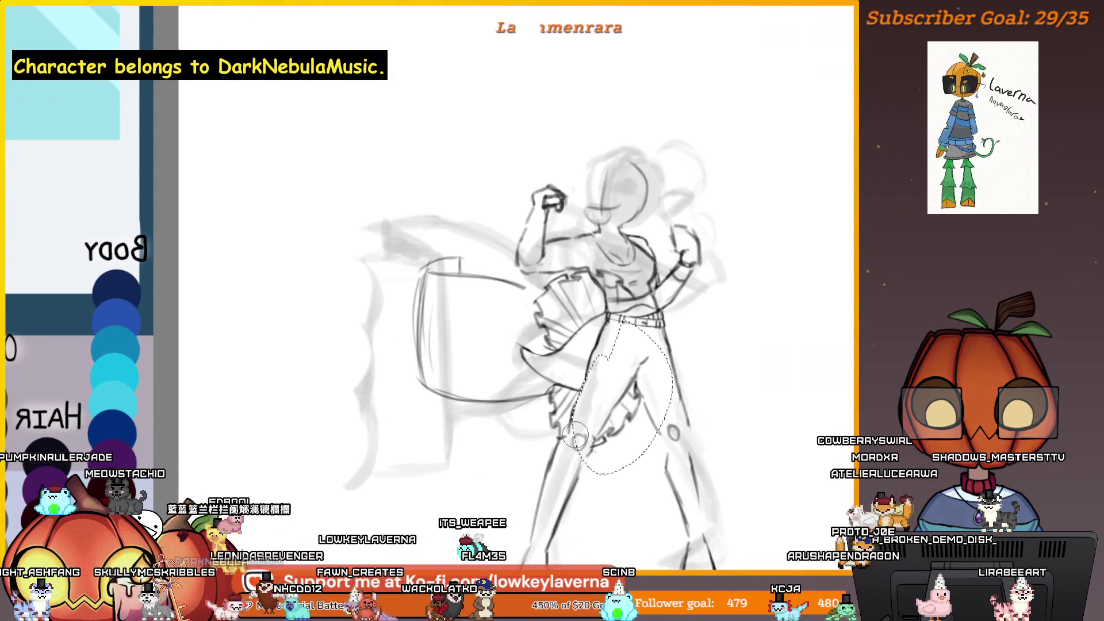
key(ctrl+t)
key(Return)
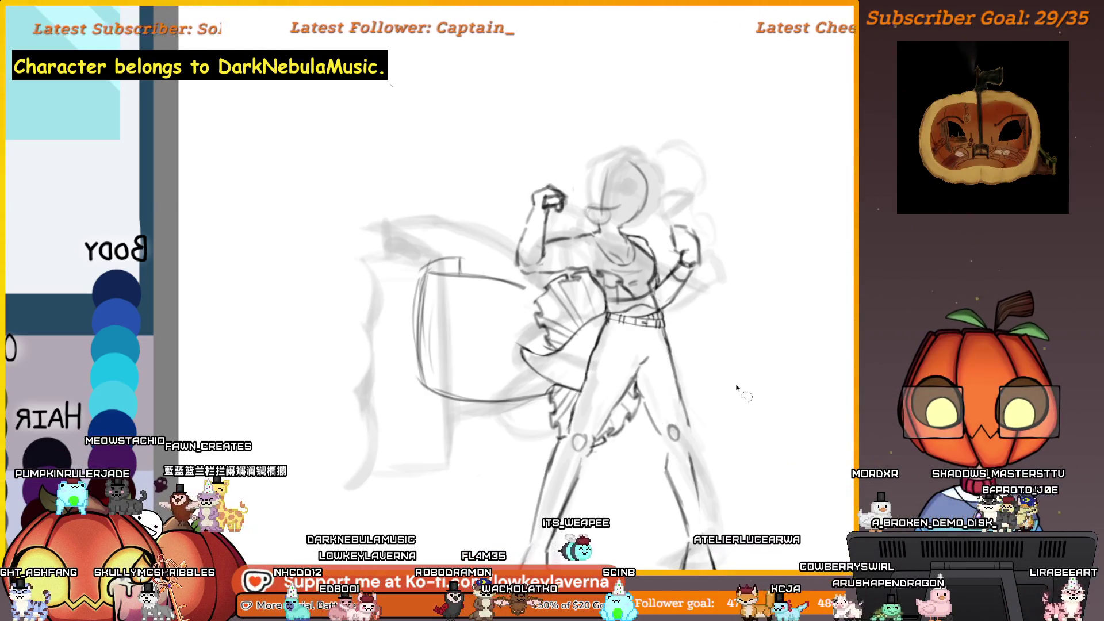
Step through undo and redo to restore the sash with leg ruffles, then view it mirrored.
key(ctrl+z)
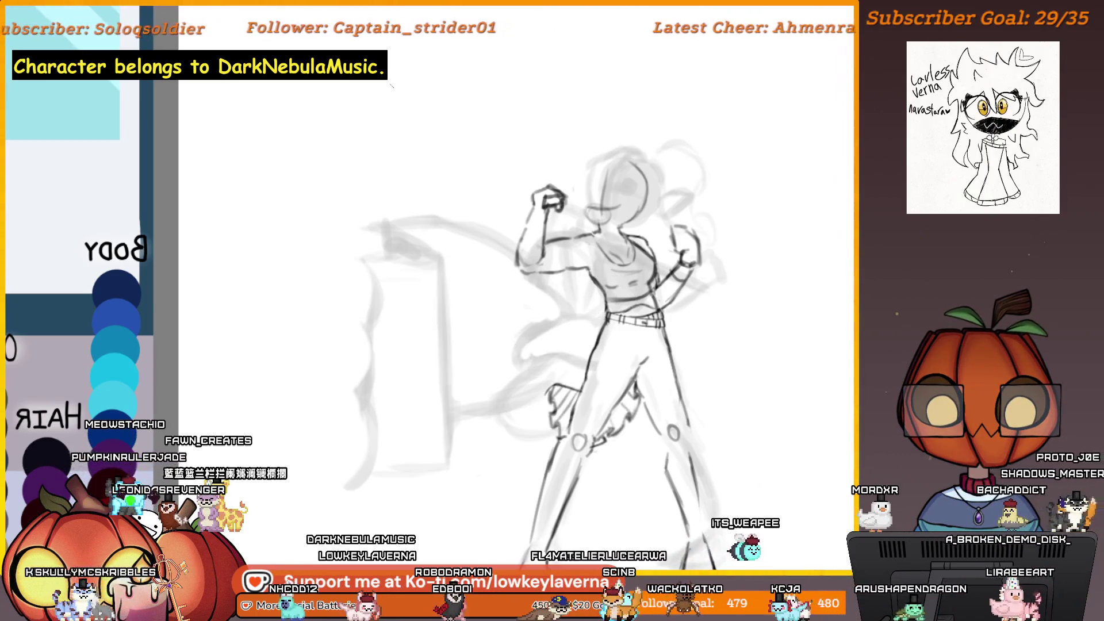
key(ctrl+z)
key(ctrl+y)
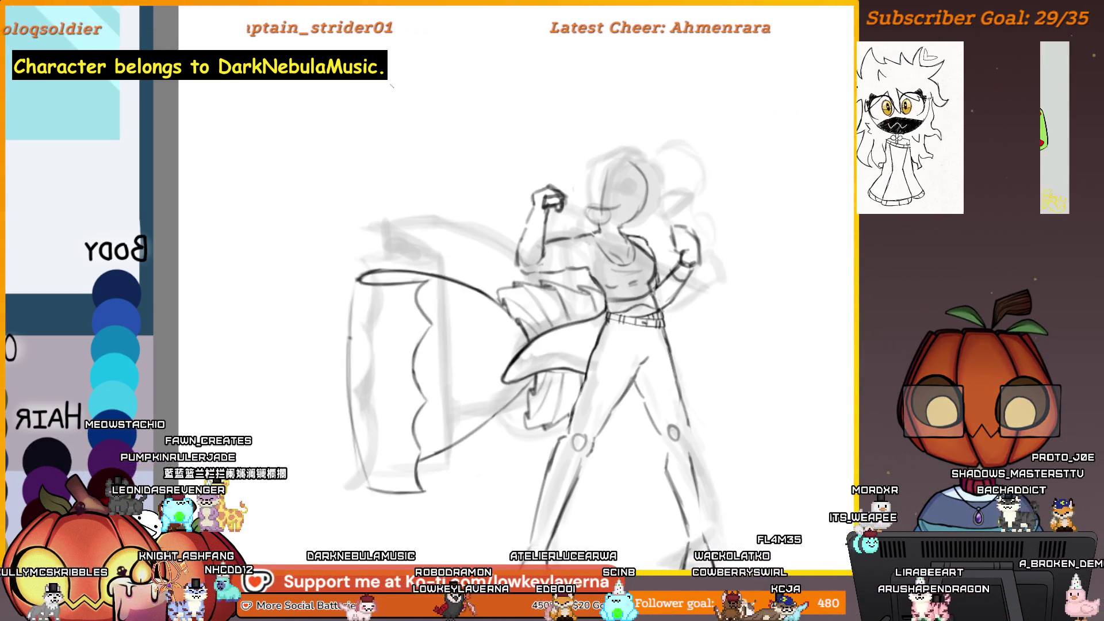
key(ctrl+z)
key(ctrl+y)
key(ctrl+z)
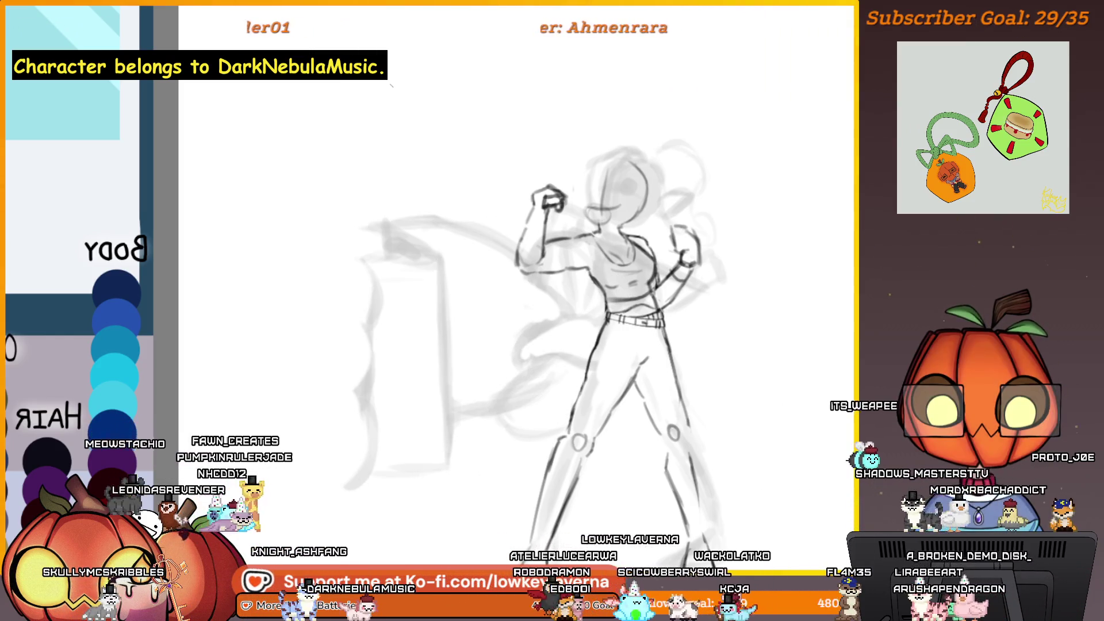
key(ctrl+y)
key(ctrl+y)
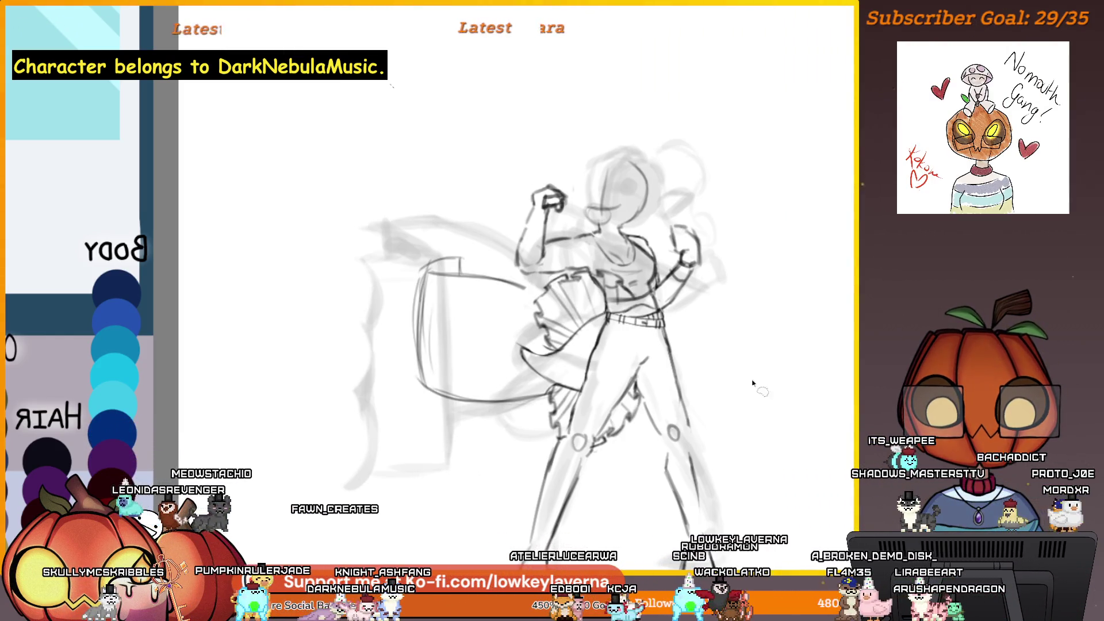
key(m)
drag(294, 435, 678, 352)
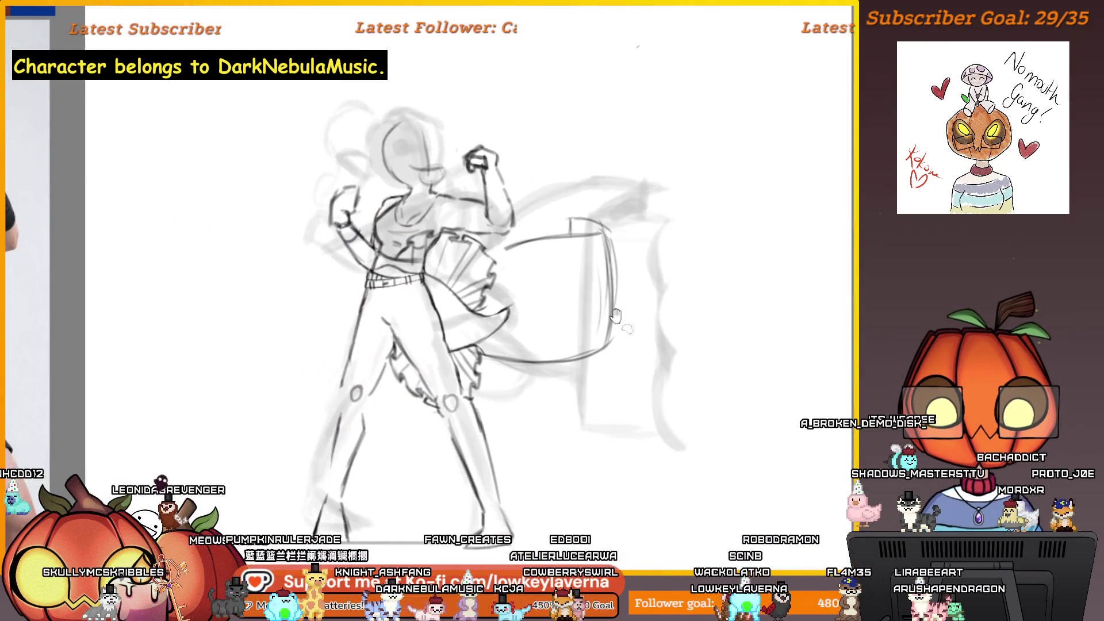
Zoom and pan across the torso and hips, then fit the whole canvas in view.
scroll(615, 315, down, 3)
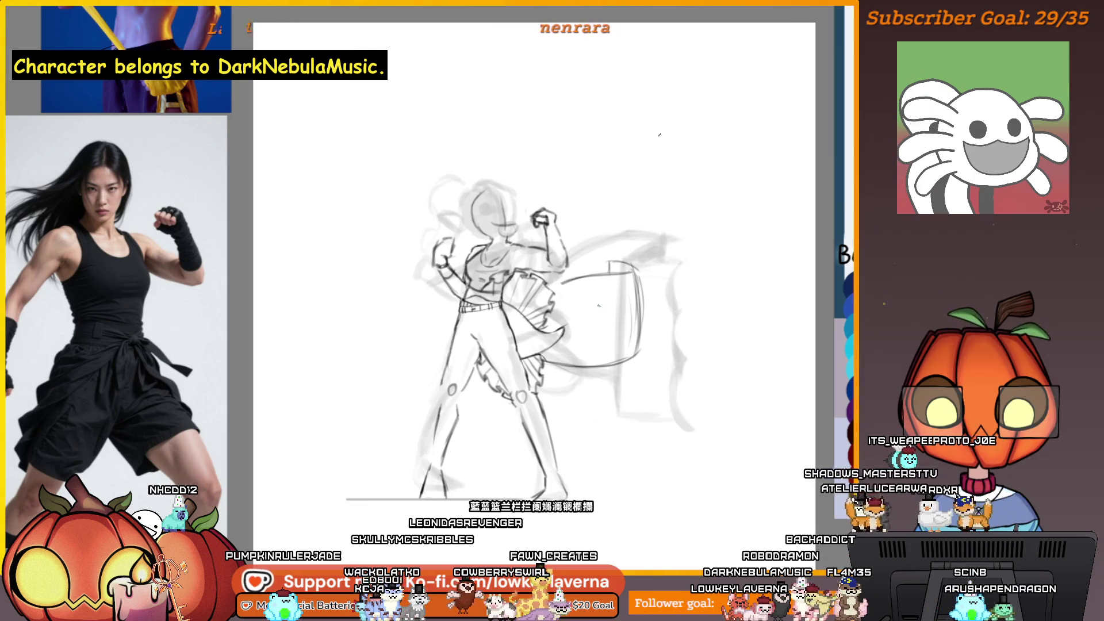
scroll(495, 320, up, 3)
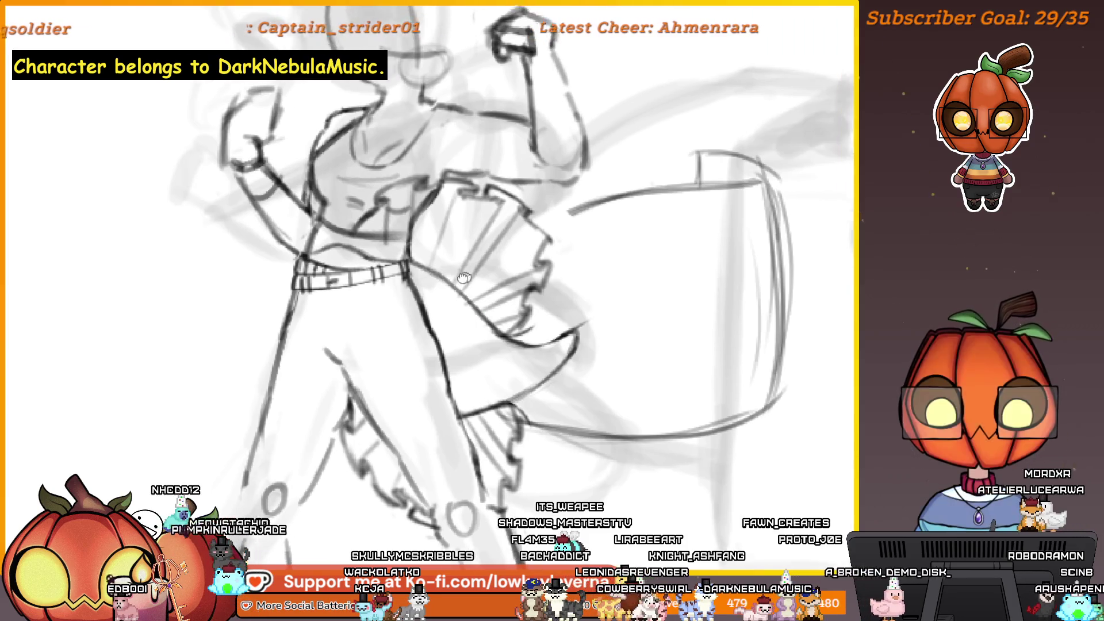
drag(466, 296, 444, 305)
scroll(495, 288, down, 2)
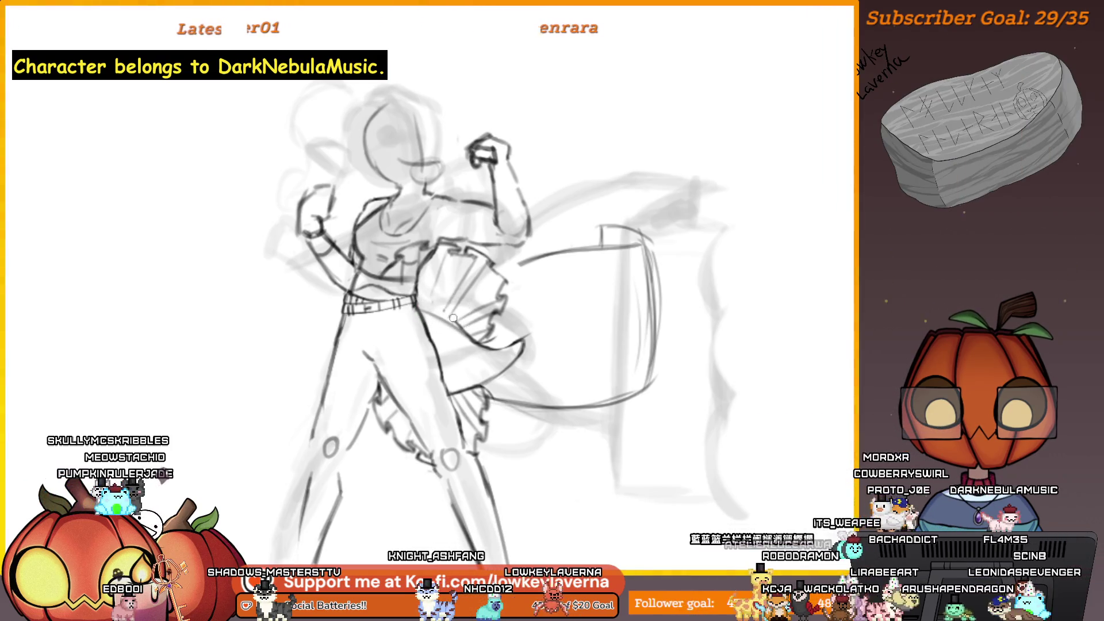
key(ctrl+0)
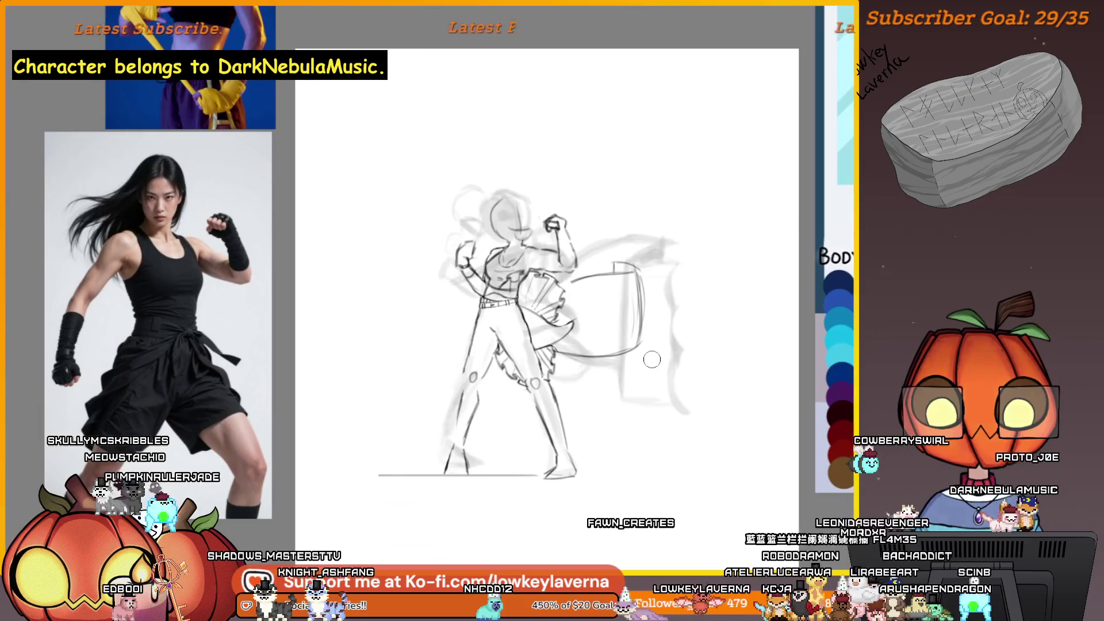
Zoom in on the belt and sash, undo recent strokes near the sash top, and centre the skirt.
key(1)
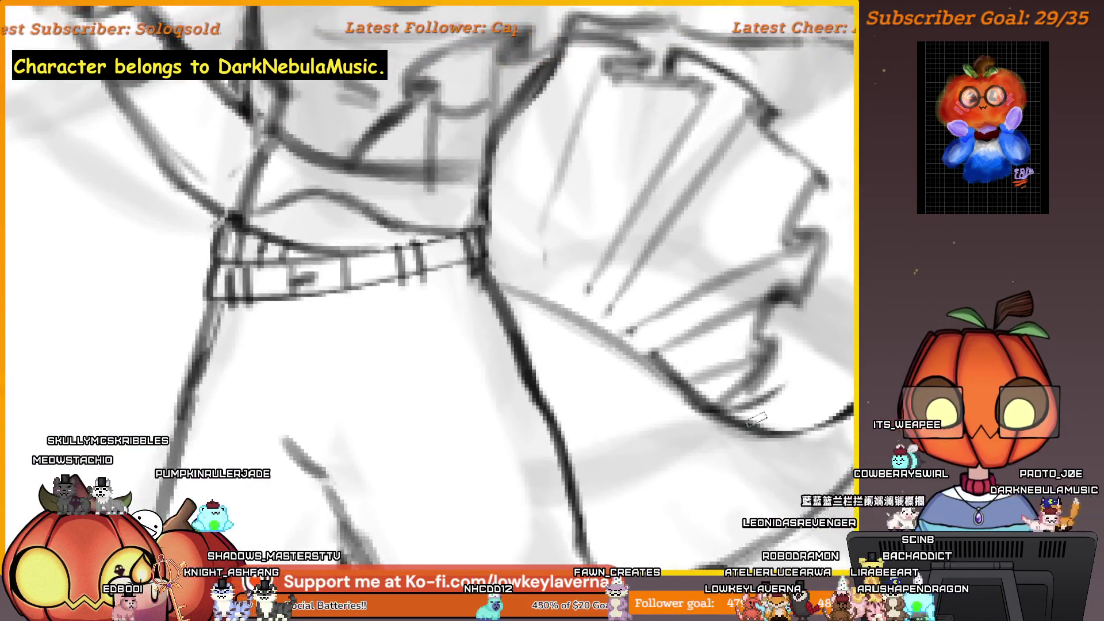
scroll(507, 290, down, 5)
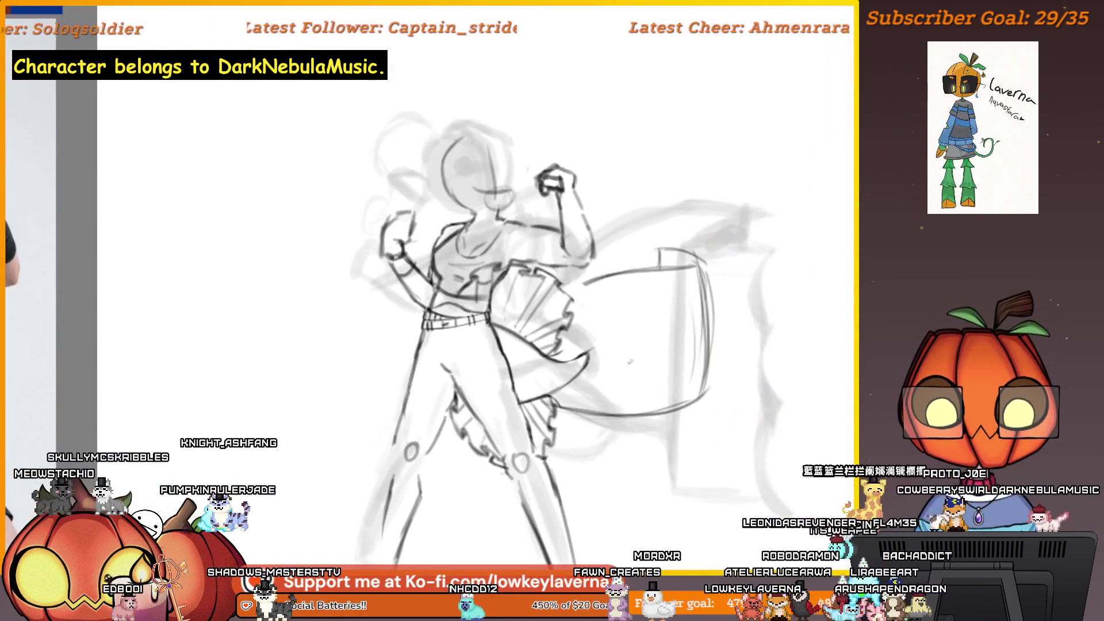
drag(684, 348, 664, 385)
scroll(577, 353, up, 4)
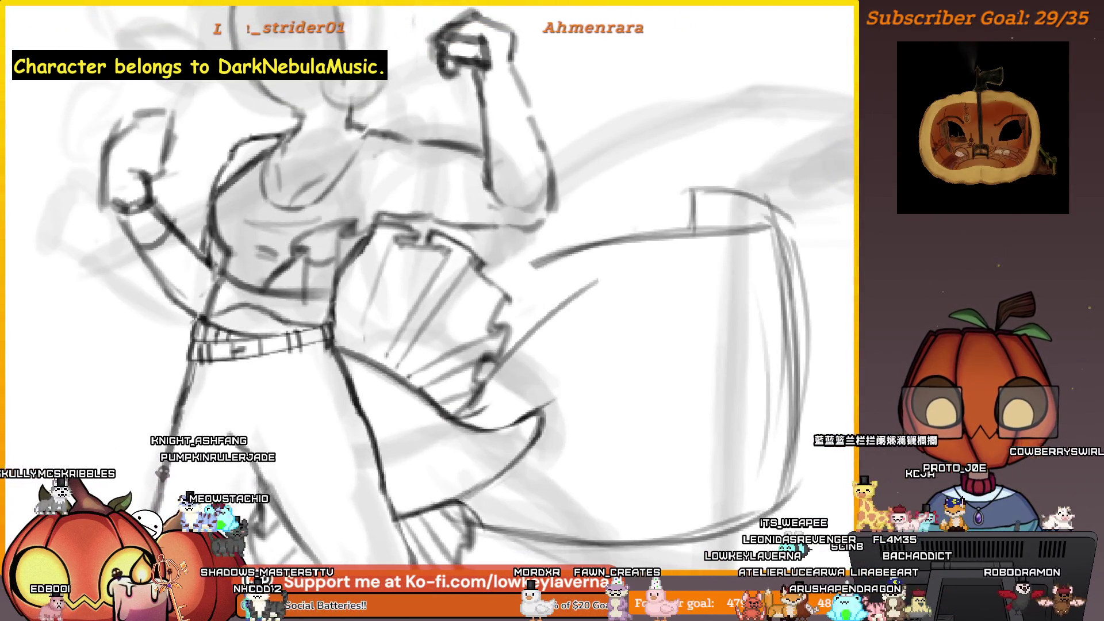
key(ctrl+z)
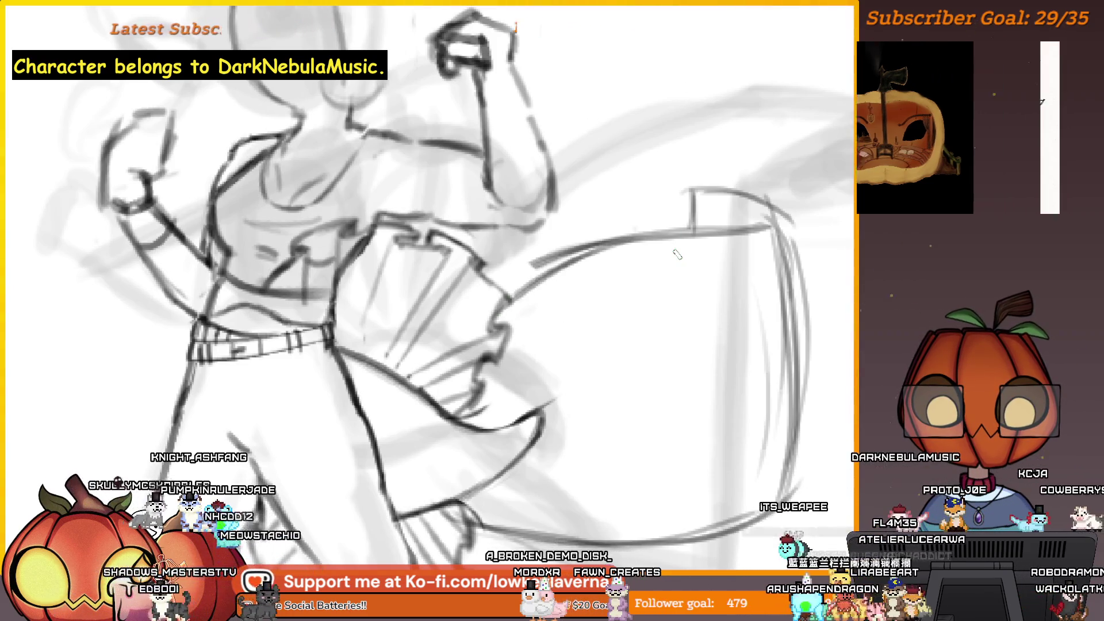
scroll(690, 264, down, 5)
drag(701, 286, 677, 308)
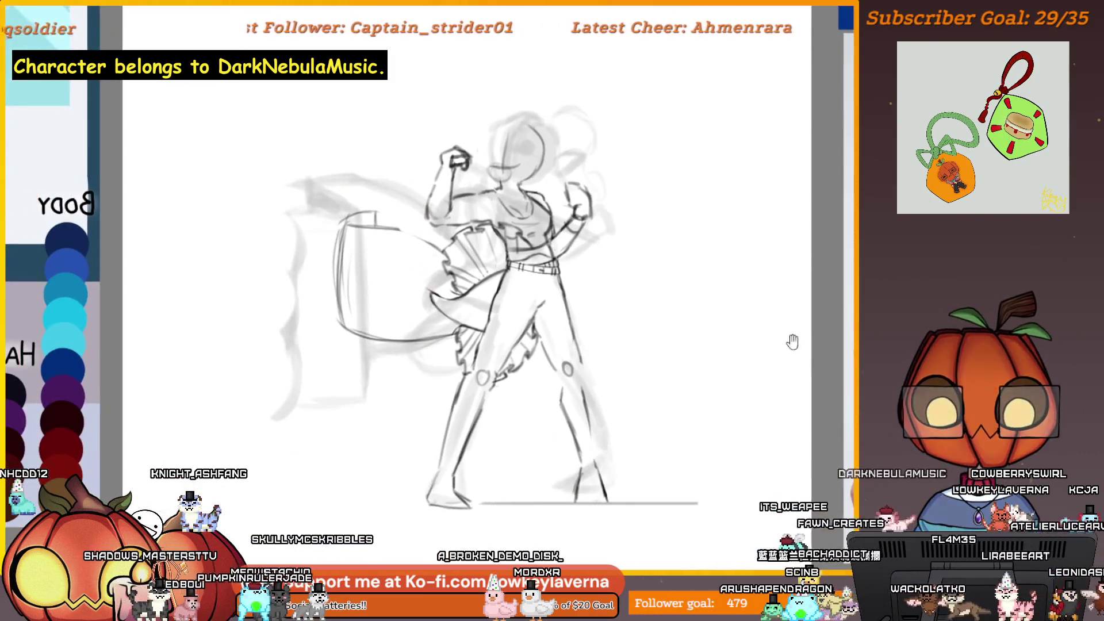
scroll(709, 386, up, 5)
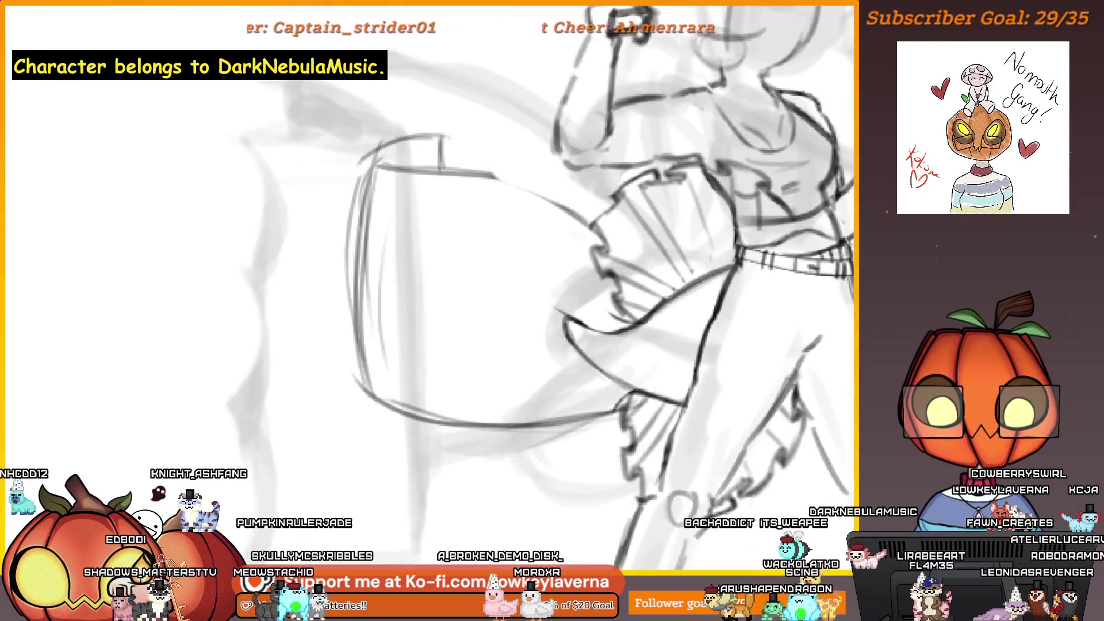
drag(506, 299, 543, 347)
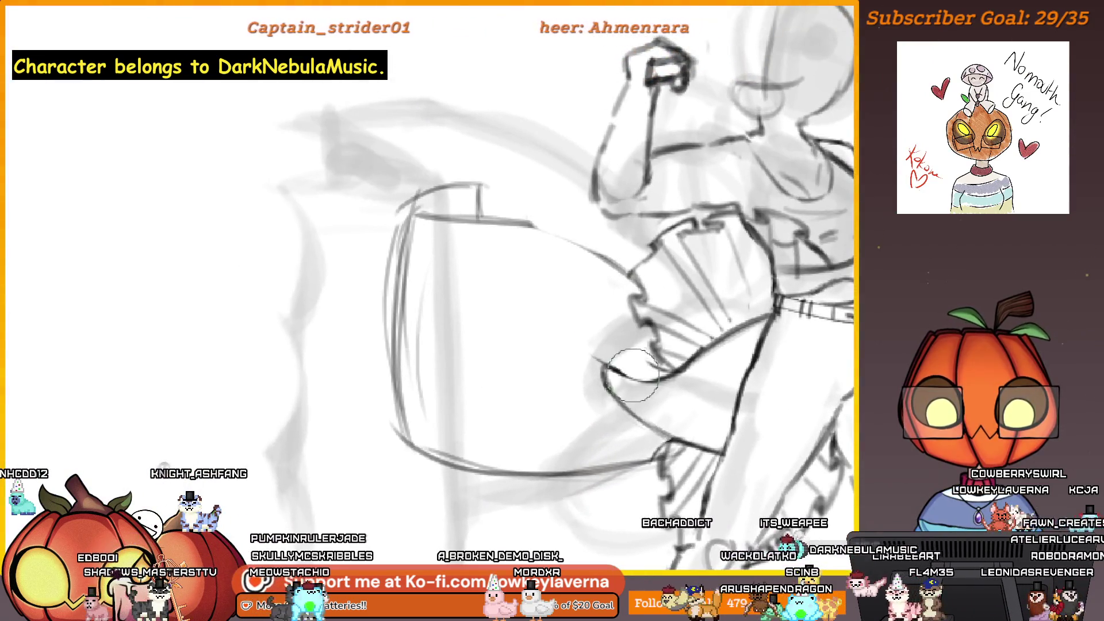
Switch to the eraser and erase the dark boxy lines left of the figure.
key(e)
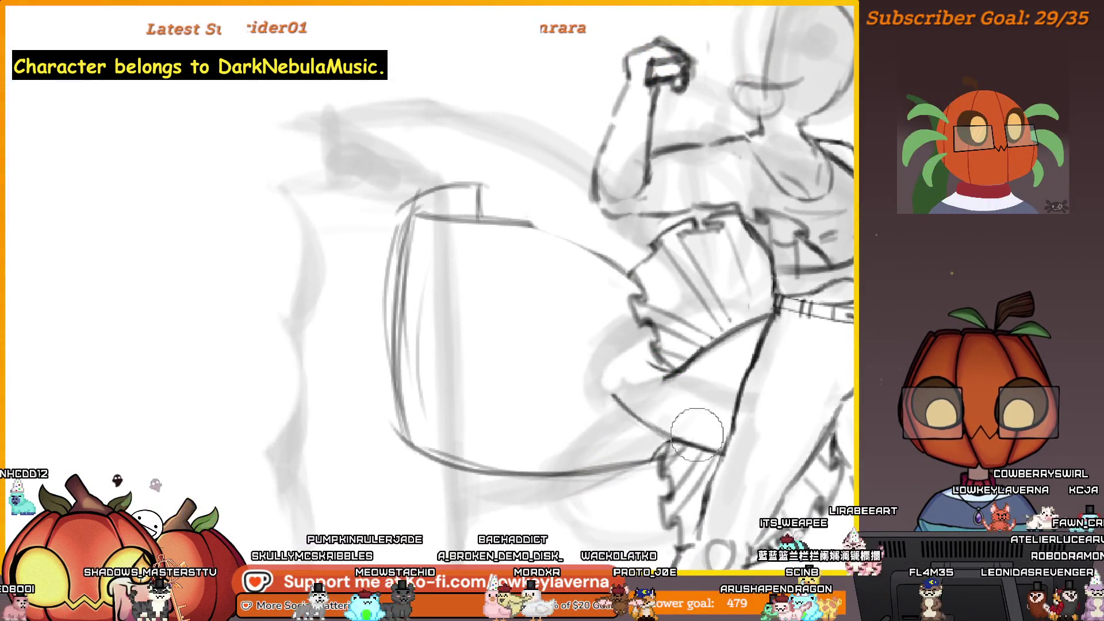
scroll(682, 344, down, 5)
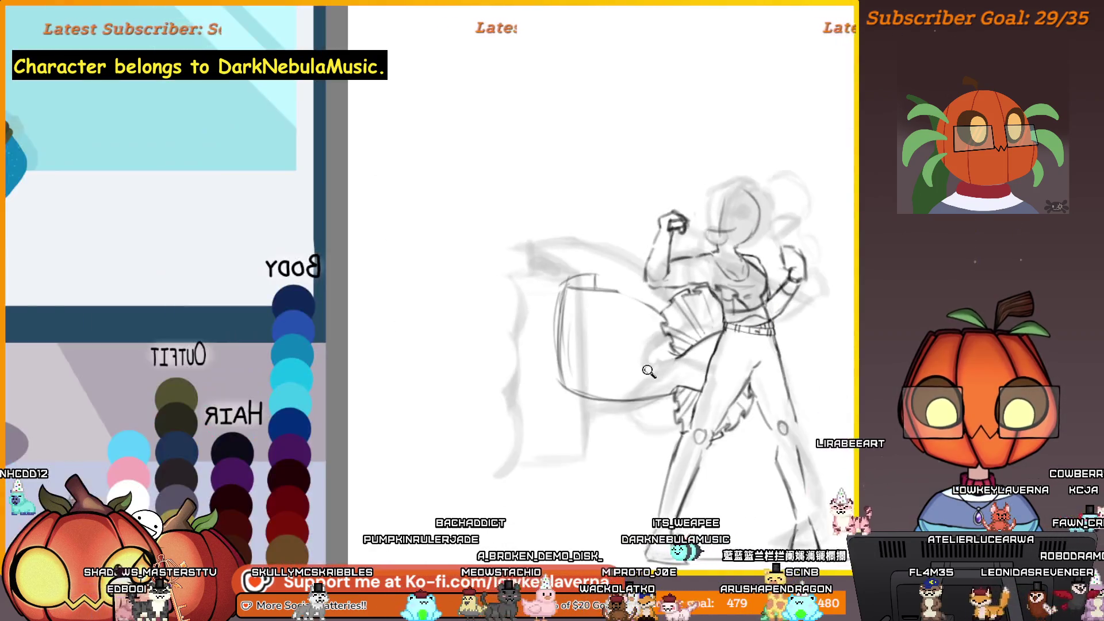
scroll(756, 347, up, 3)
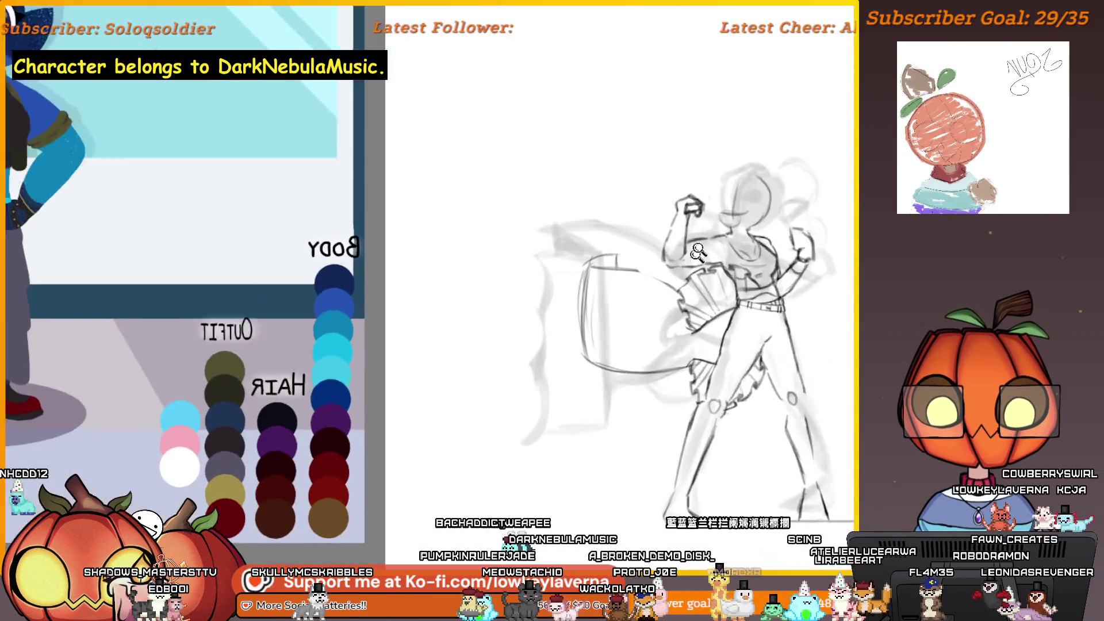
mouse_move(584, 288)
mouse_down()
mouse_move(529, 276)
mouse_move(517, 345)
mouse_move(542, 349)
mouse_move(574, 475)
mouse_up()
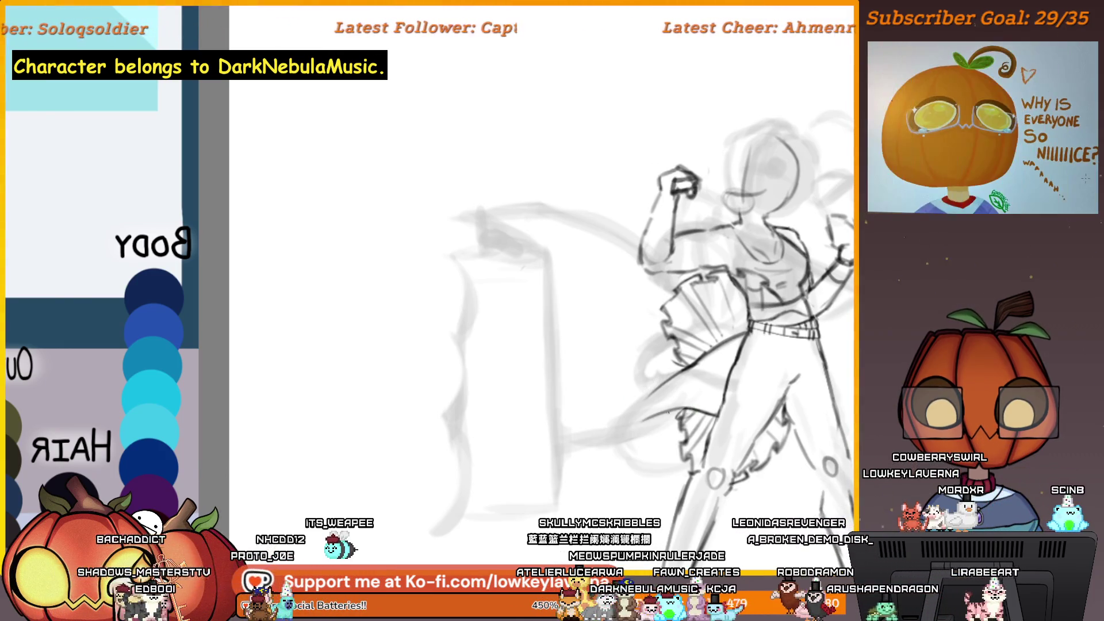
Redraw the skirt's lower hem and firm up its diagonal edge, then start a sash curve.
scroll(677, 426, up, 5)
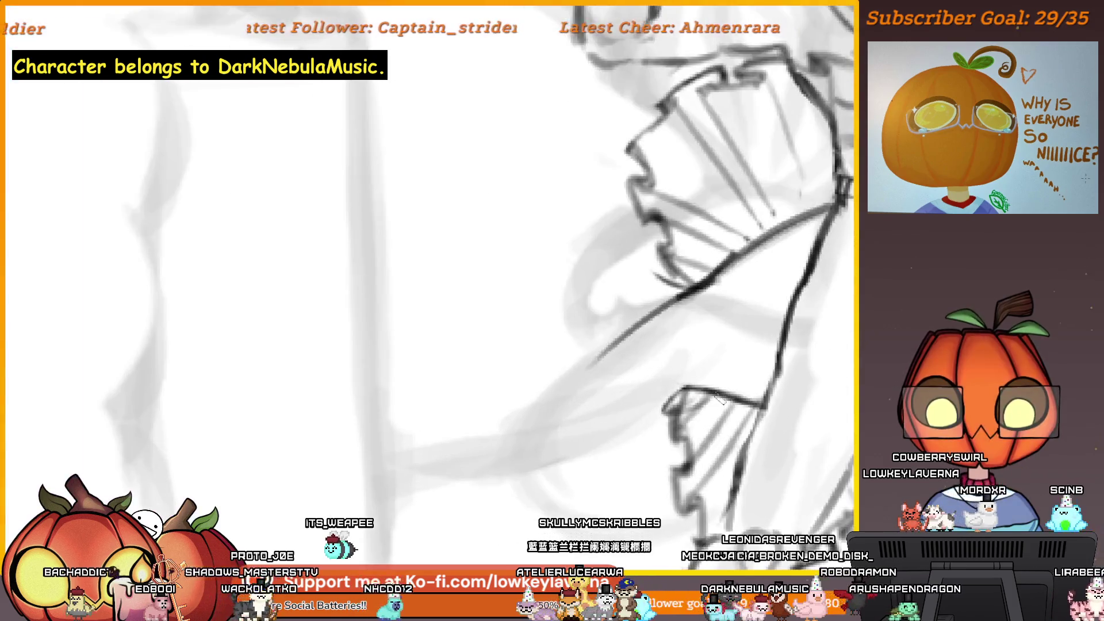
key(ctrl+z)
mouse_move(678, 385)
mouse_down()
mouse_move(575, 404)
mouse_move(575, 373)
mouse_up()
drag(735, 286, 520, 388)
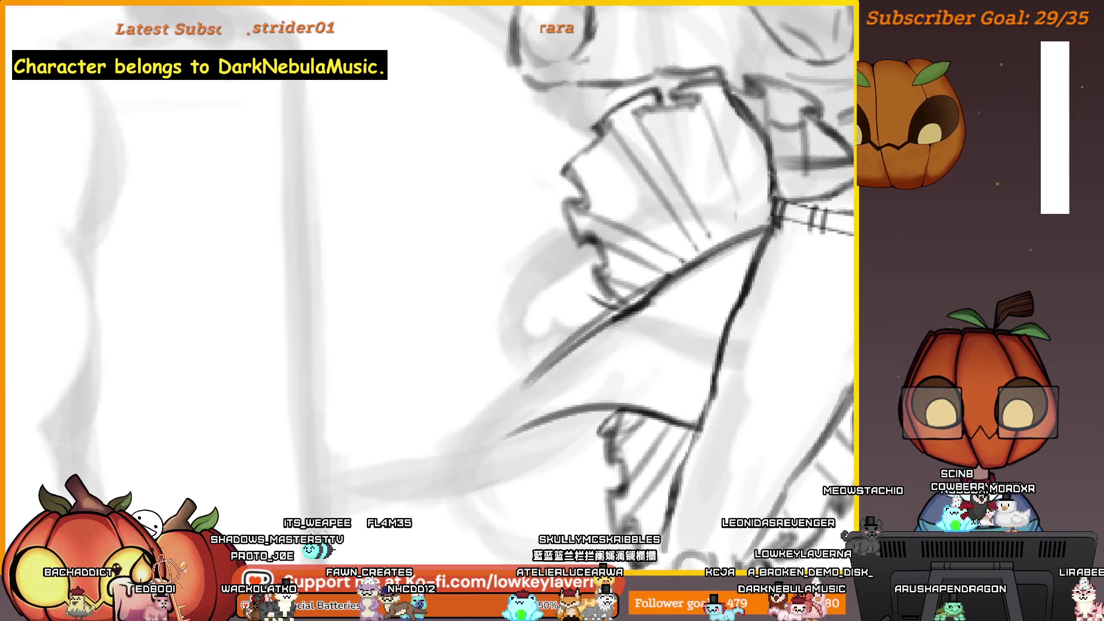
drag(649, 291, 559, 364)
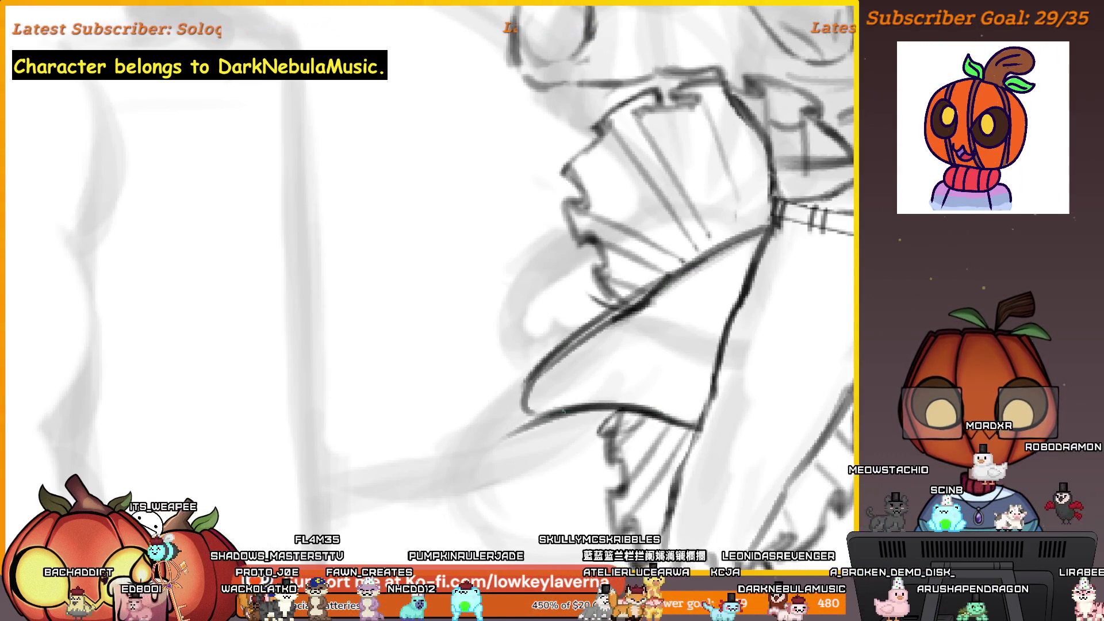
scroll(680, 323, down, 5)
scroll(722, 268, up, 5)
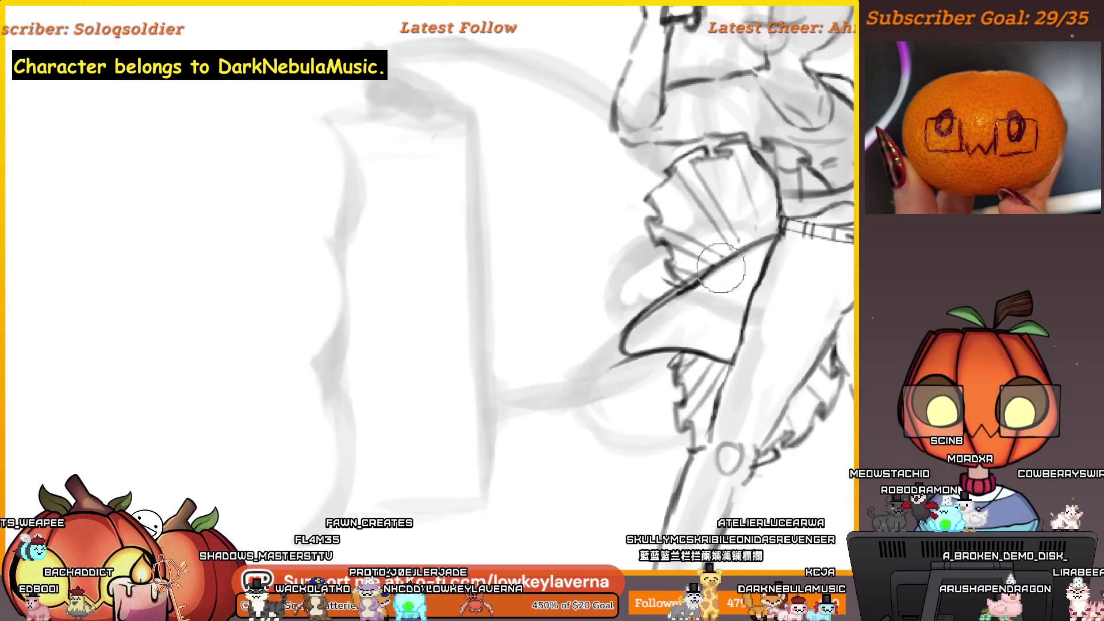
scroll(722, 268, down, 5)
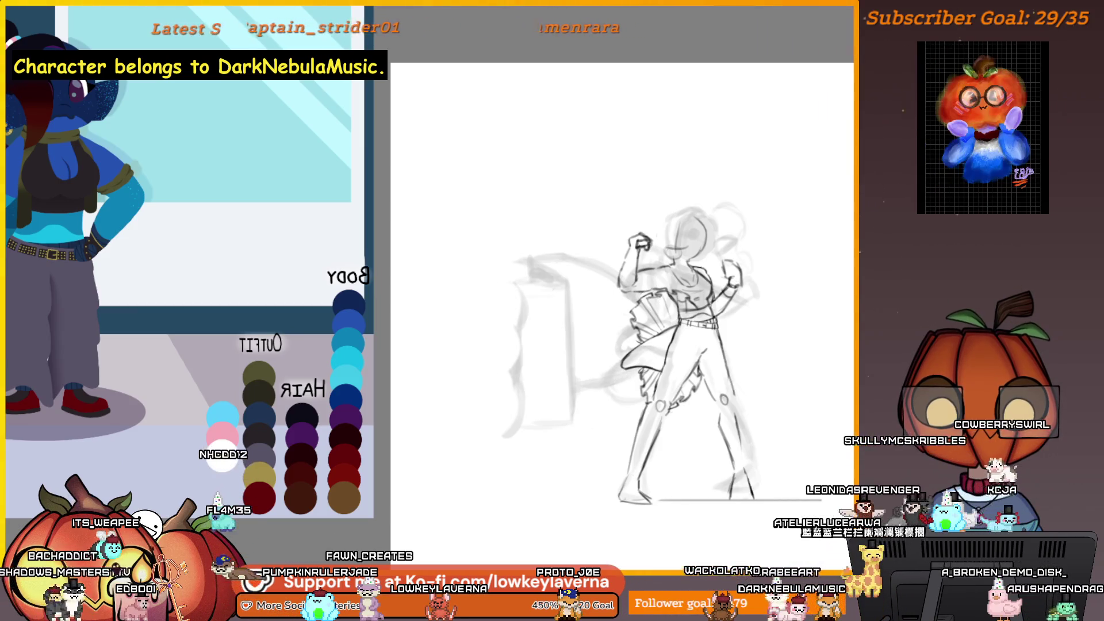
drag(587, 308, 636, 328)
Extend the sash curve leftward and hook it down into a folding end beside the figure.
drag(513, 311, 635, 328)
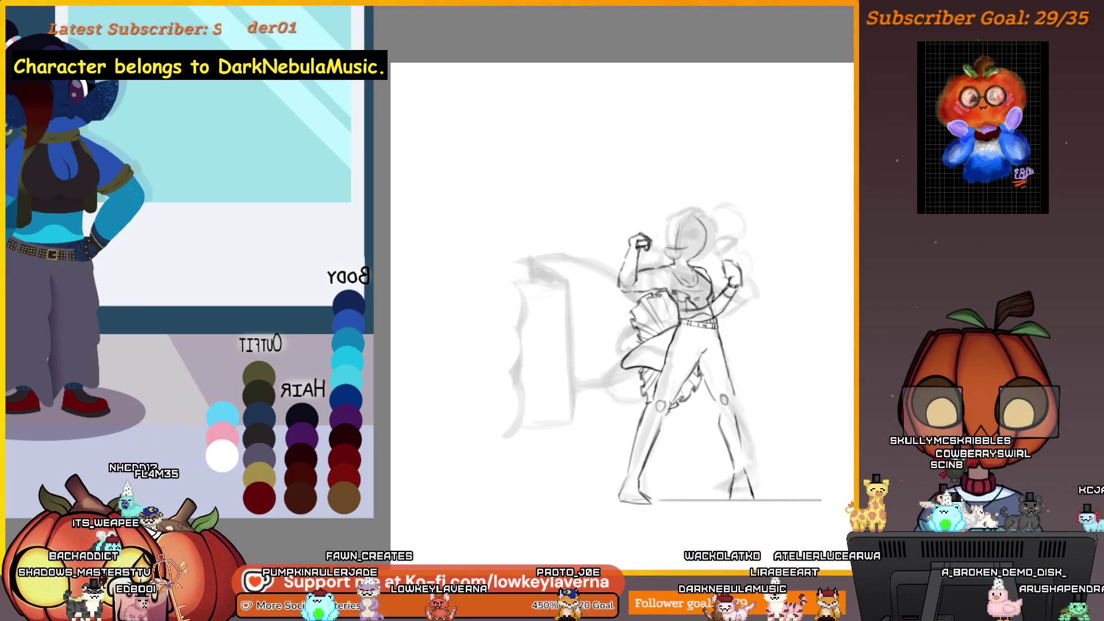
drag(544, 312, 480, 380)
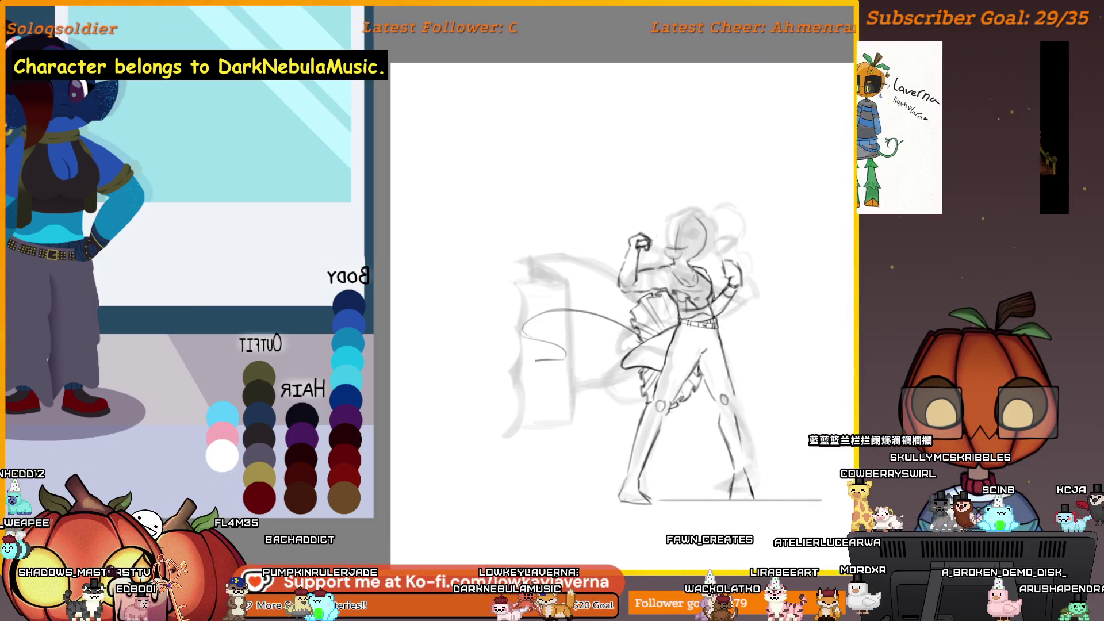
drag(525, 337, 532, 429)
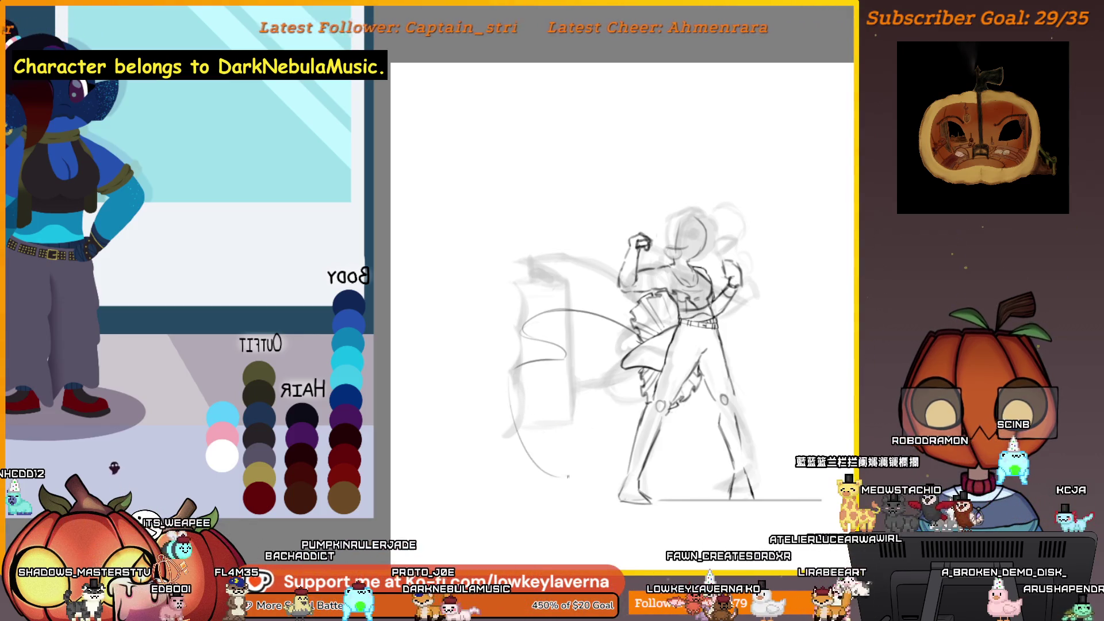
drag(532, 429, 557, 477)
drag(581, 393, 497, 465)
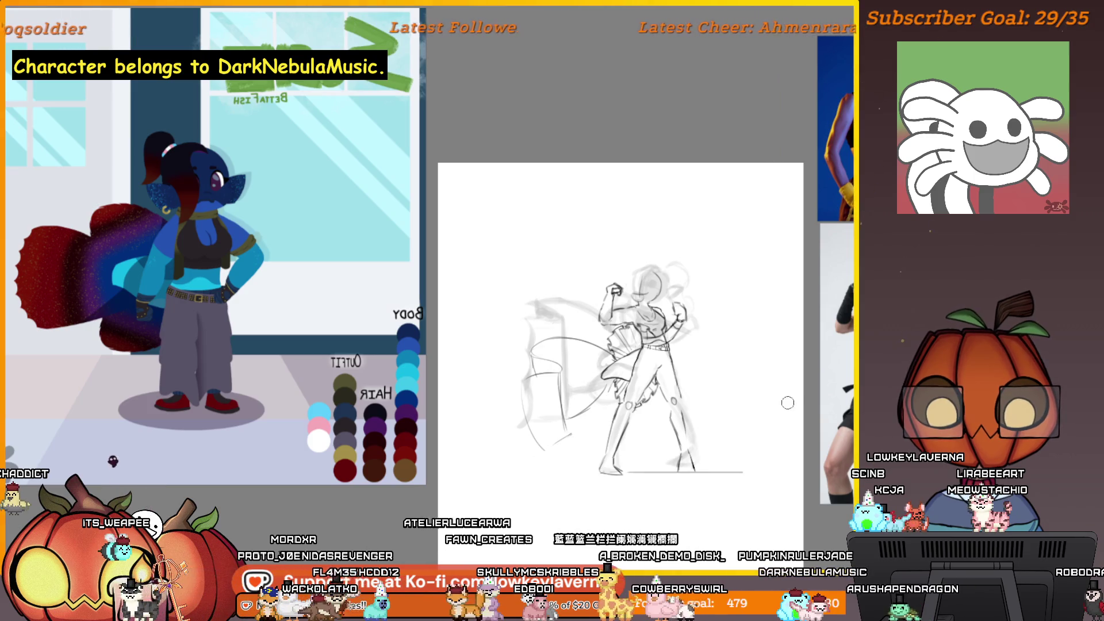
Check the mirrored view, add sweeping strokes along the sash's arc, bottom and edge, then lasso it.
key(m)
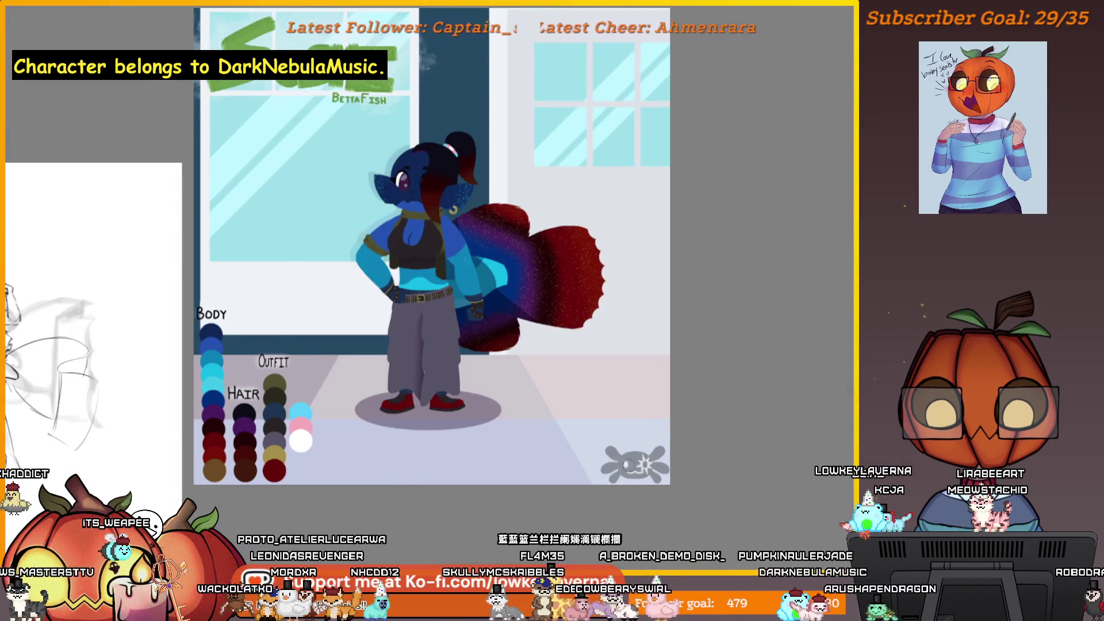
key(m)
mouse_move(680, 399)
mouse_down()
mouse_move(643, 409)
mouse_move(550, 368)
mouse_up()
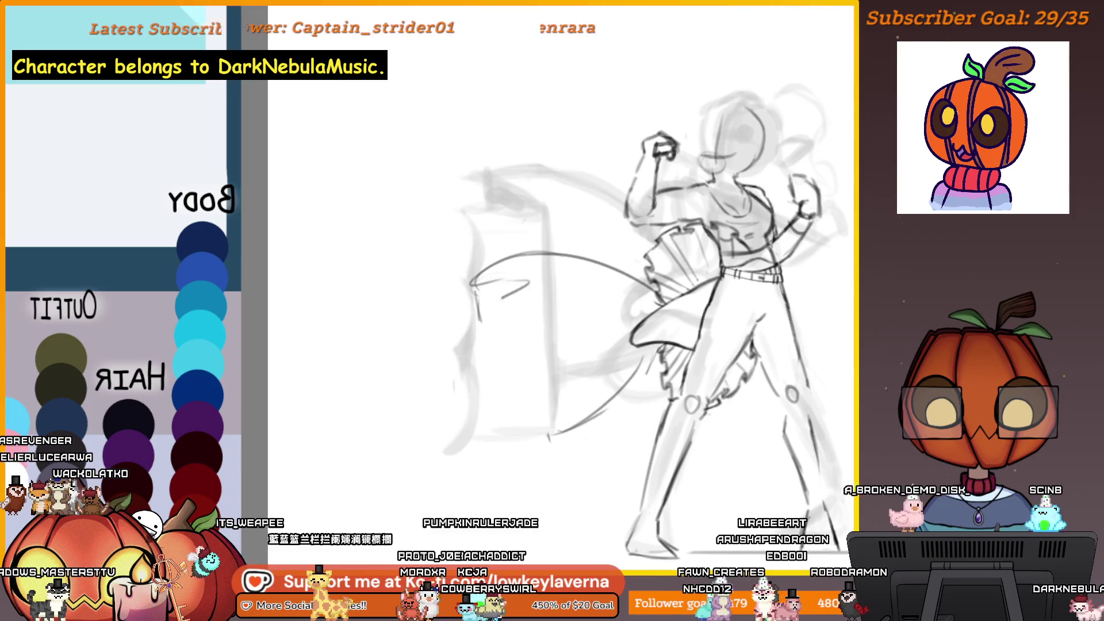
drag(529, 282, 434, 345)
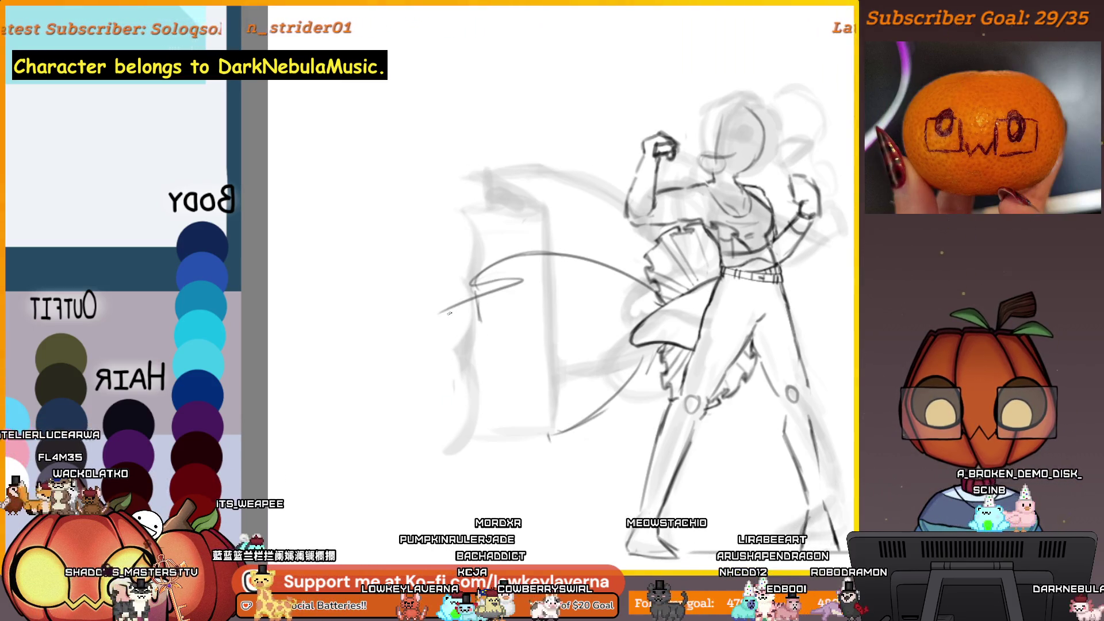
drag(480, 463, 549, 437)
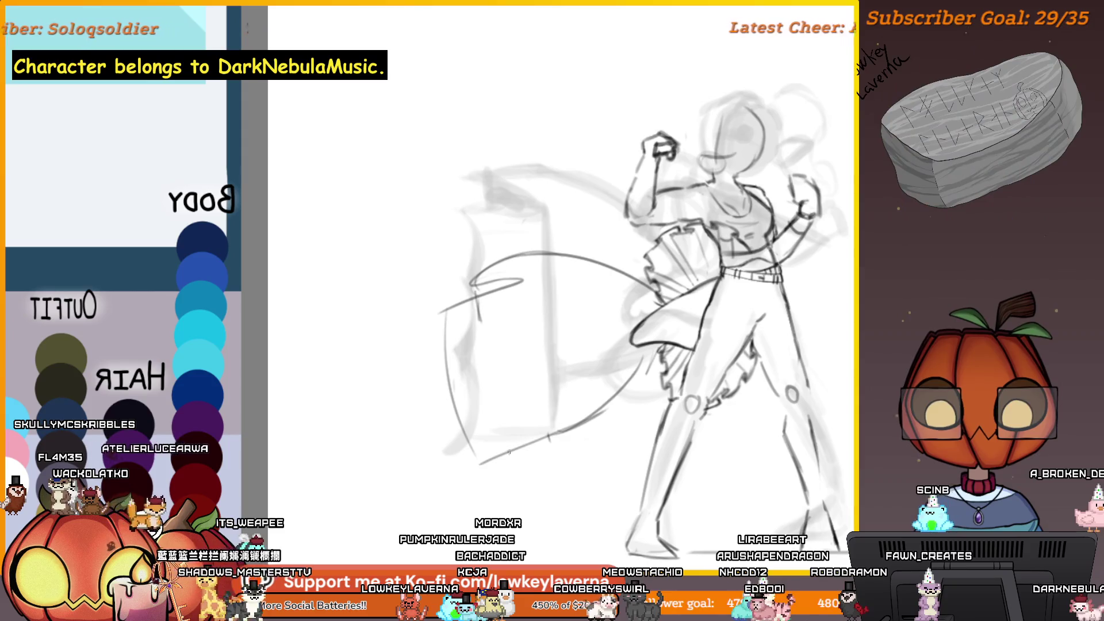
scroll(532, 448, down, 2)
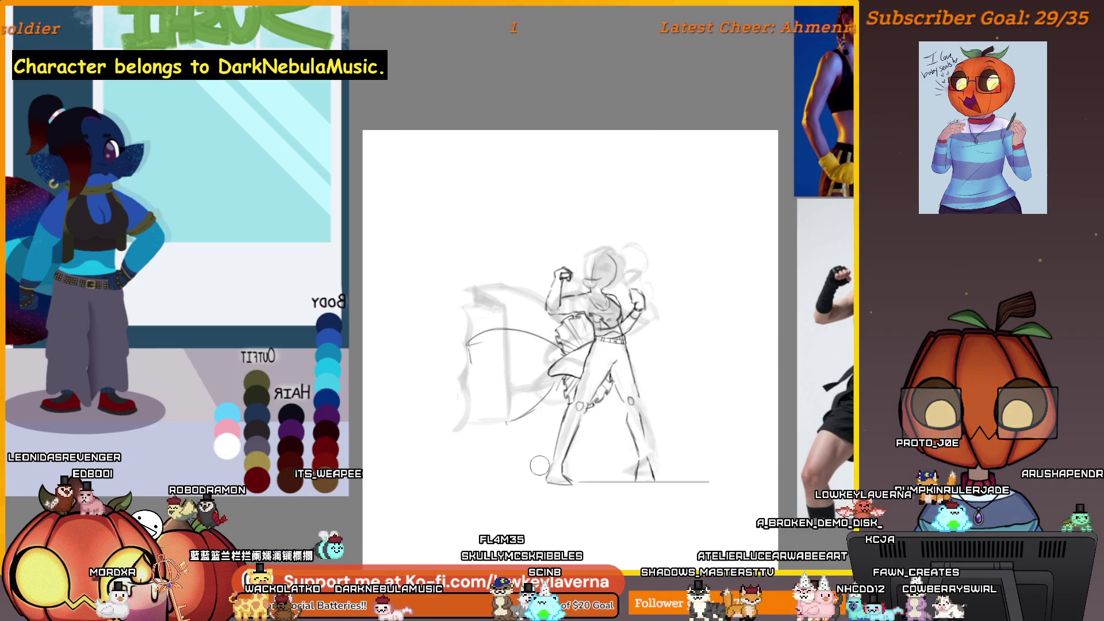
drag(468, 343, 506, 423)
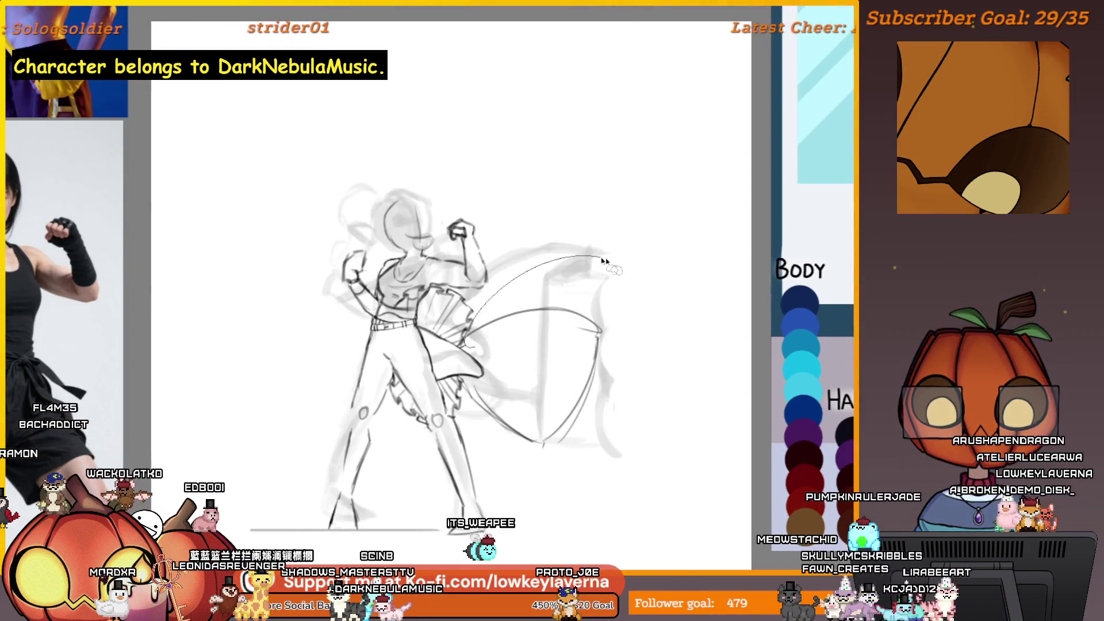
mouse_move(604, 262)
mouse_down()
mouse_move(632, 437)
mouse_move(483, 431)
mouse_move(466, 345)
mouse_up()
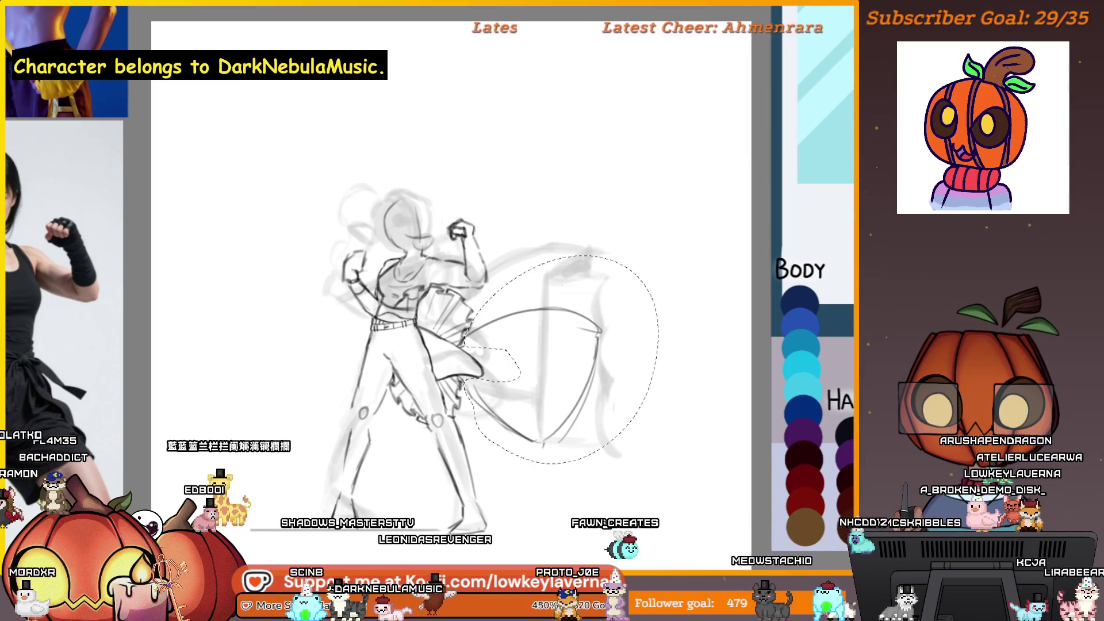
Skew the selected sash so it leans sideways, apply it, and deselect.
key(ctrl+t)
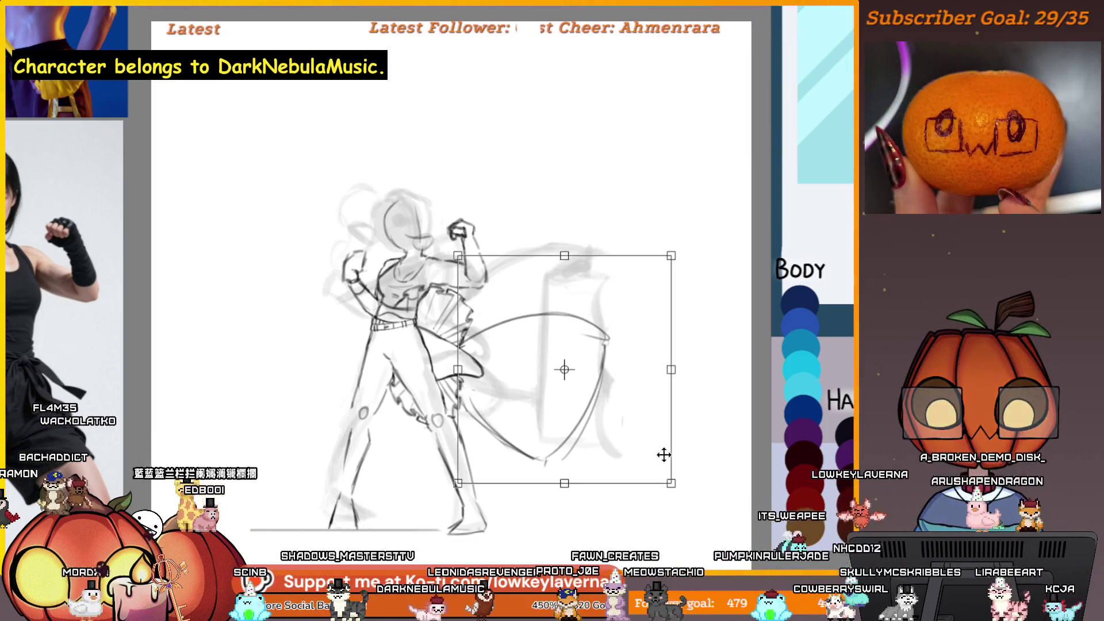
drag(598, 261, 610, 276)
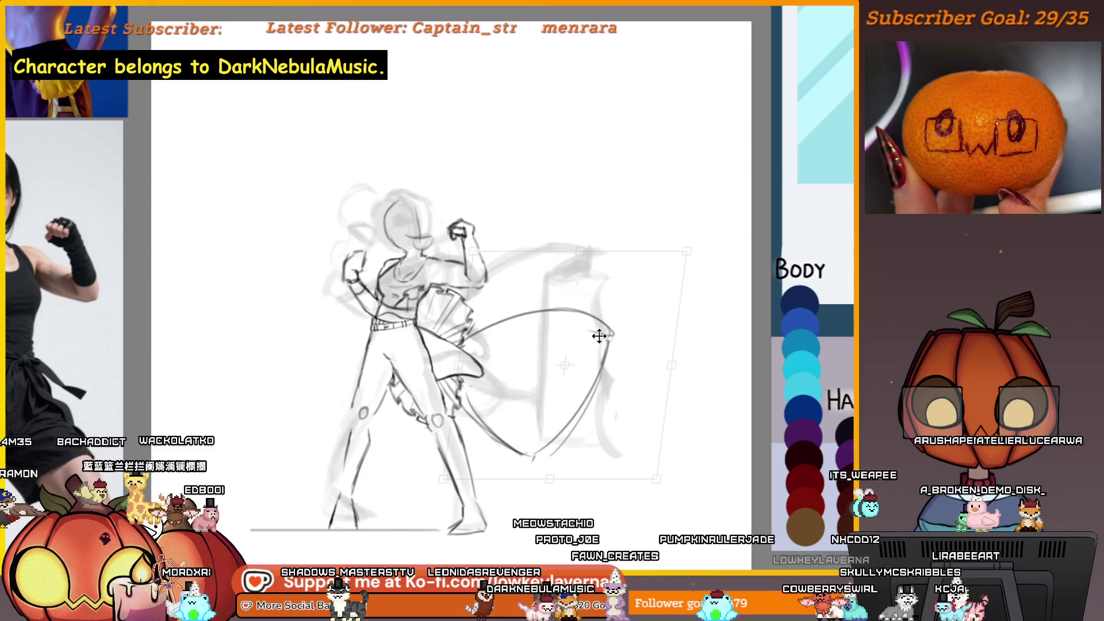
scroll(608, 329, down, 3)
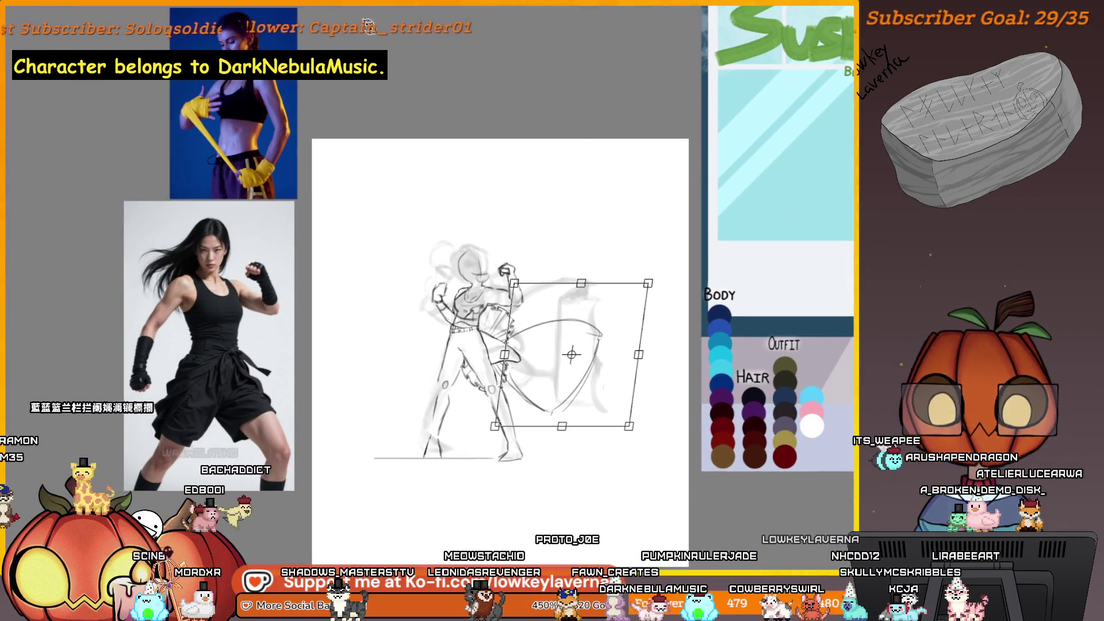
key(Return)
key(ctrl+d)
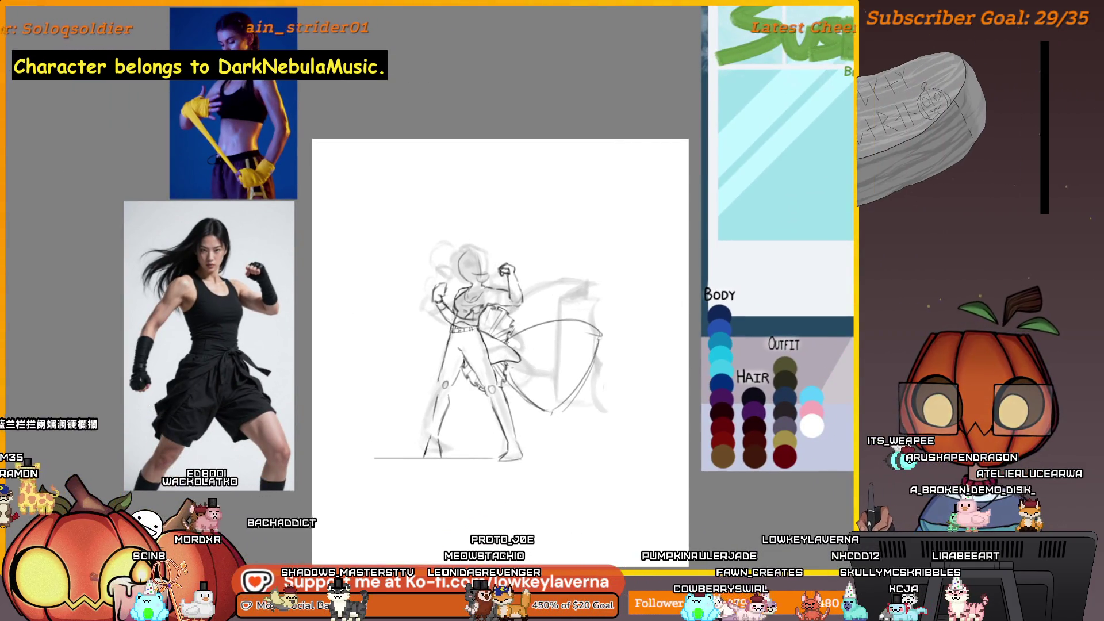
mouse_move(633, 311)
mouse_down()
mouse_move(322, 310)
mouse_move(805, 299)
mouse_up()
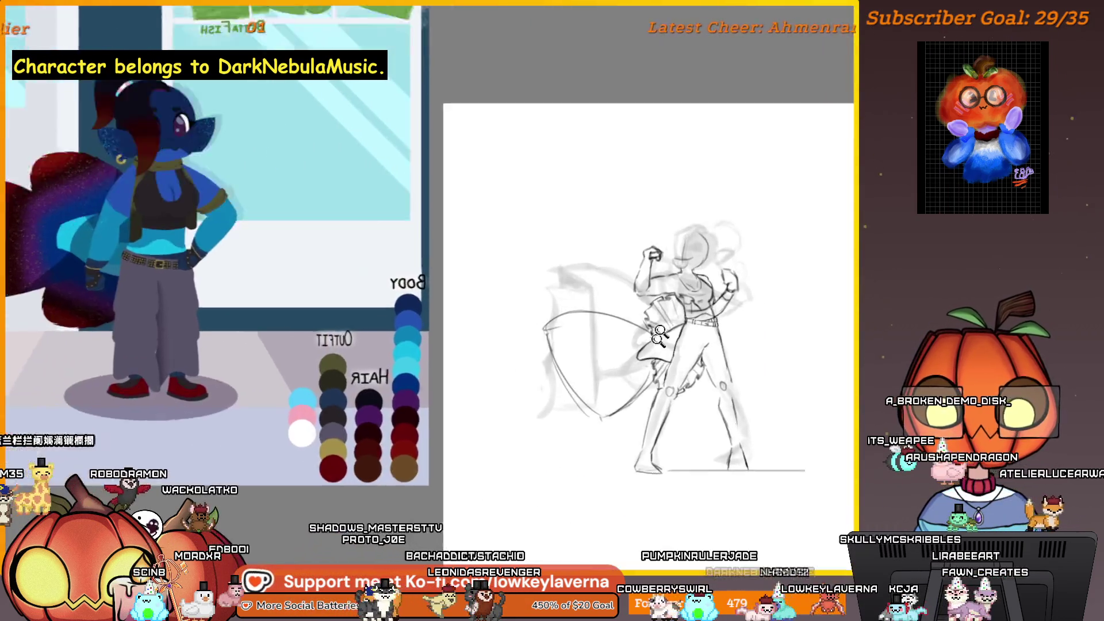
Frame the sash's outer curve and redraw its lower-left outline.
scroll(750, 306, up, 5)
scroll(750, 307, down, 5)
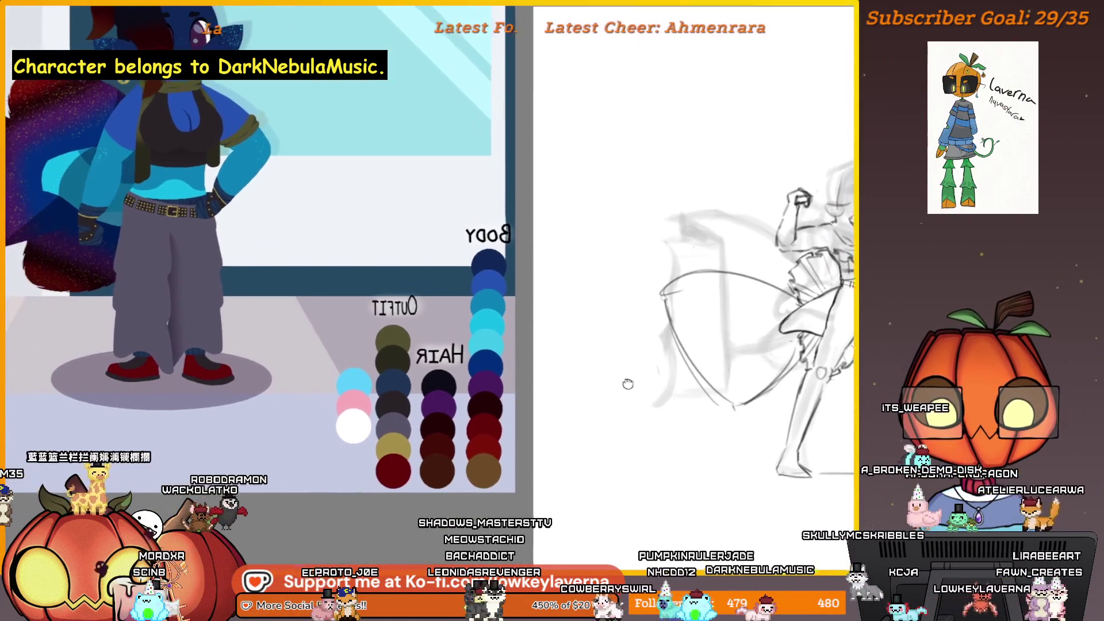
scroll(773, 249, up, 5)
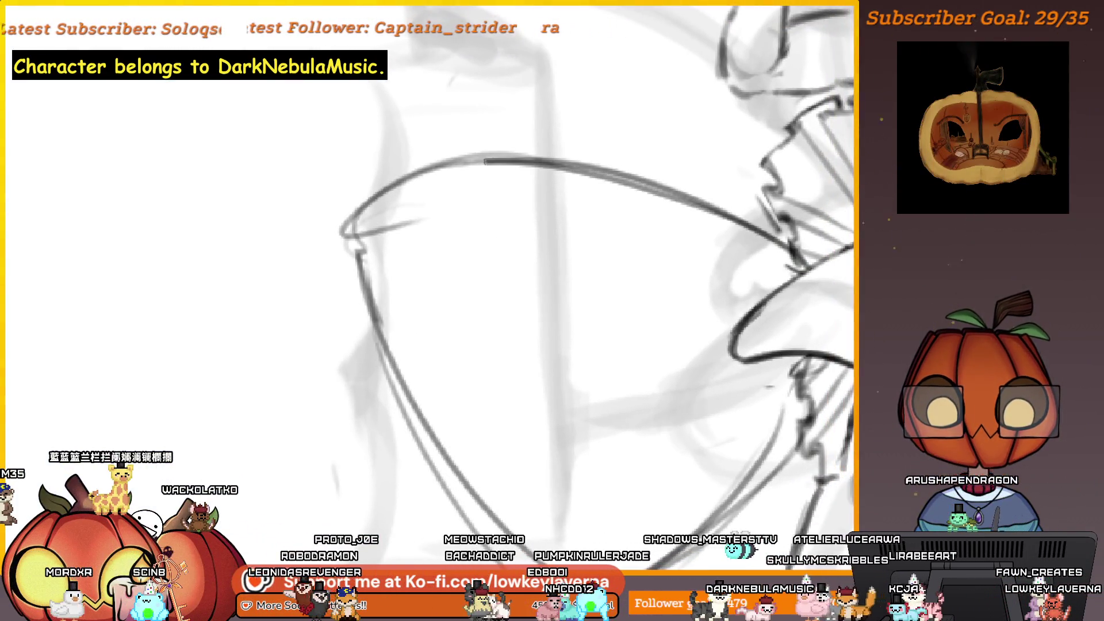
mouse_move(803, 431)
mouse_down()
mouse_move(707, 304)
mouse_move(681, 295)
mouse_up()
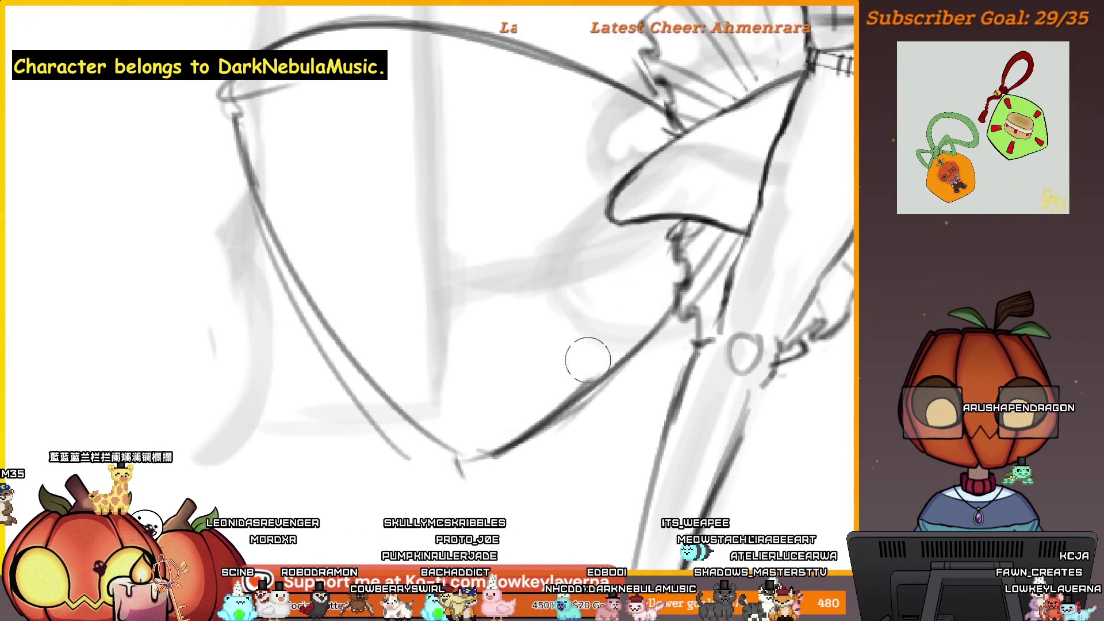
scroll(468, 234, up, 5)
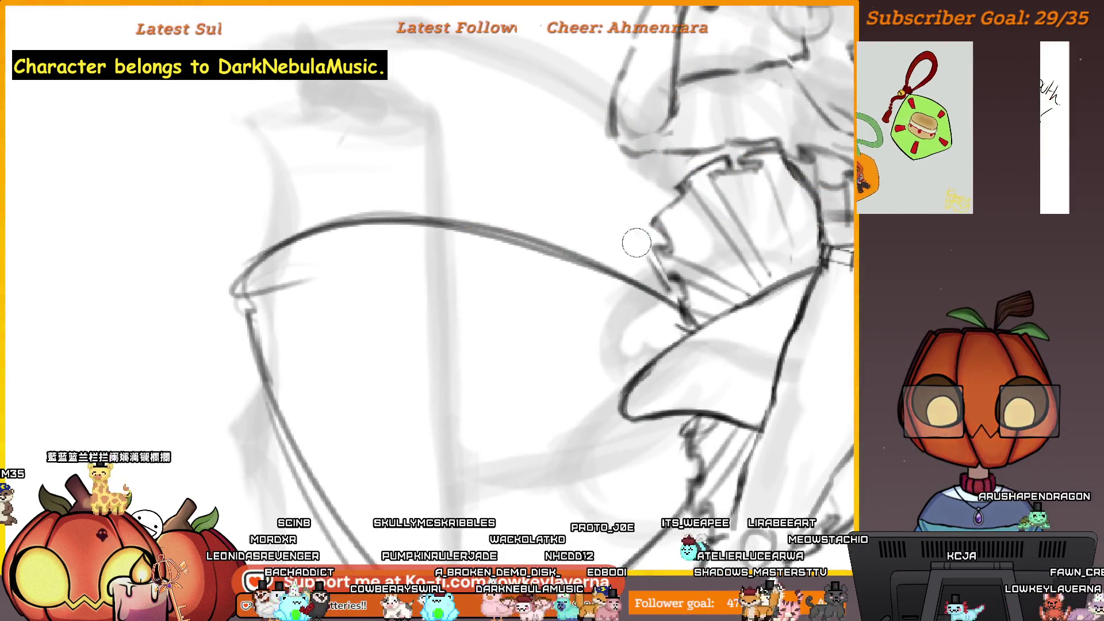
scroll(374, 297, down, 5)
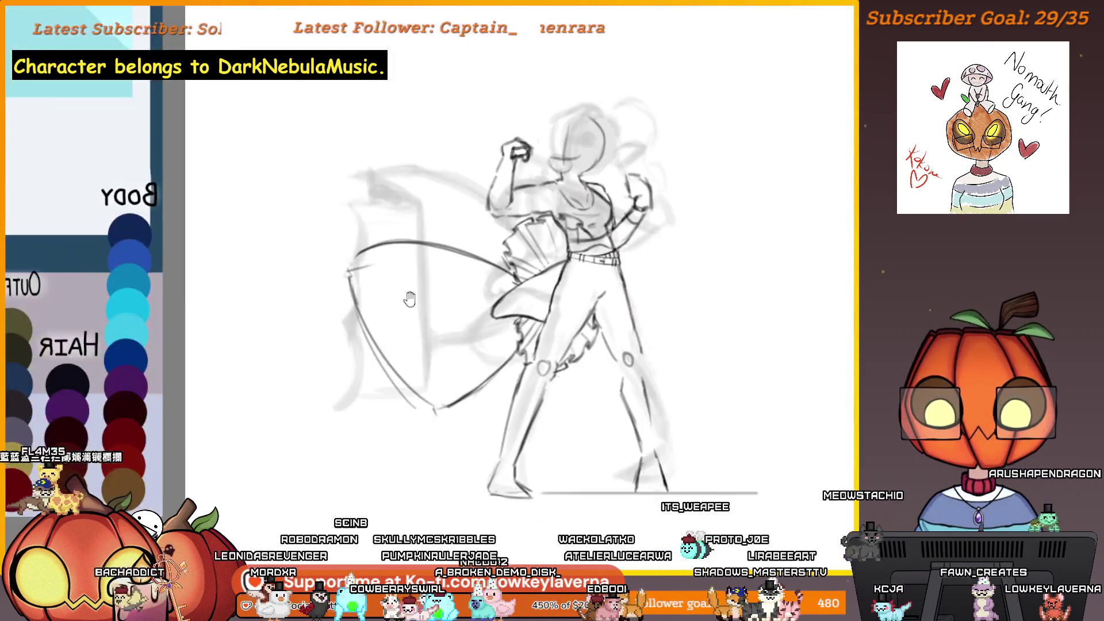
drag(410, 299, 437, 291)
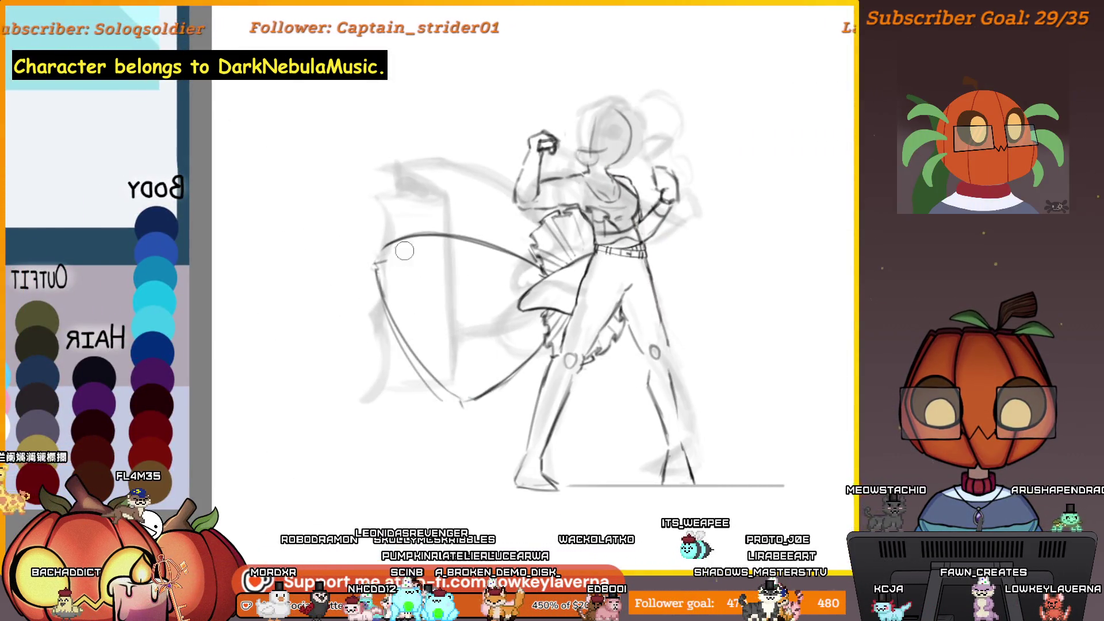
drag(409, 353, 443, 402)
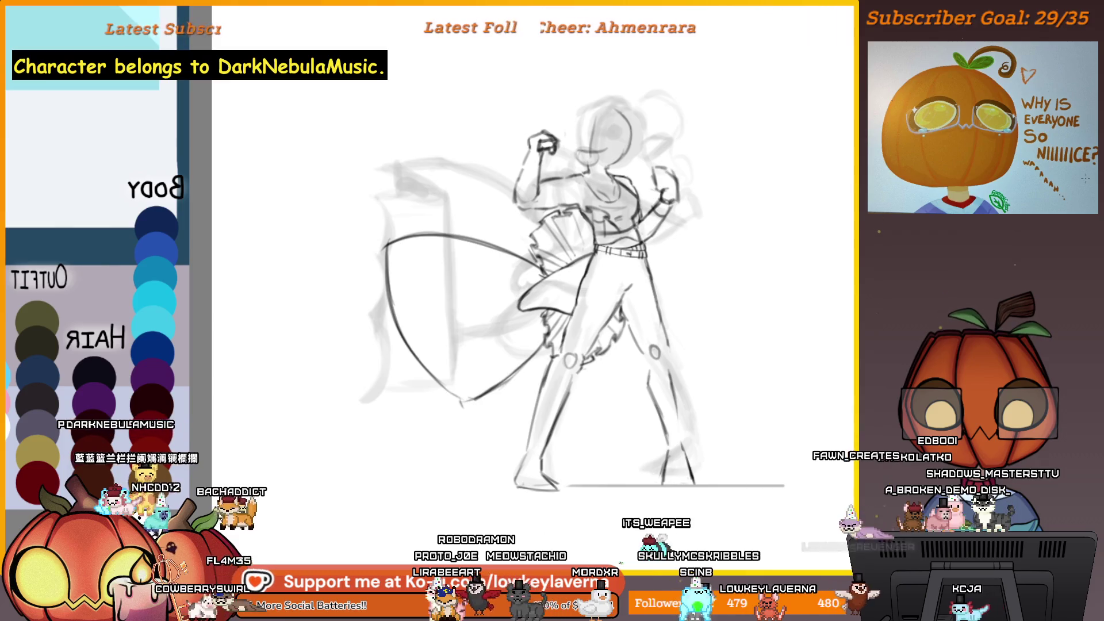
In mirrored, rotated view, ink darker lines along the sash's lower and lower-right curves.
key(h)
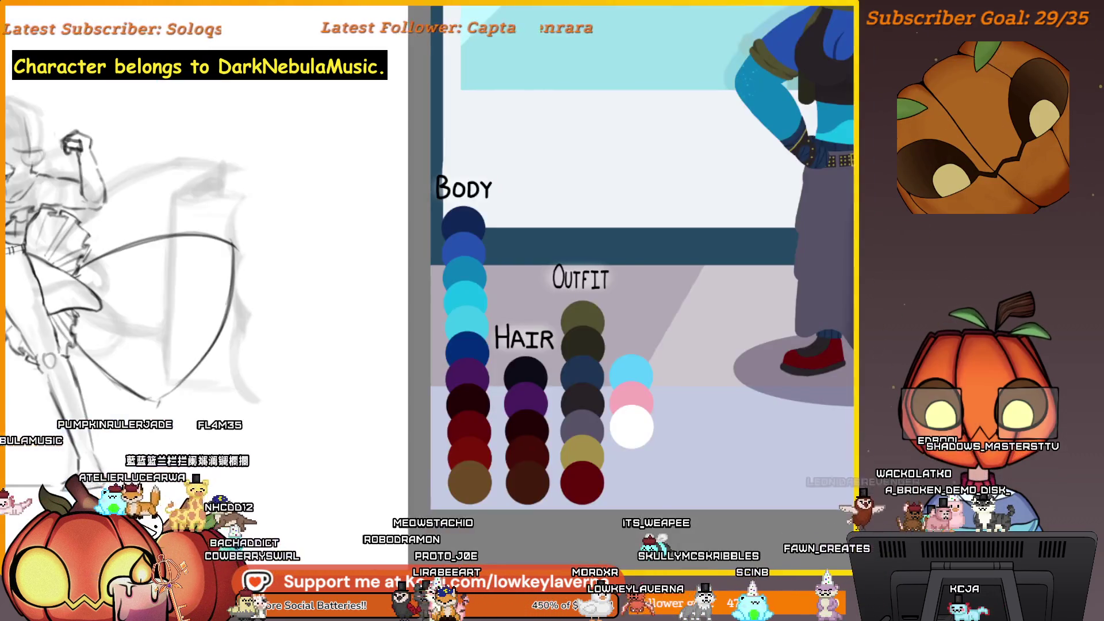
drag(155, 395, 495, 470)
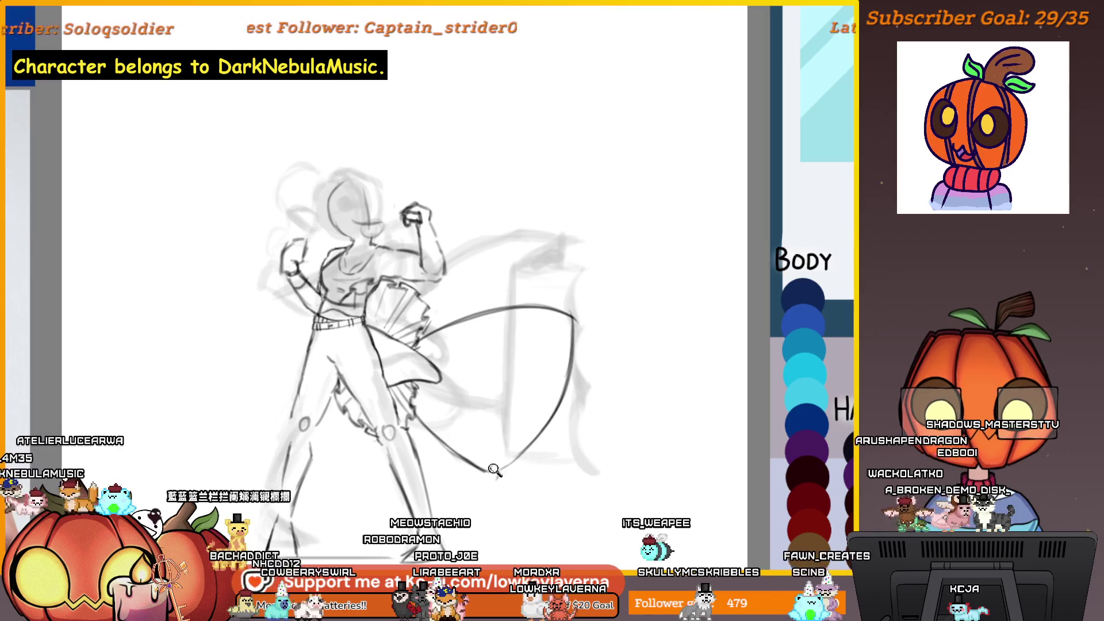
click(494, 470)
click(467, 472)
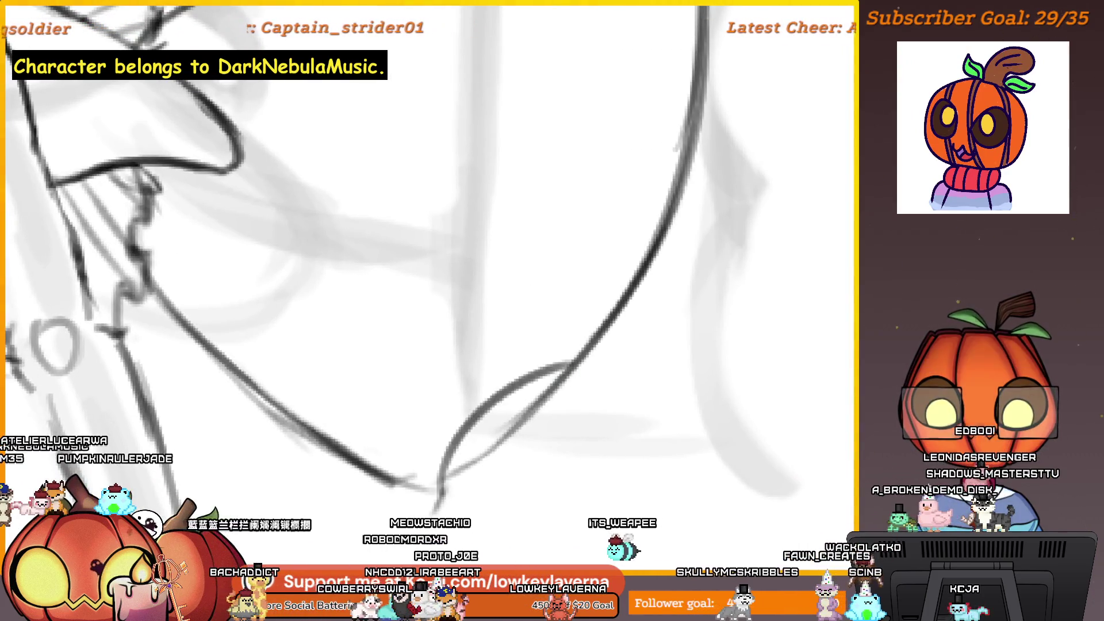
drag(428, 495, 559, 366)
drag(655, 289, 603, 271)
drag(578, 345, 489, 482)
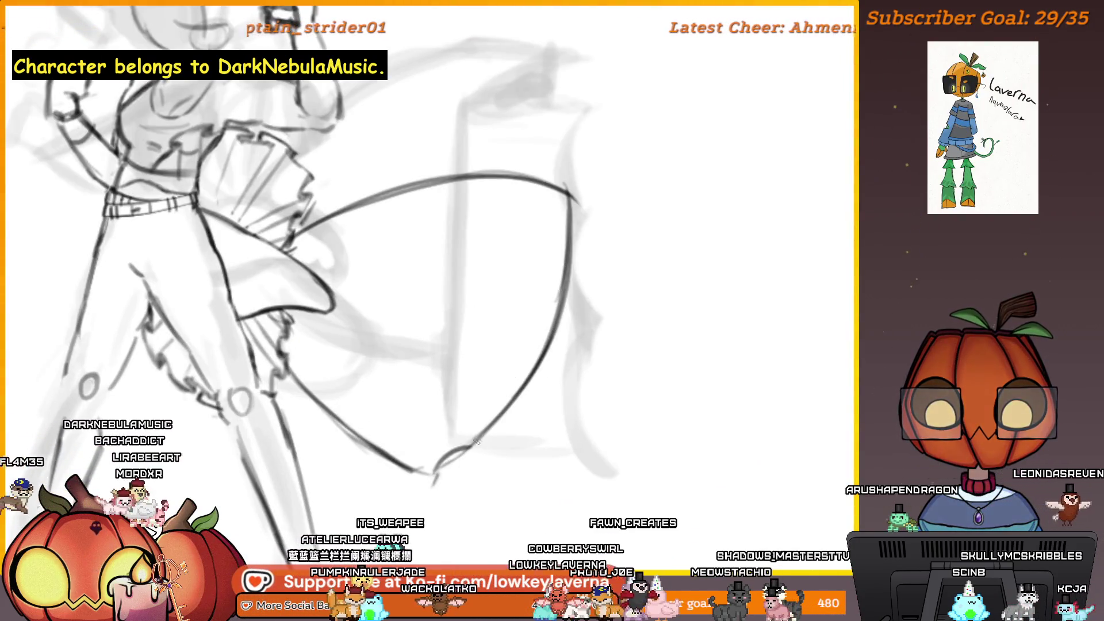
drag(476, 441, 545, 327)
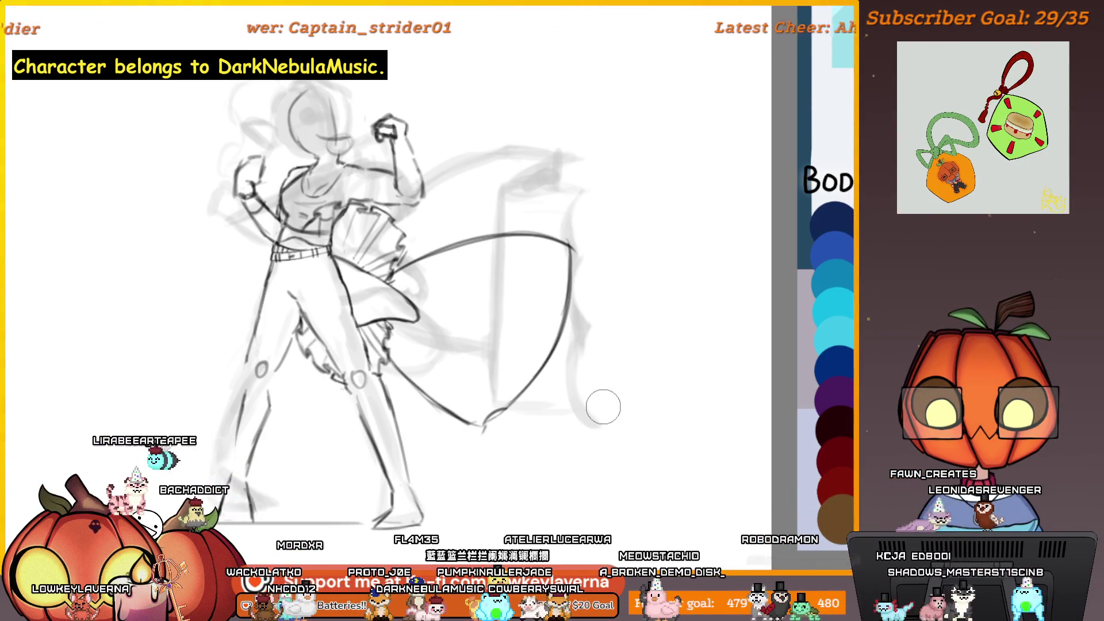
click(483, 421)
Draw small scallop loops up the sash tail's right edge from the pointed tip.
mouse_move(547, 415)
mouse_down()
mouse_move(609, 339)
mouse_move(644, 259)
mouse_move(669, 167)
mouse_move(665, 108)
mouse_up()
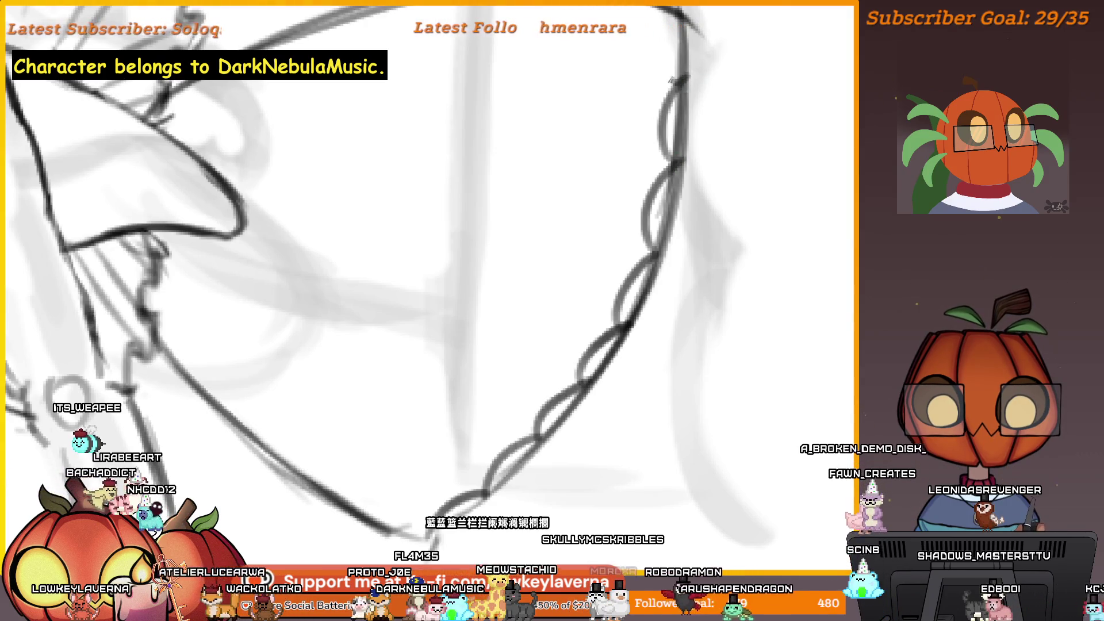
key(ctrl+0)
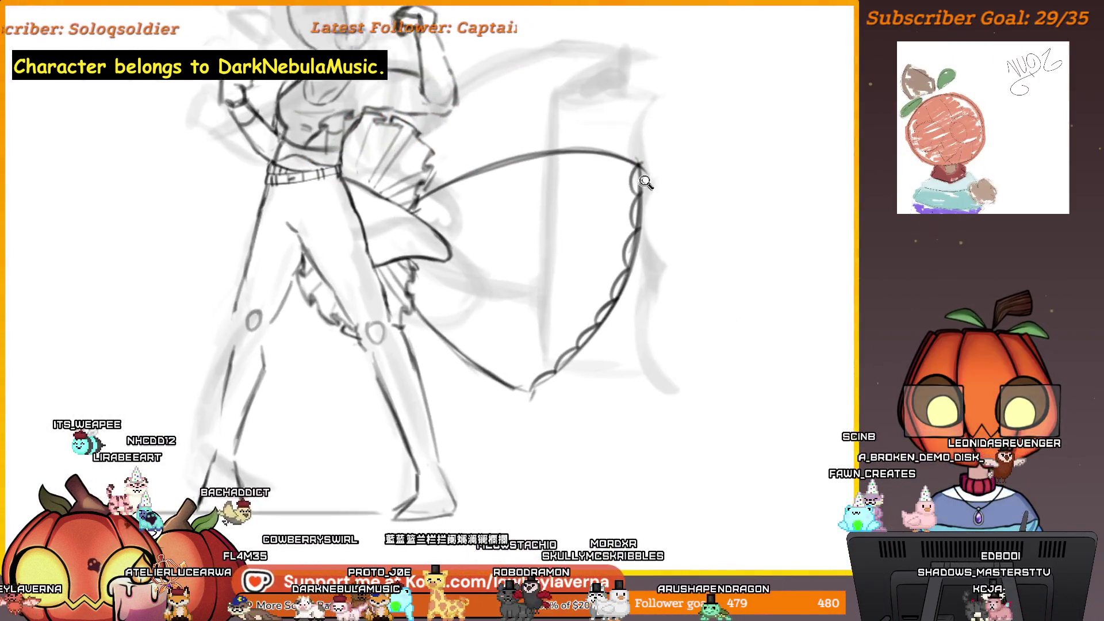
click(645, 181)
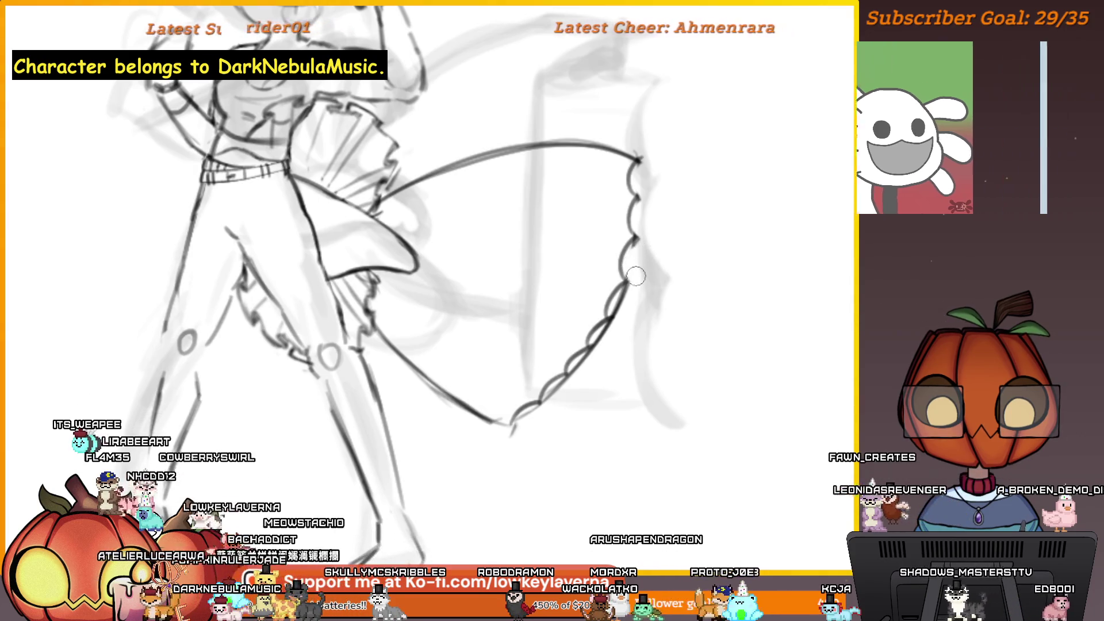
scroll(659, 244, up, 3)
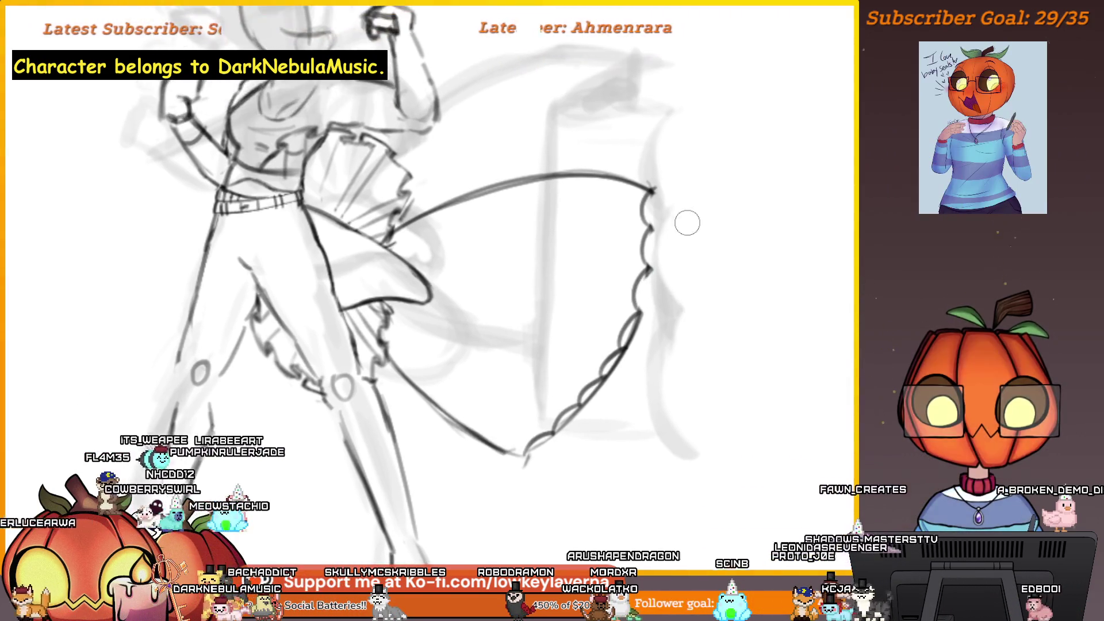
drag(688, 262, 721, 254)
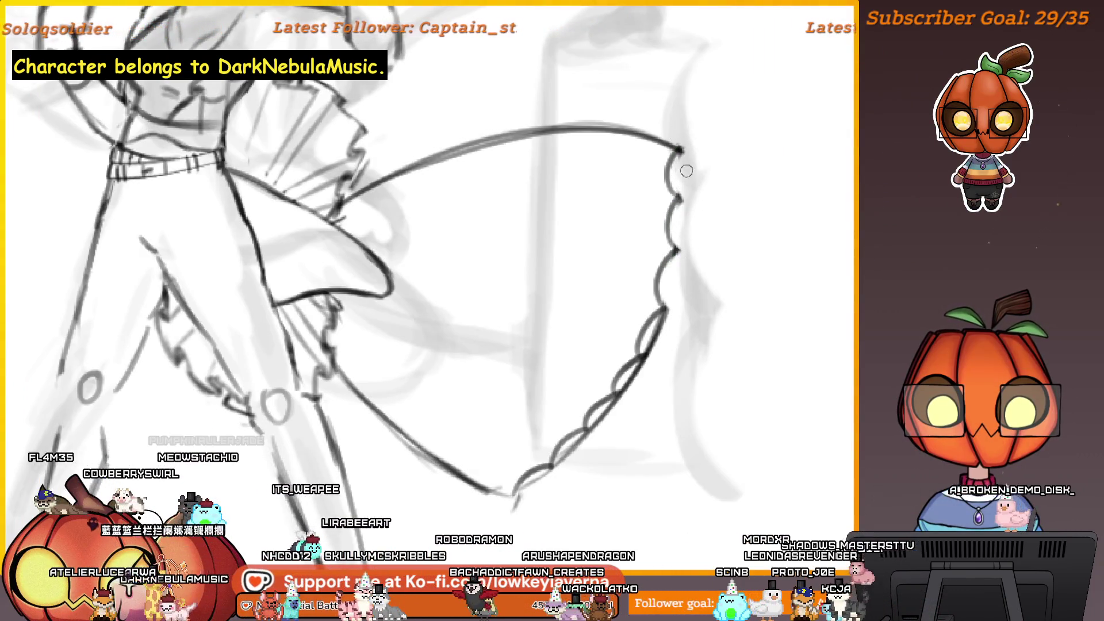
drag(703, 282, 731, 266)
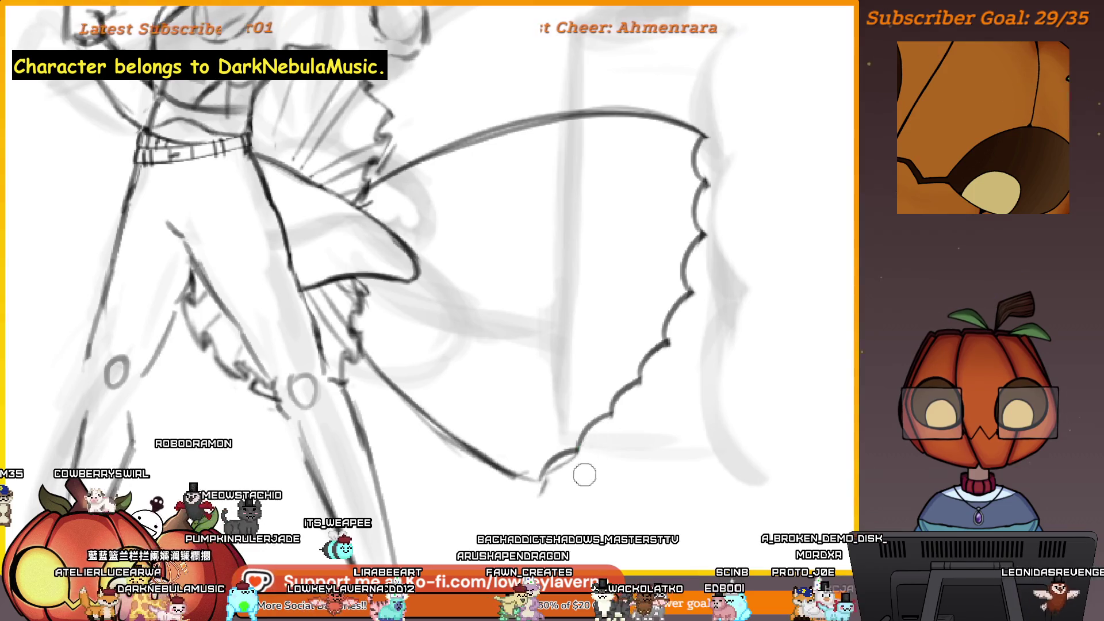
scroll(630, 391, down, 5)
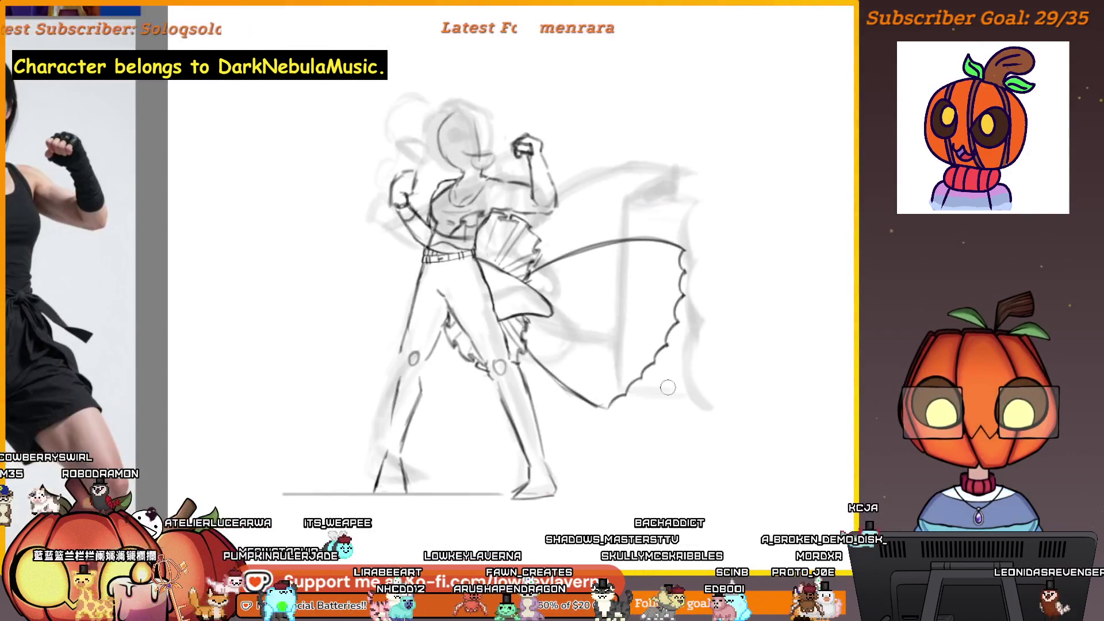
With an enlarged brush, ink, erase and re-ink the sash tail's top edge toward the waist.
scroll(732, 192, up, 5)
mouse_move(793, 250)
mouse_down()
mouse_move(756, 230)
mouse_move(636, 216)
mouse_move(516, 234)
mouse_move(328, 319)
mouse_up()
scroll(685, 291, left, 1)
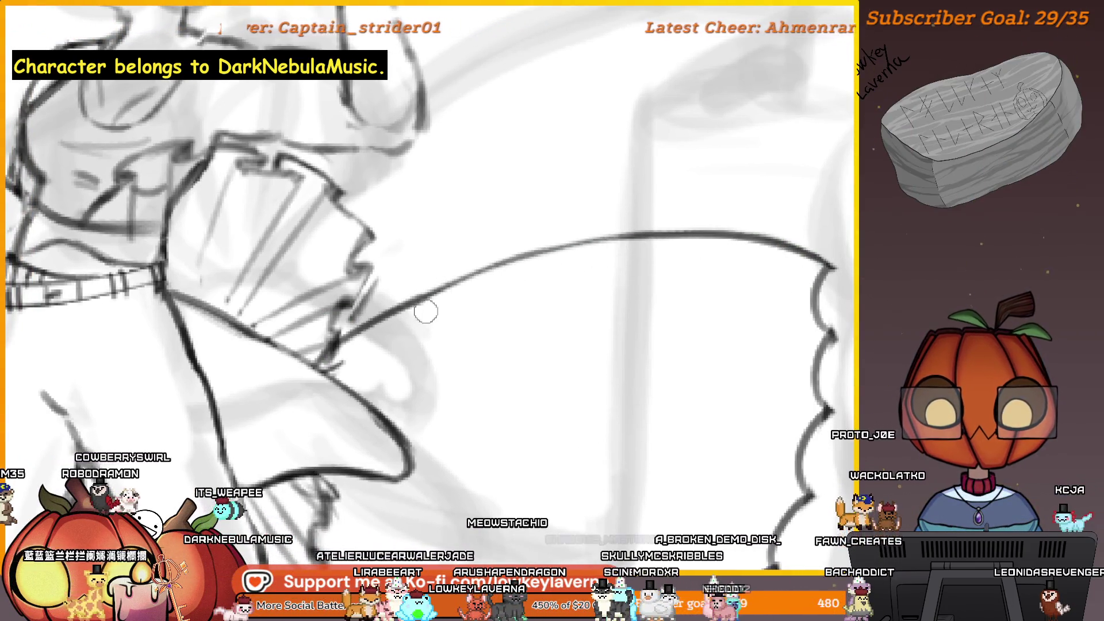
key(])
mouse_move(819, 259)
mouse_down()
mouse_move(673, 237)
mouse_move(345, 336)
mouse_up()
mouse_move(843, 251)
mouse_down()
mouse_move(726, 226)
mouse_move(483, 251)
mouse_up()
drag(809, 248, 534, 248)
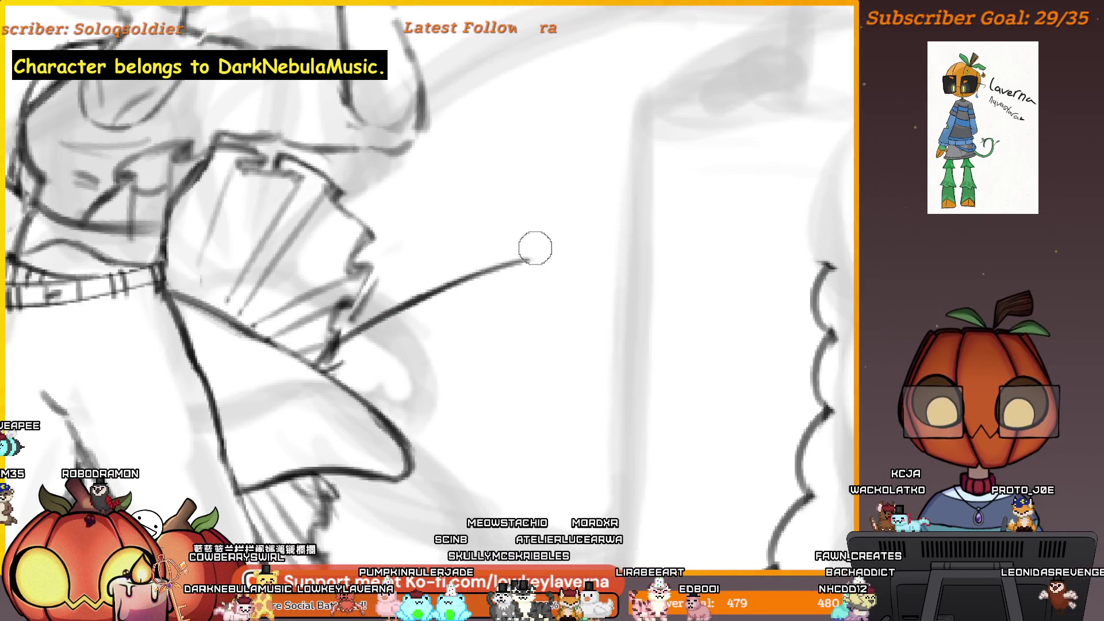
drag(830, 265, 503, 265)
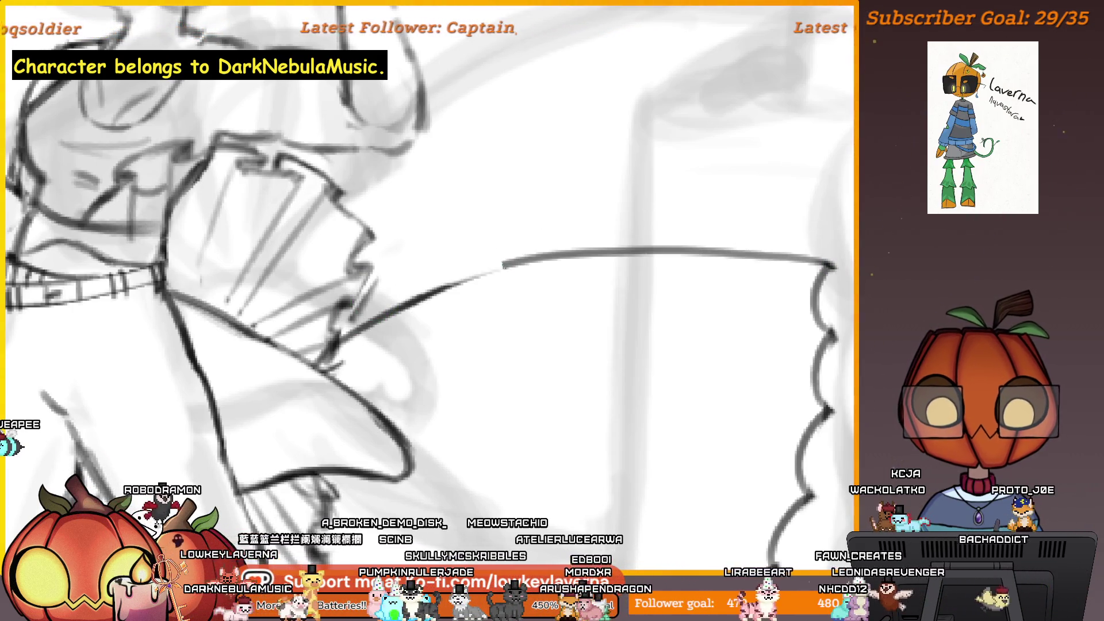
key(ctrl+z)
drag(834, 264, 359, 340)
mouse_move(831, 263)
mouse_down()
mouse_move(661, 260)
mouse_move(402, 302)
mouse_up()
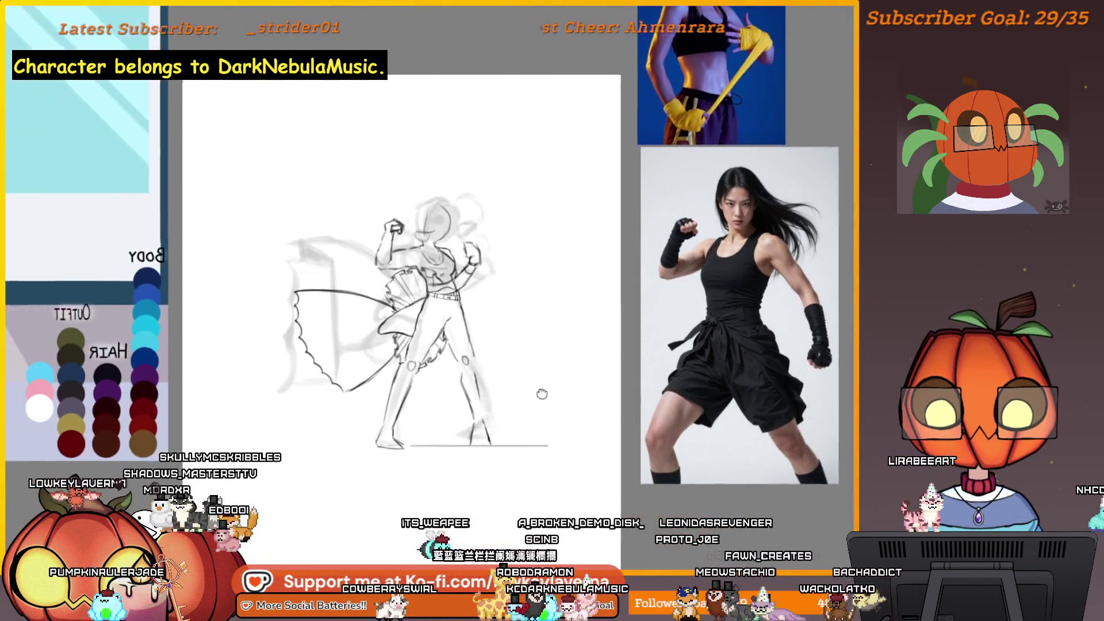
Hide the faint rough sketch strokes and recentre the whole figure in view.
drag(541, 393, 581, 382)
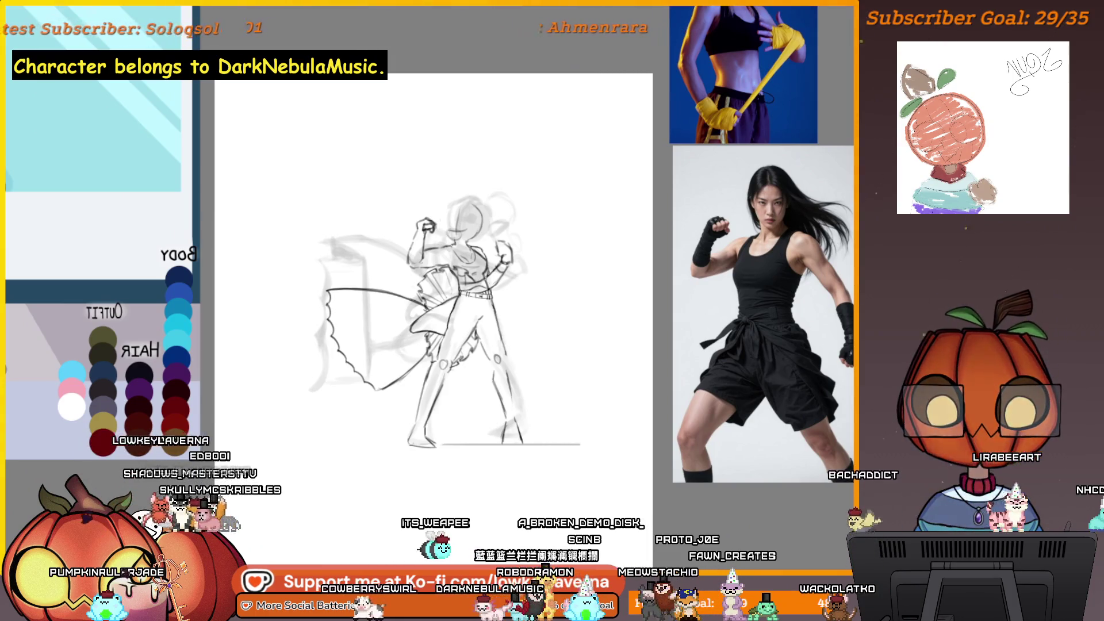
key(Delete)
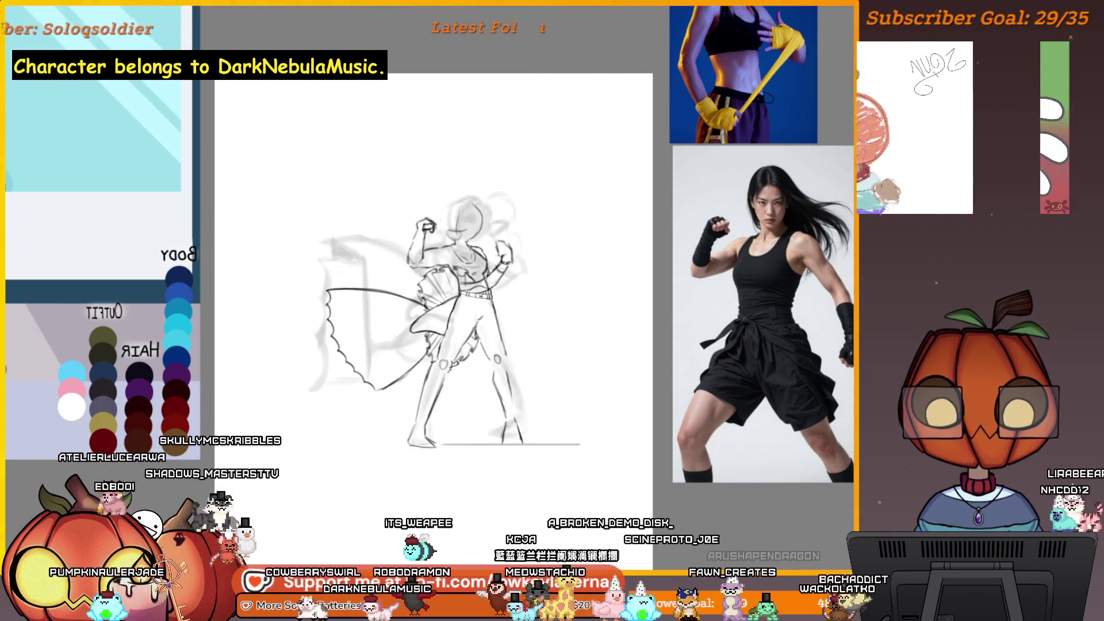
scroll(533, 406, up, 5)
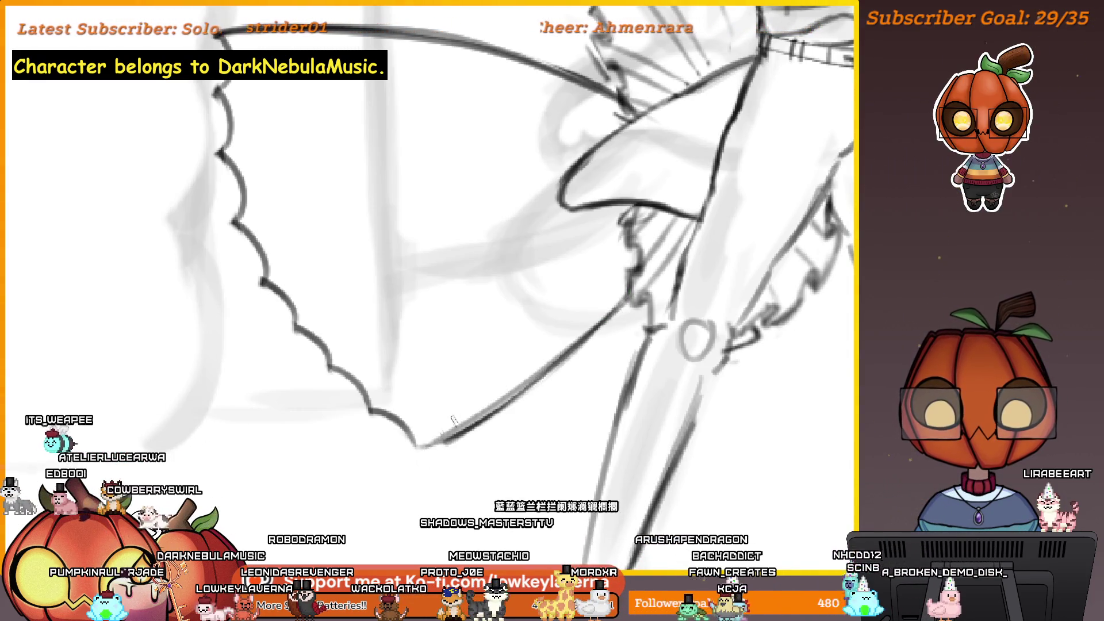
key(ctrl+0)
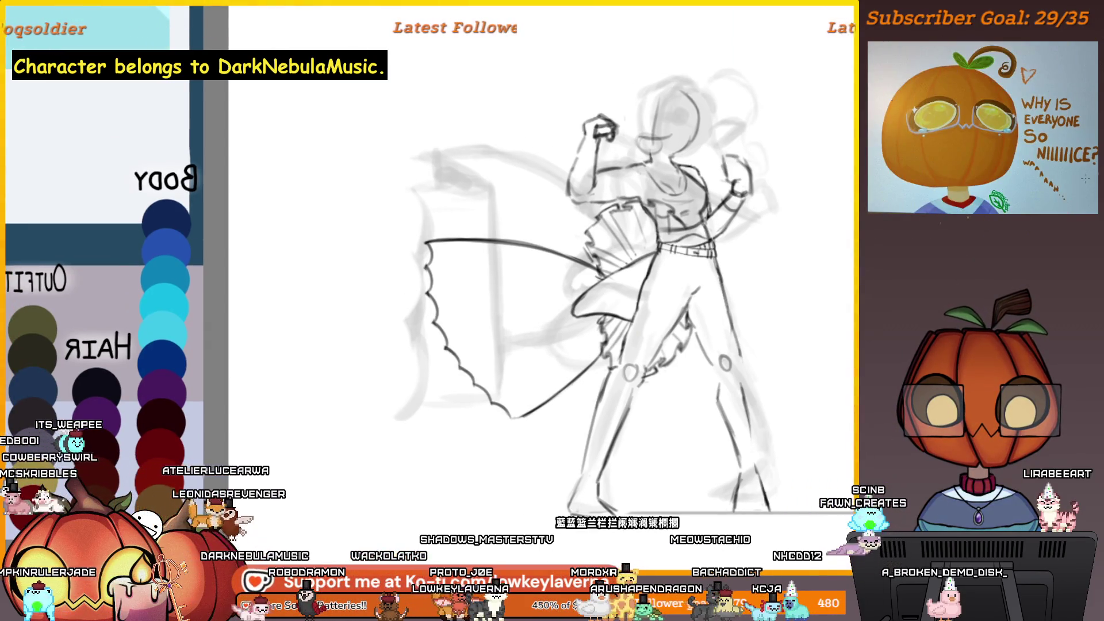
scroll(701, 340, down, 2)
drag(702, 339, 653, 364)
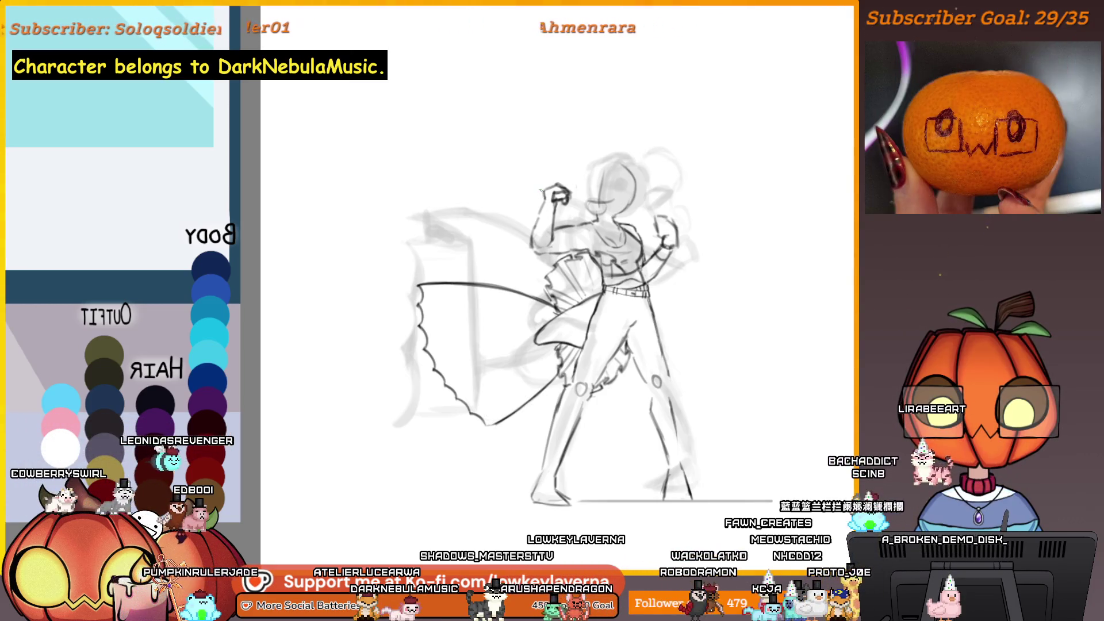
Sketch a short curve and several diagonal fold lines down the sash.
drag(457, 281, 470, 270)
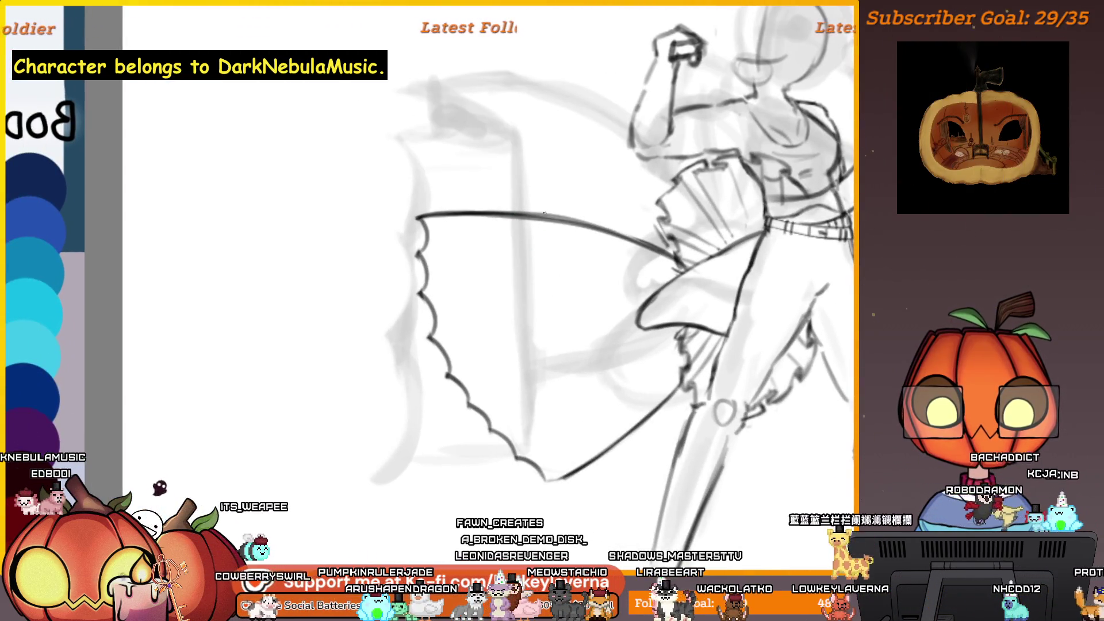
drag(483, 244, 477, 218)
drag(485, 264, 536, 434)
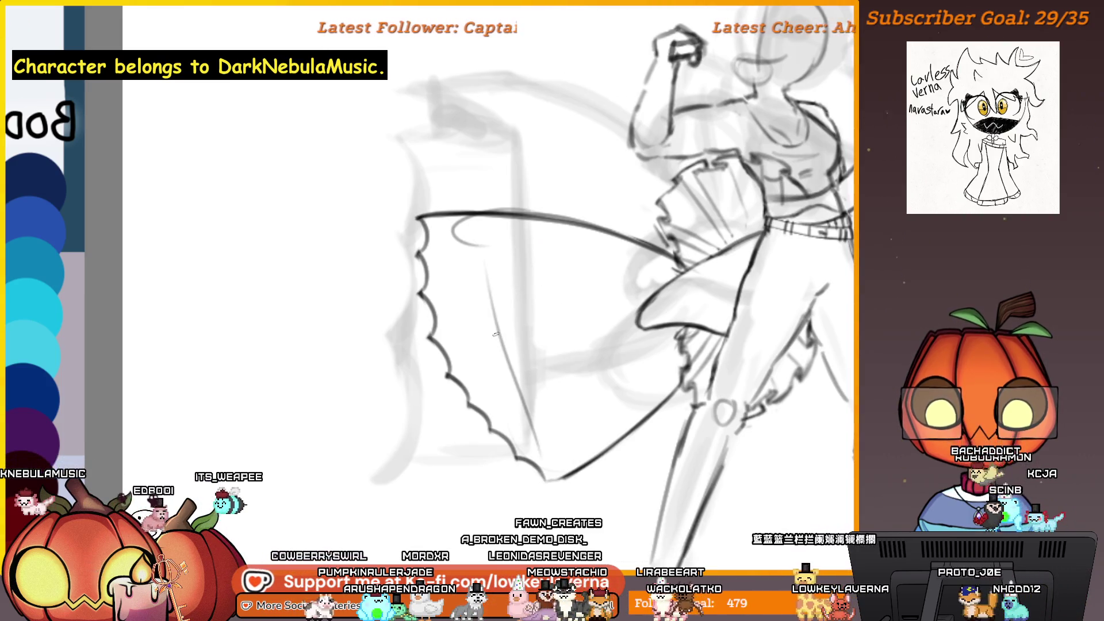
drag(494, 323, 548, 452)
drag(450, 236, 532, 473)
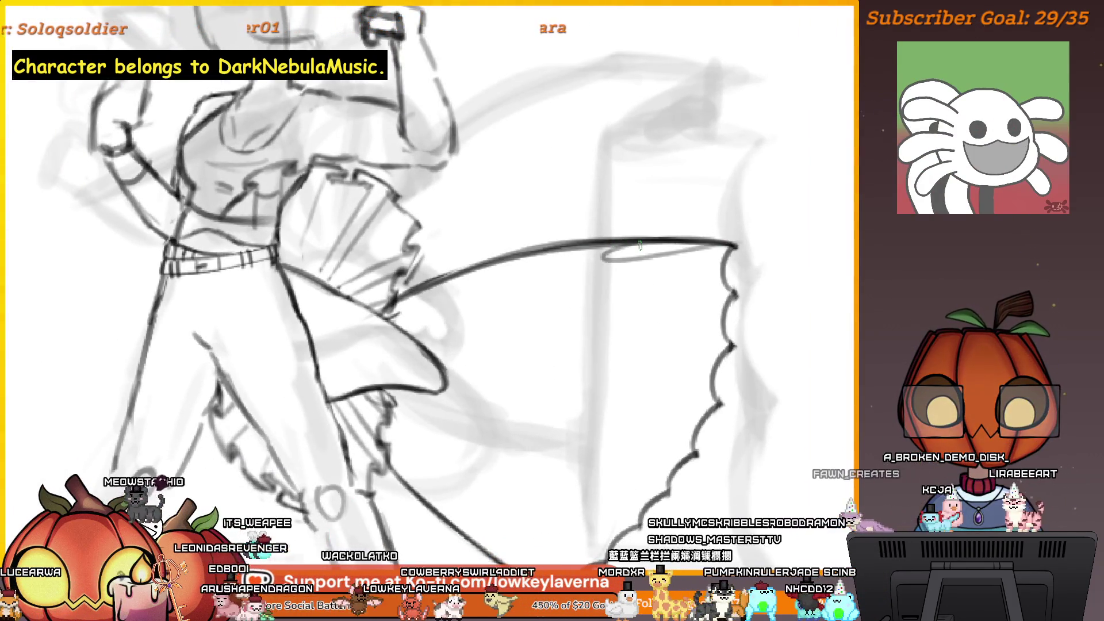
drag(640, 244, 661, 261)
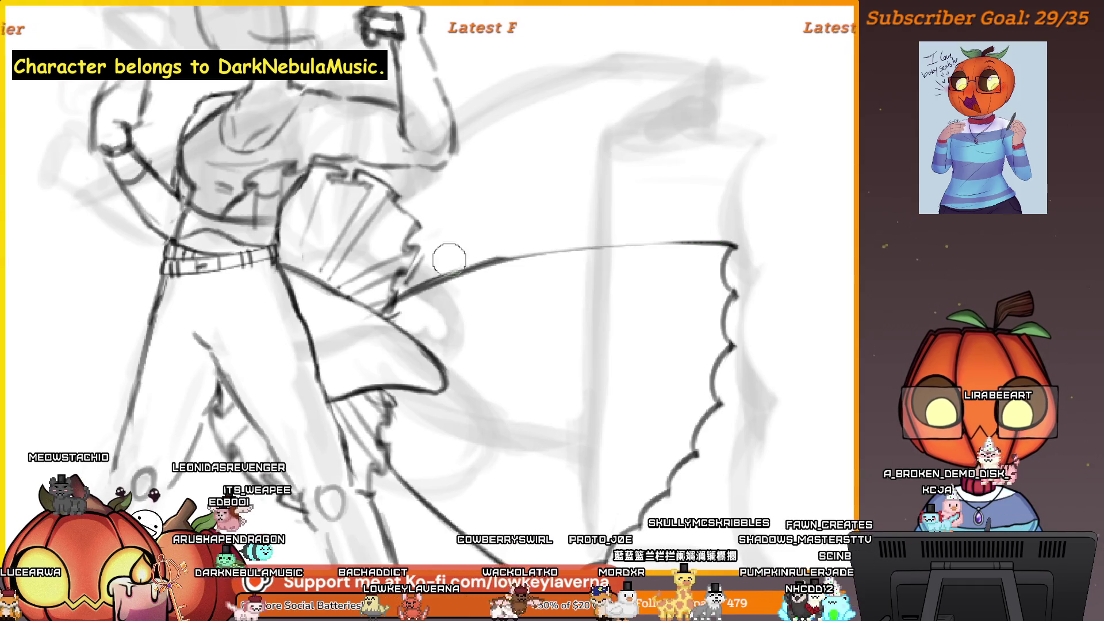
scroll(778, 241, down, 3)
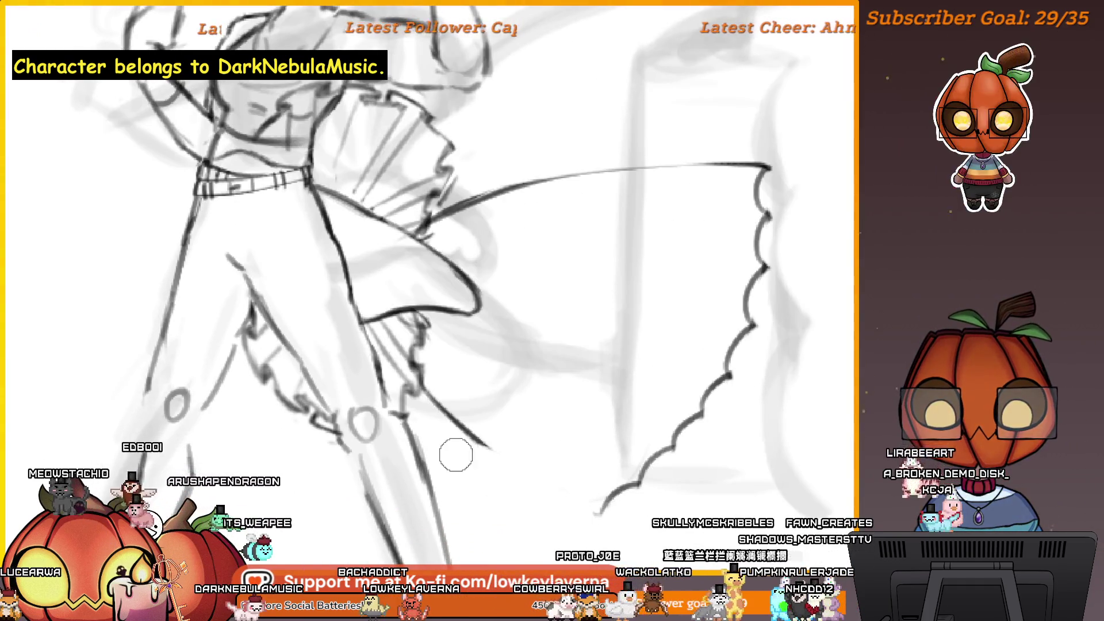
scroll(533, 512, up, 3)
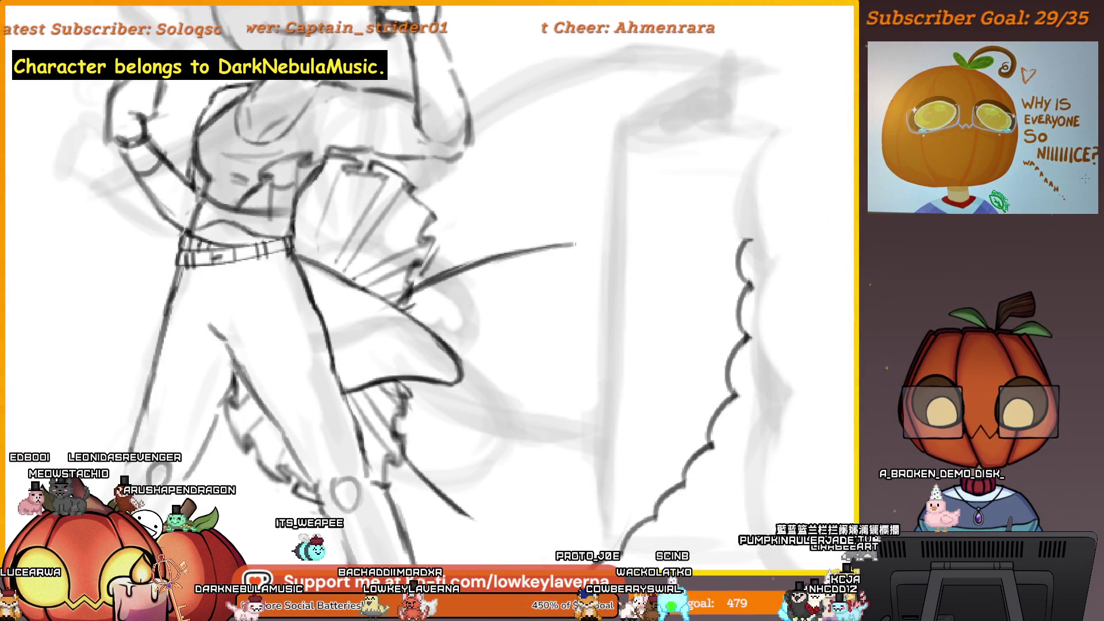
Replace the zigzag edge end with a hooked fold and a long, darkened diagonal crease.
key(ctrl+z)
drag(745, 242, 637, 245)
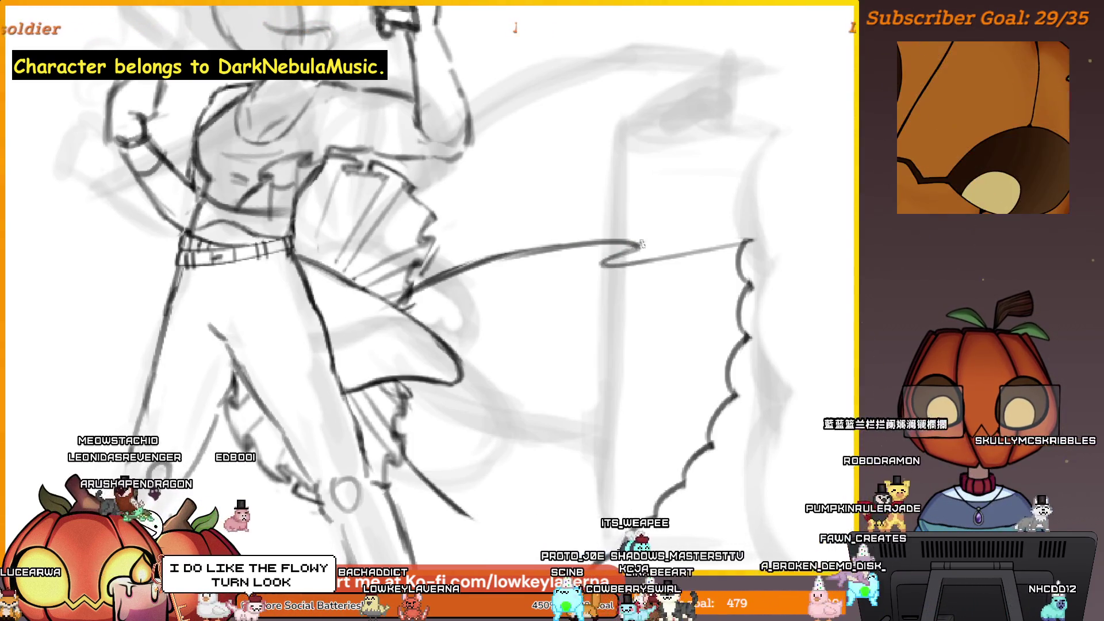
mouse_move(726, 259)
mouse_down()
mouse_move(586, 239)
mouse_move(622, 210)
mouse_up()
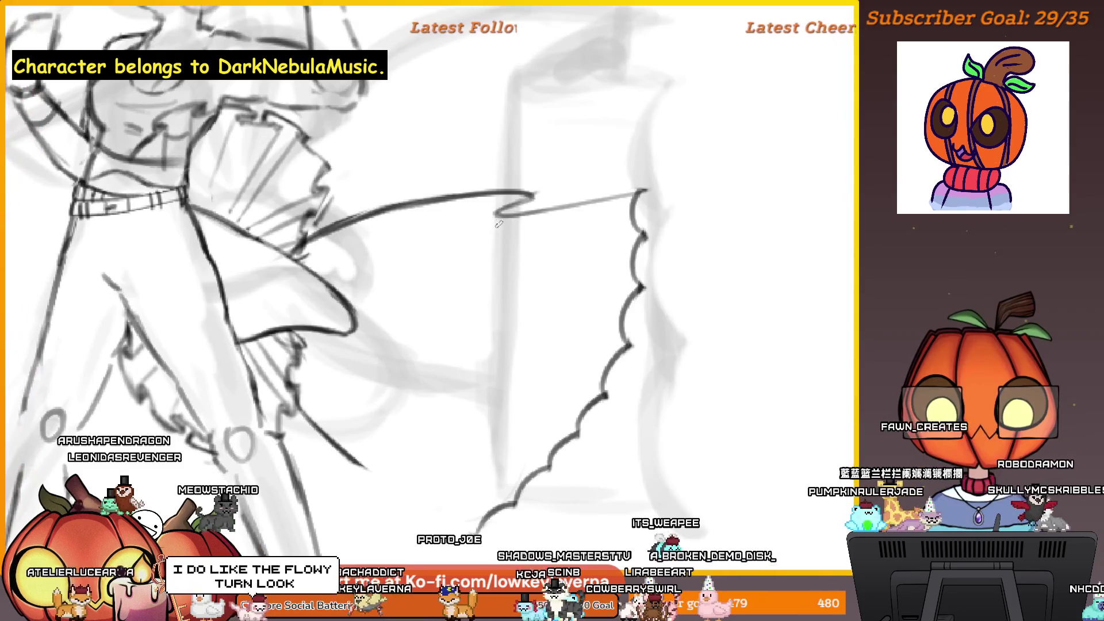
drag(493, 214, 407, 503)
drag(491, 224, 414, 488)
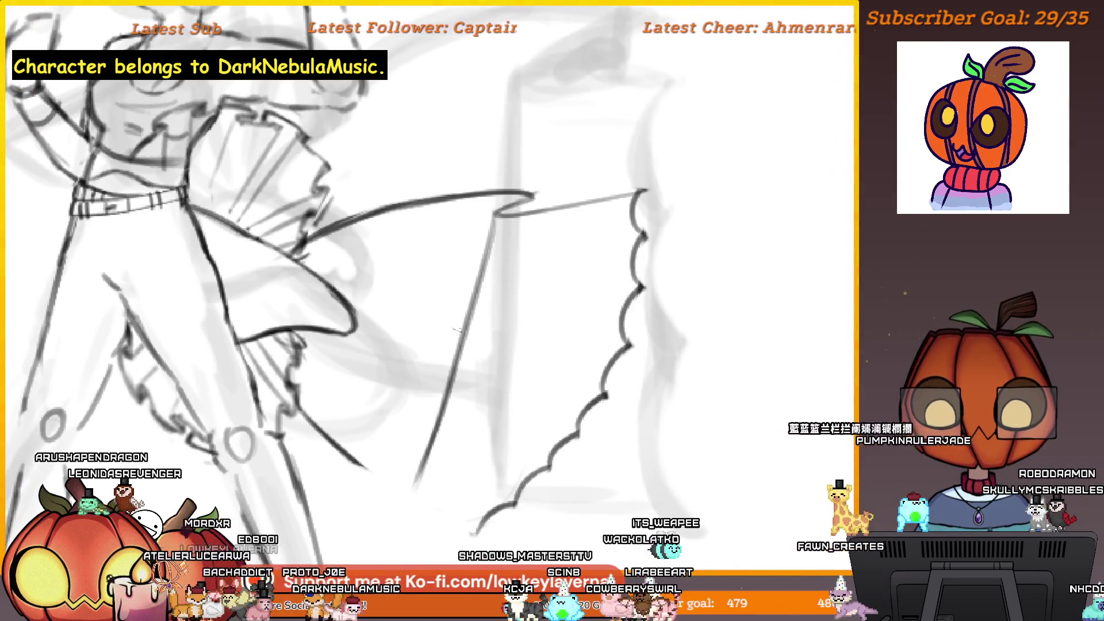
Inspect the folded corner up close and draw the first pleat line across the sash.
drag(426, 248, 455, 244)
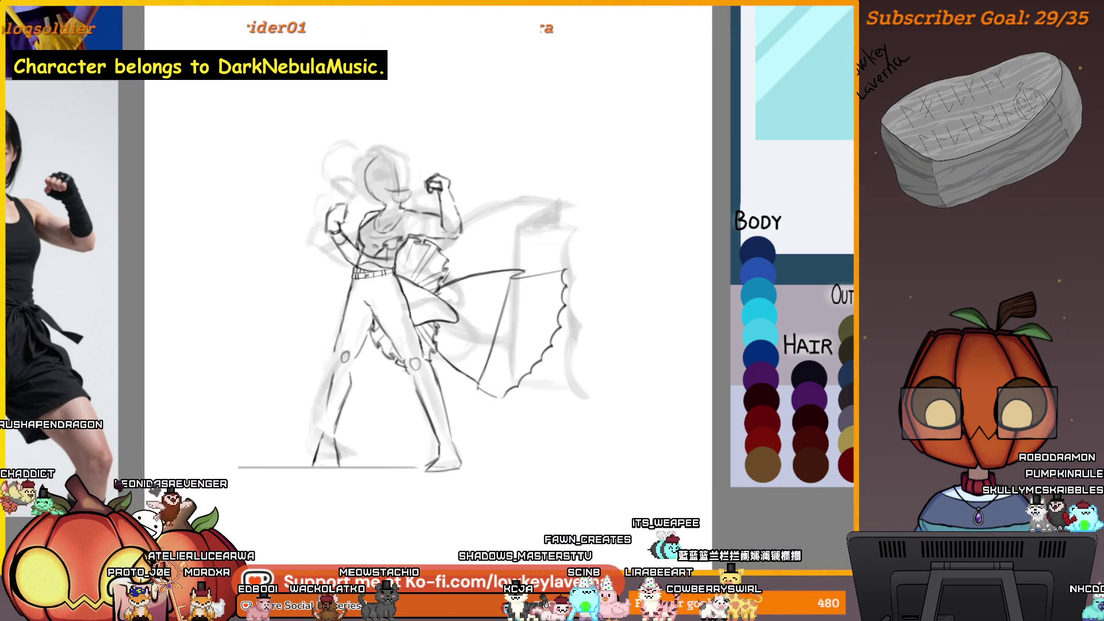
drag(576, 219, 587, 246)
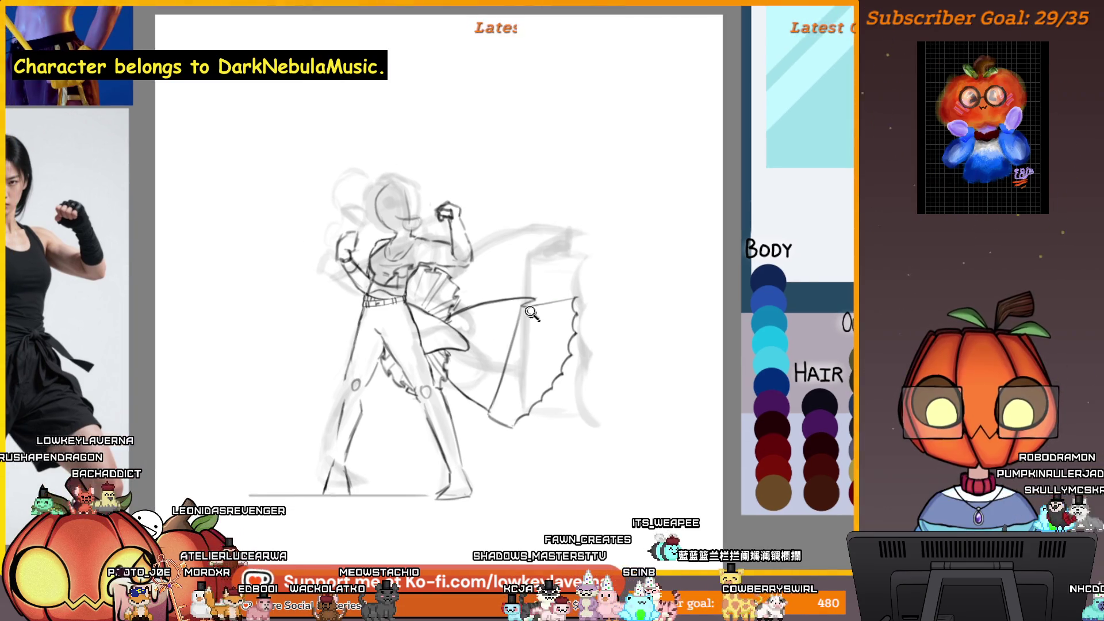
click(530, 311)
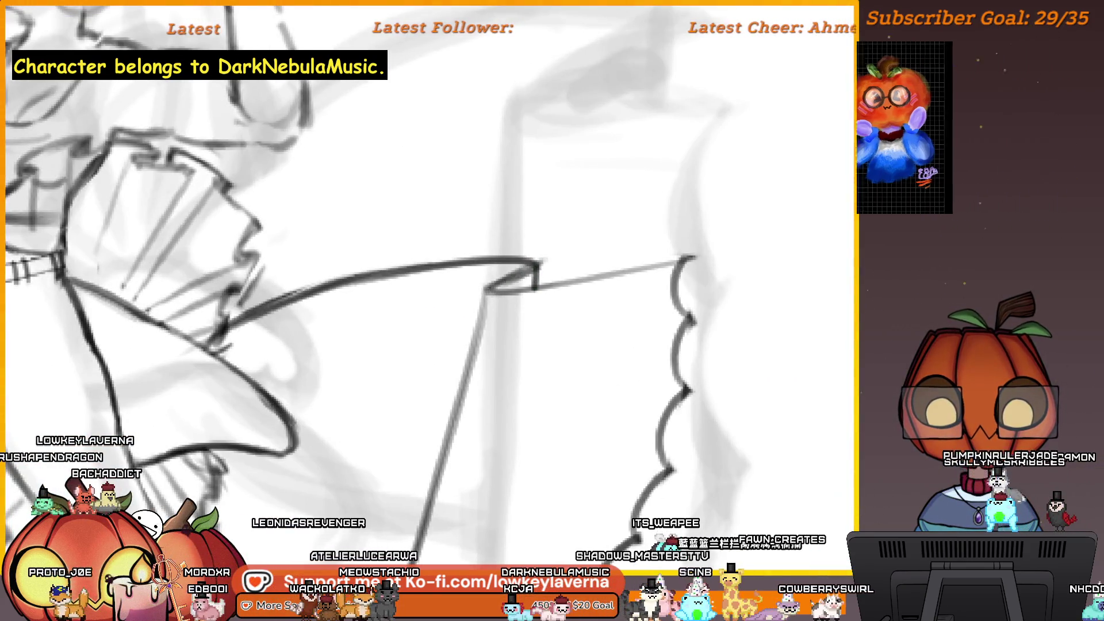
alt+click(621, 286)
drag(630, 292, 672, 288)
drag(589, 291, 726, 263)
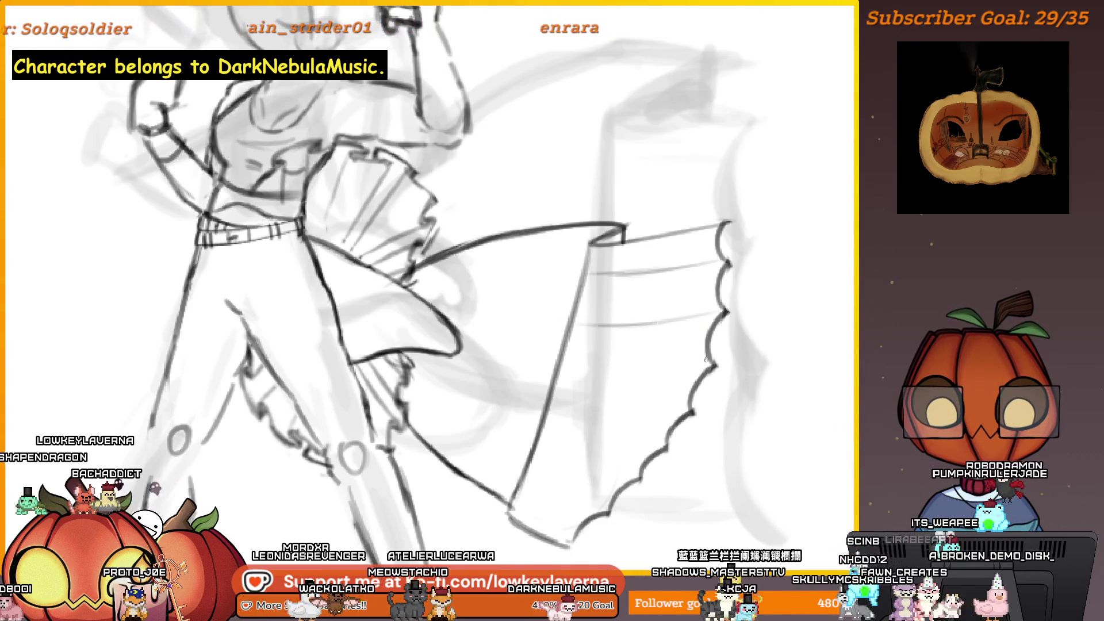
Add horizontal pleat lines and light fold strokes across the sash panels.
drag(564, 370, 713, 362)
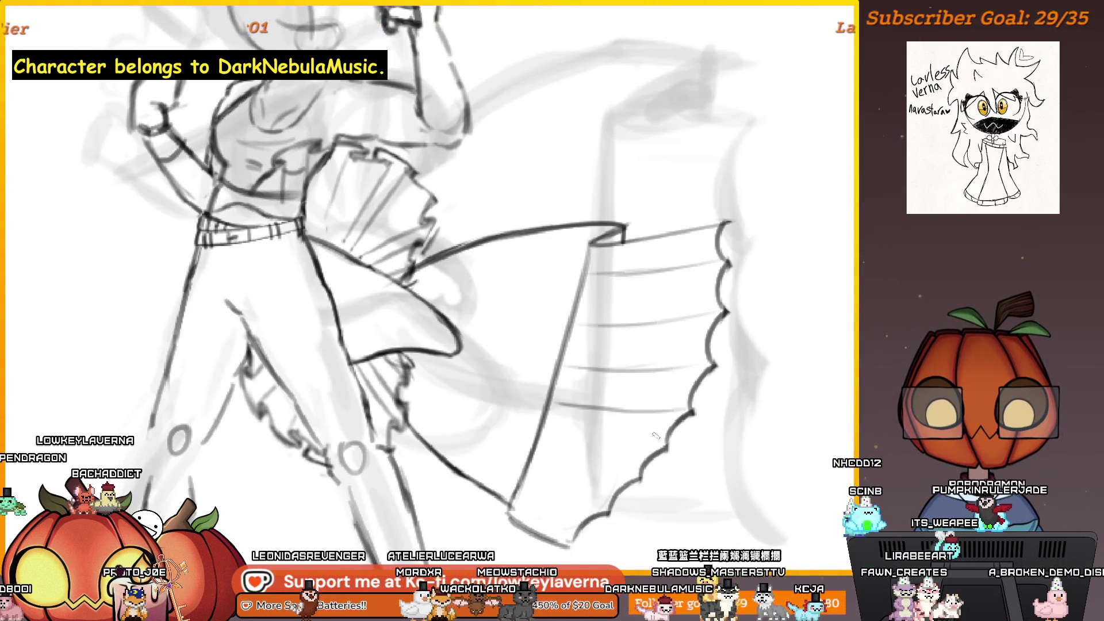
drag(612, 475, 534, 476)
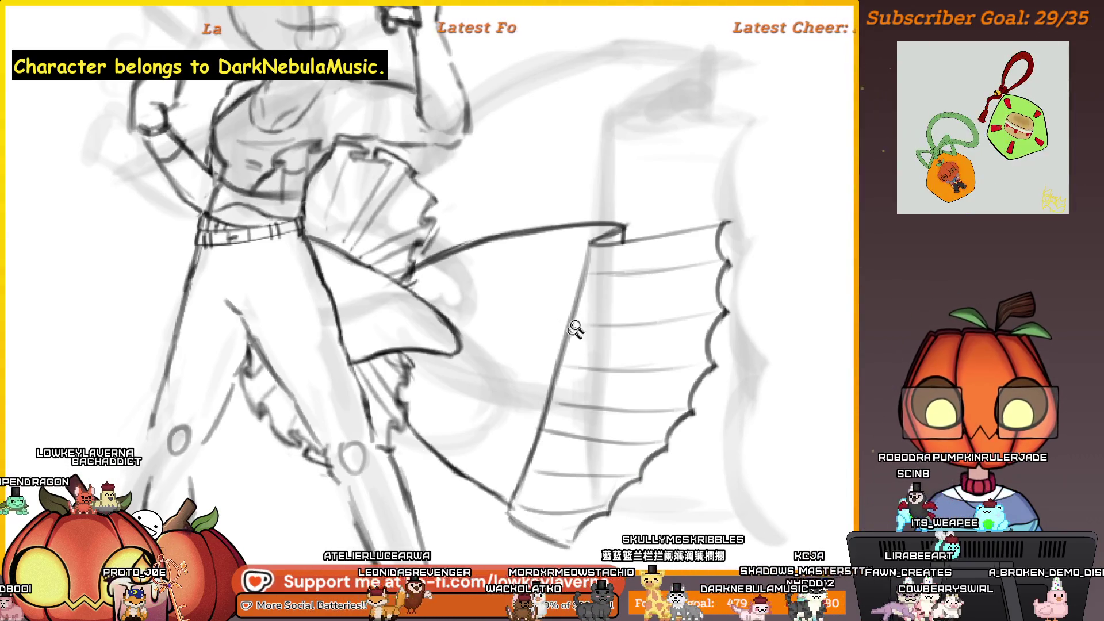
key(ctrl+plus)
drag(623, 227, 454, 273)
drag(575, 276, 477, 305)
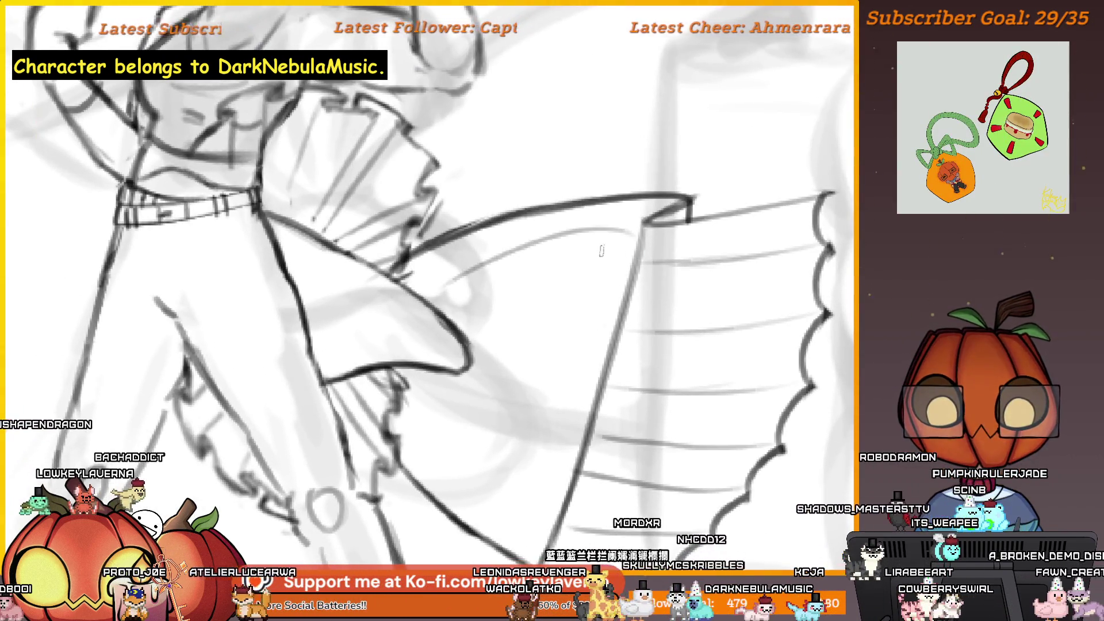
Undo the curved fold strokes, redraw one fold, and zoom out to check the figure.
drag(533, 329, 623, 332)
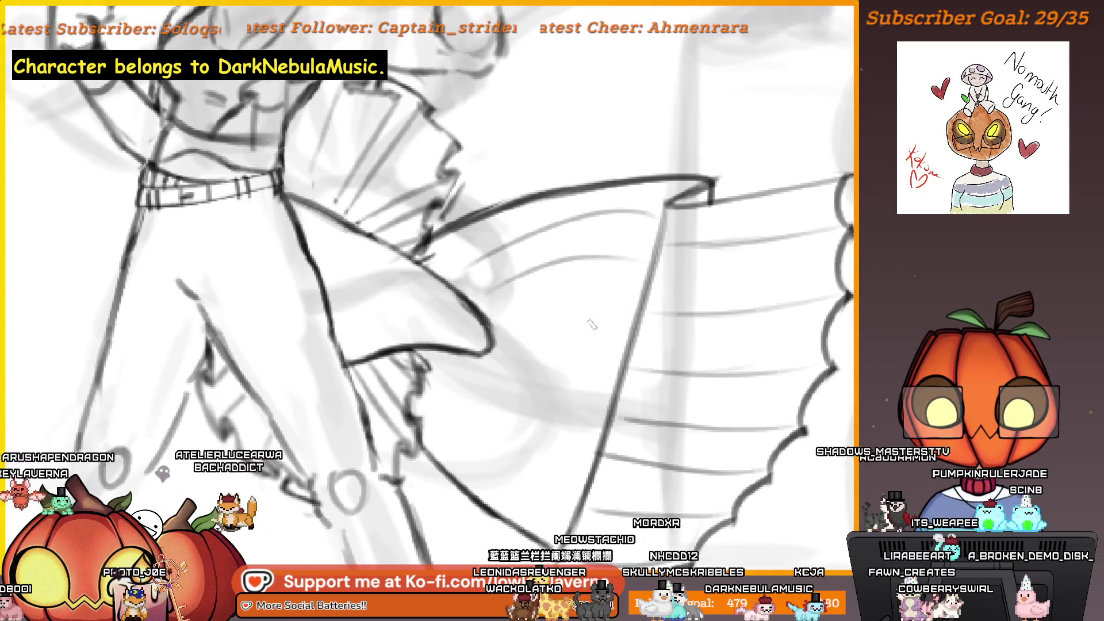
key(ctrl+z)
drag(579, 349, 589, 318)
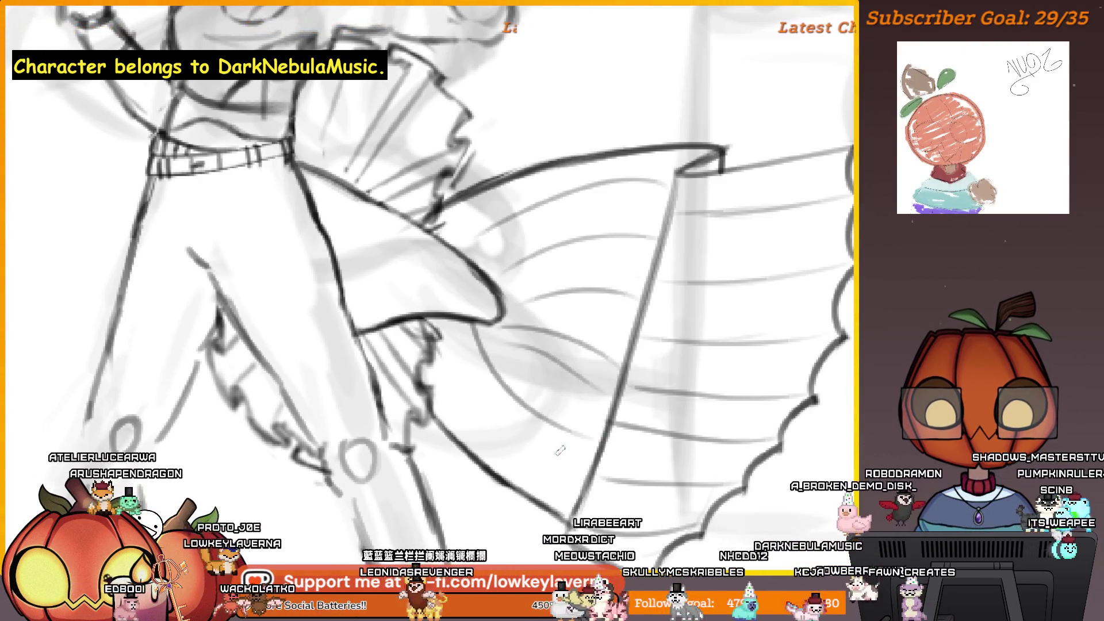
key(ctrl+z)
drag(571, 416, 481, 346)
mouse_move(569, 390)
mouse_down()
mouse_move(320, 357)
mouse_move(374, 339)
mouse_move(434, 353)
mouse_up()
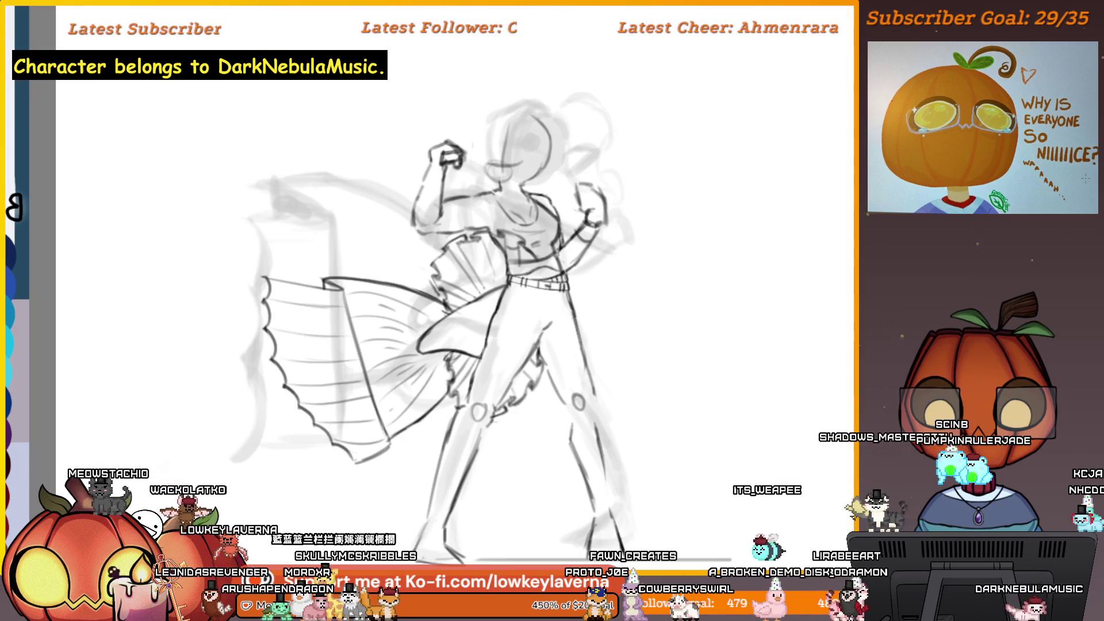
scroll(452, 326, up, 1)
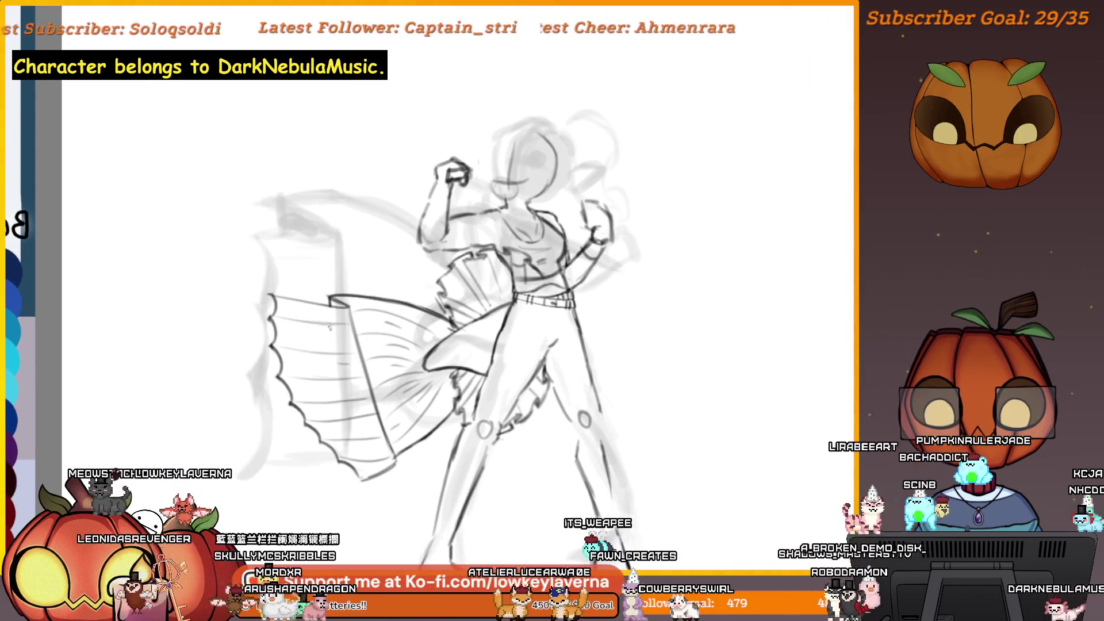
scroll(451, 325, down, 2)
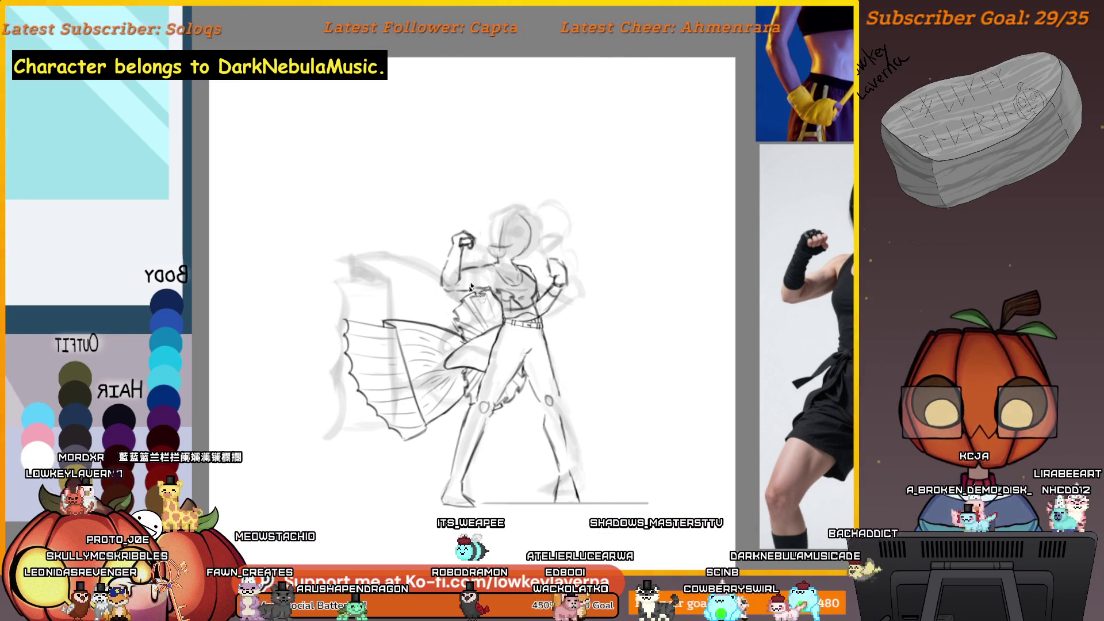
Freehand-select the sash, rotate it slightly counterclockwise, nudge it right and down, and commit.
drag(461, 336, 465, 397)
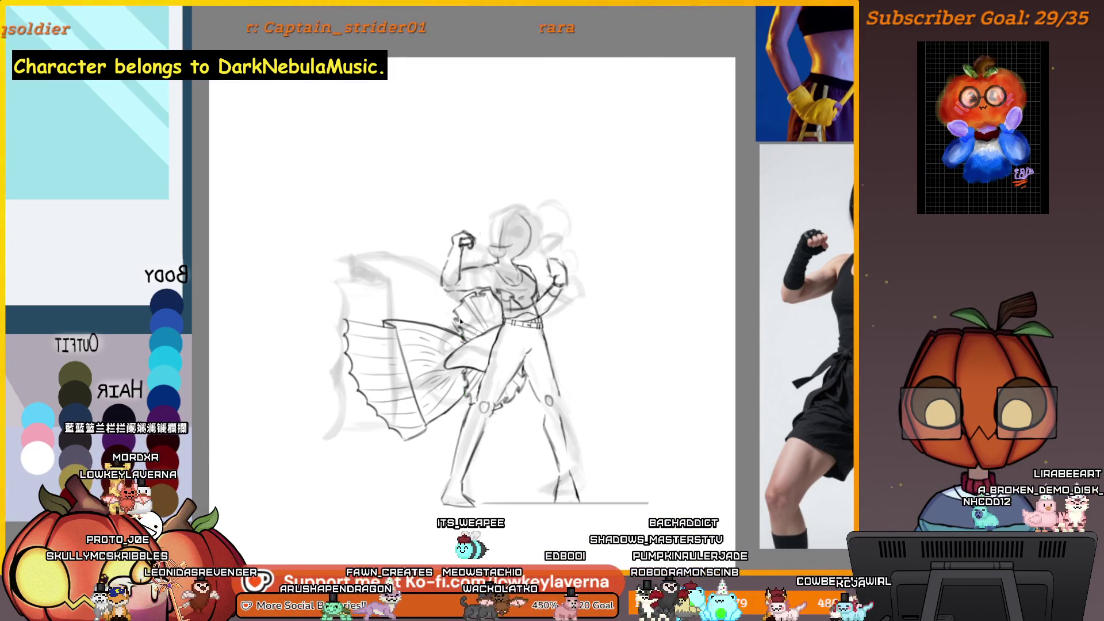
key(ctrl+t)
mouse_move(414, 280)
mouse_down()
mouse_move(397, 284)
mouse_move(416, 312)
mouse_move(430, 284)
mouse_up()
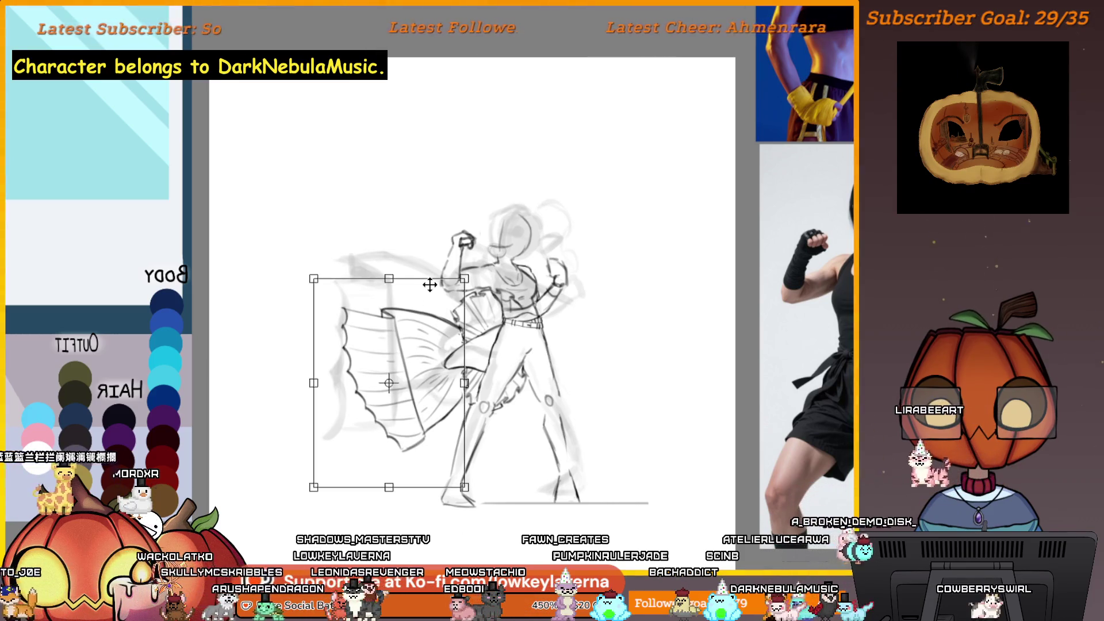
drag(548, 424, 550, 406)
drag(446, 446, 450, 450)
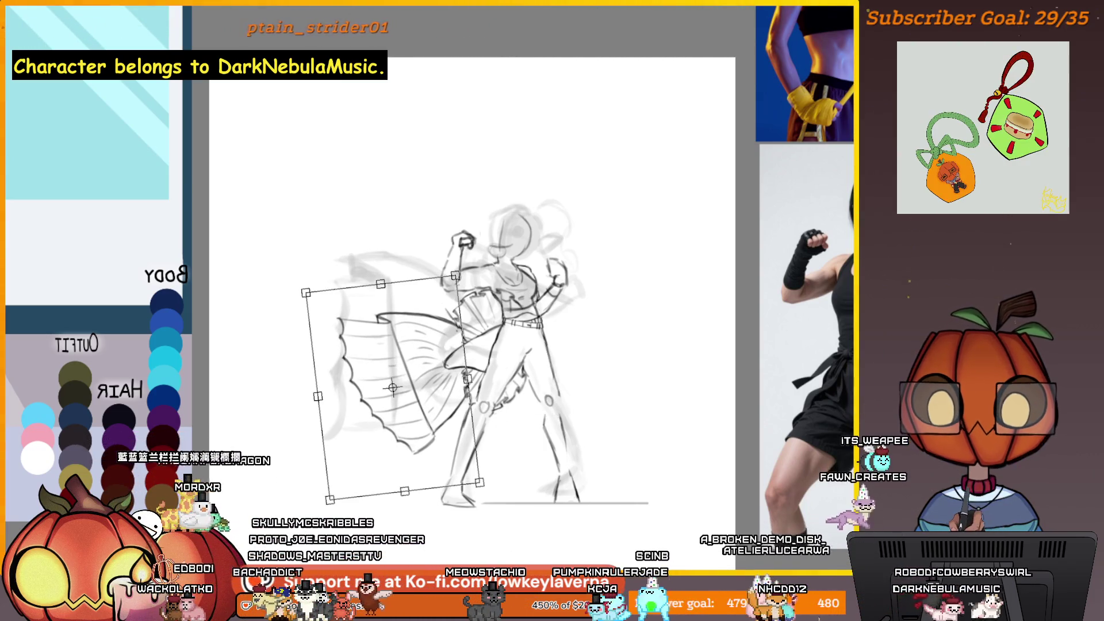
key(Return)
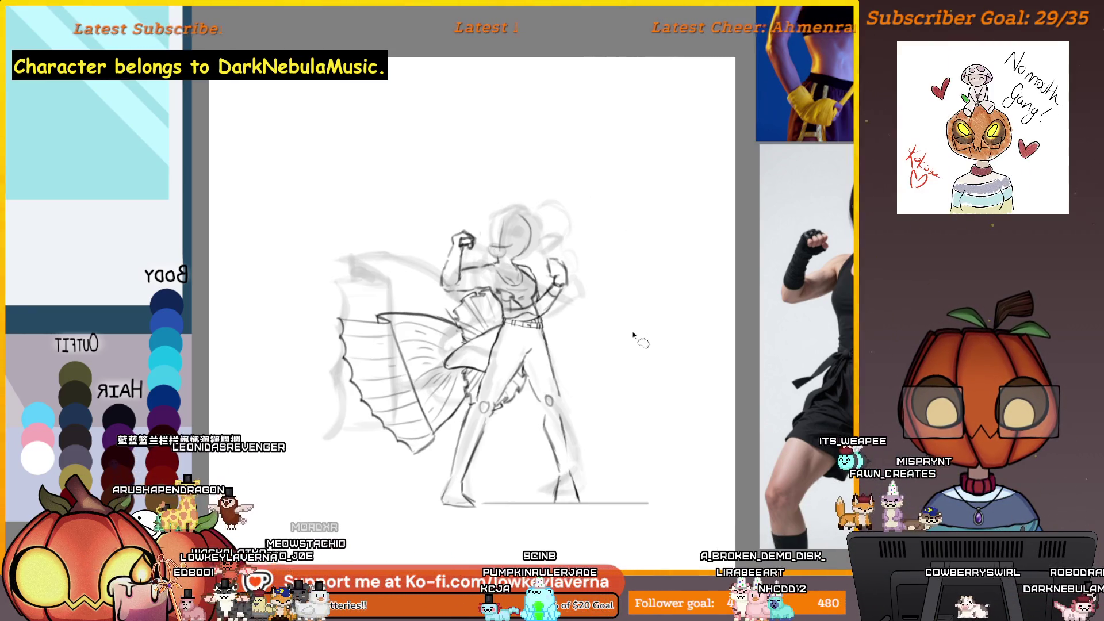
Compare earlier versions by undoing and redoing, keeping the ribbed fan sash.
key(ctrl+z)
key(ctrl+z)
key(ctrl+z)
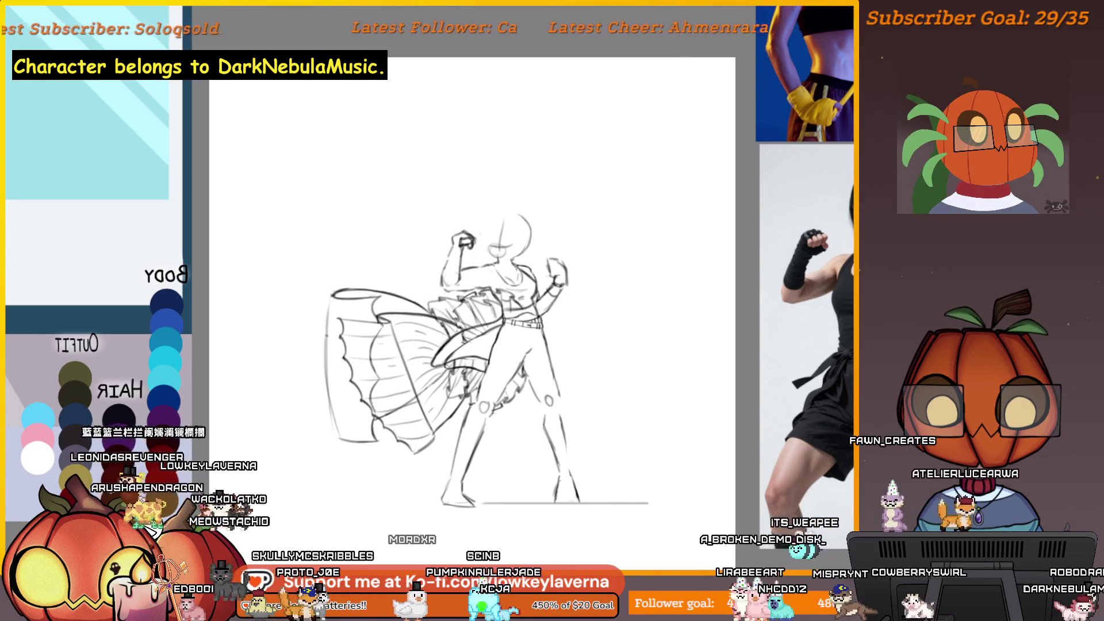
key(ctrl+y)
key(ctrl+y)
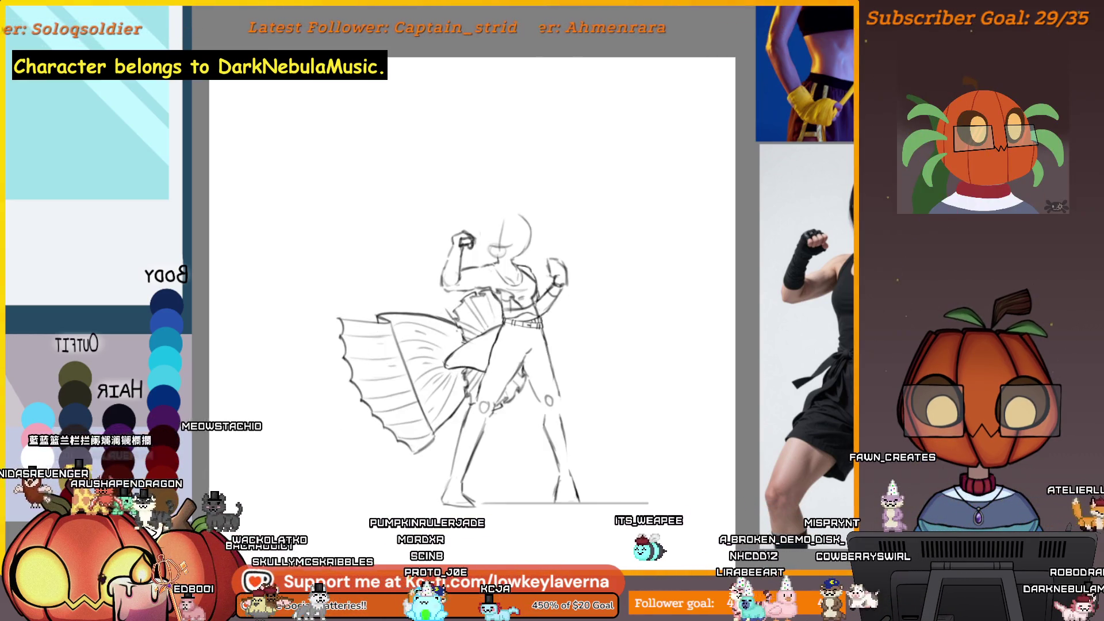
key(ctrl+z)
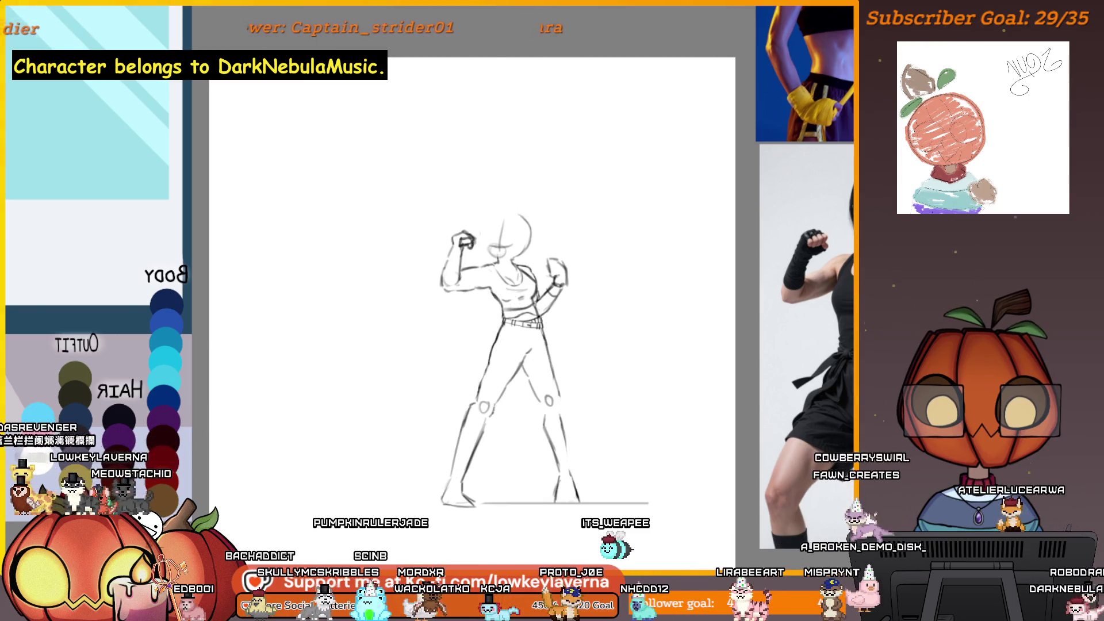
key(ctrl+y)
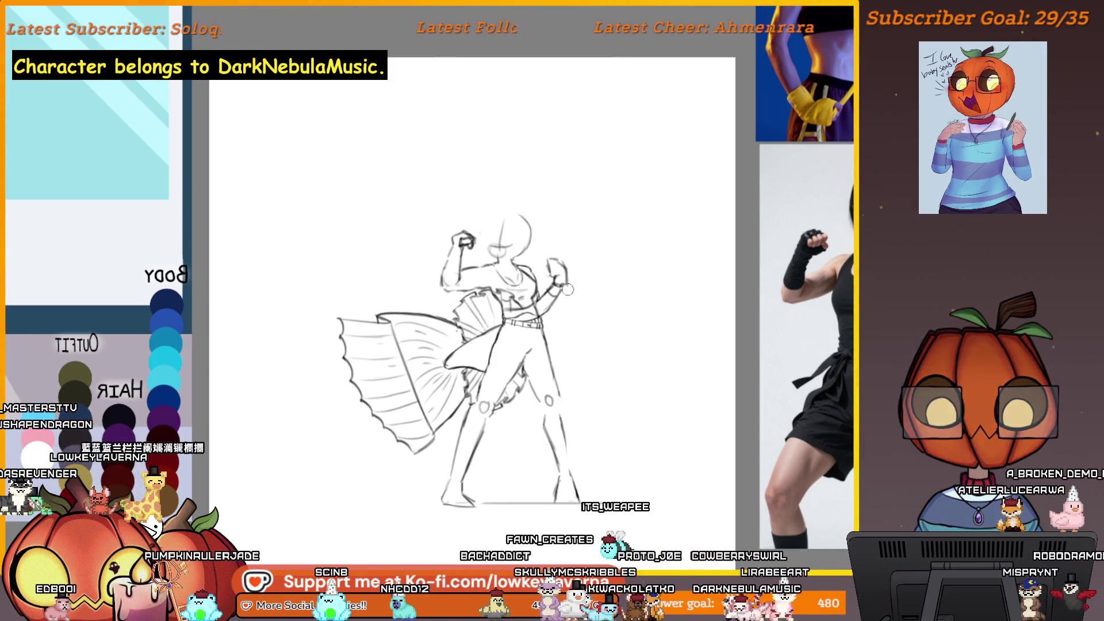
scroll(613, 305, down, 3)
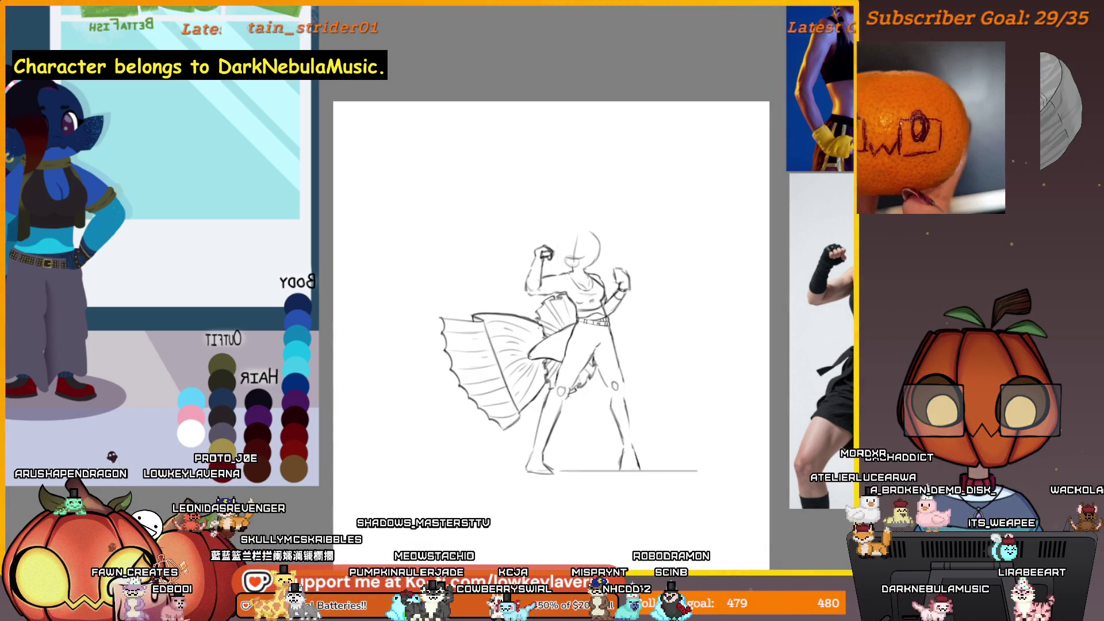
Mirror the canvas, centre the sketch, and try two vertical strokes, undoing both.
key(m)
mouse_move(356, 414)
mouse_down()
mouse_move(656, 414)
mouse_move(759, 374)
mouse_up()
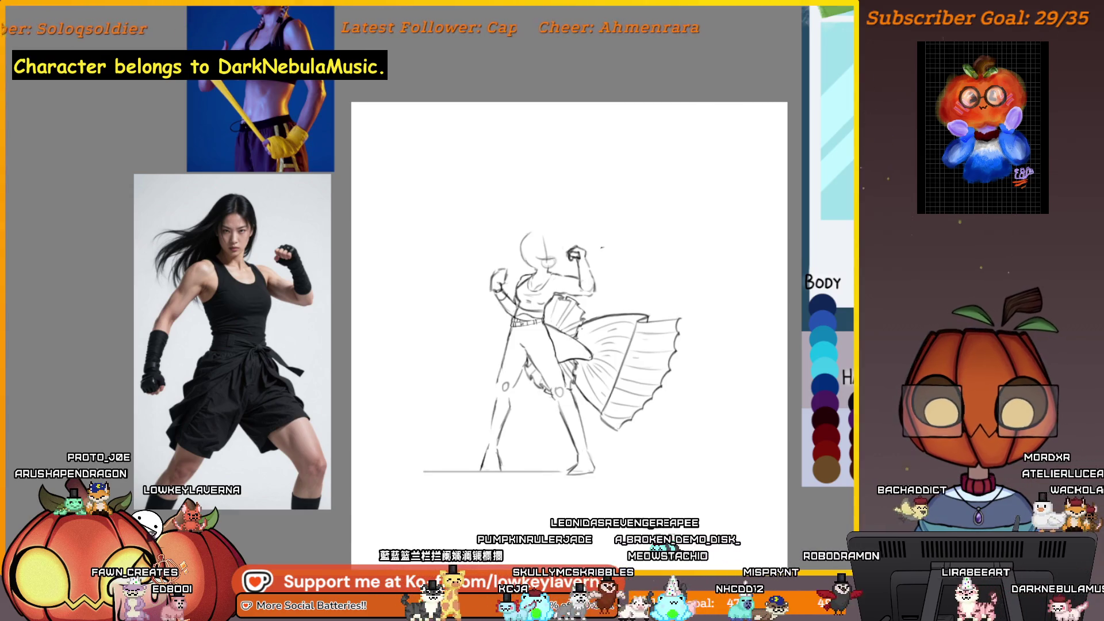
scroll(571, 305, up, 5)
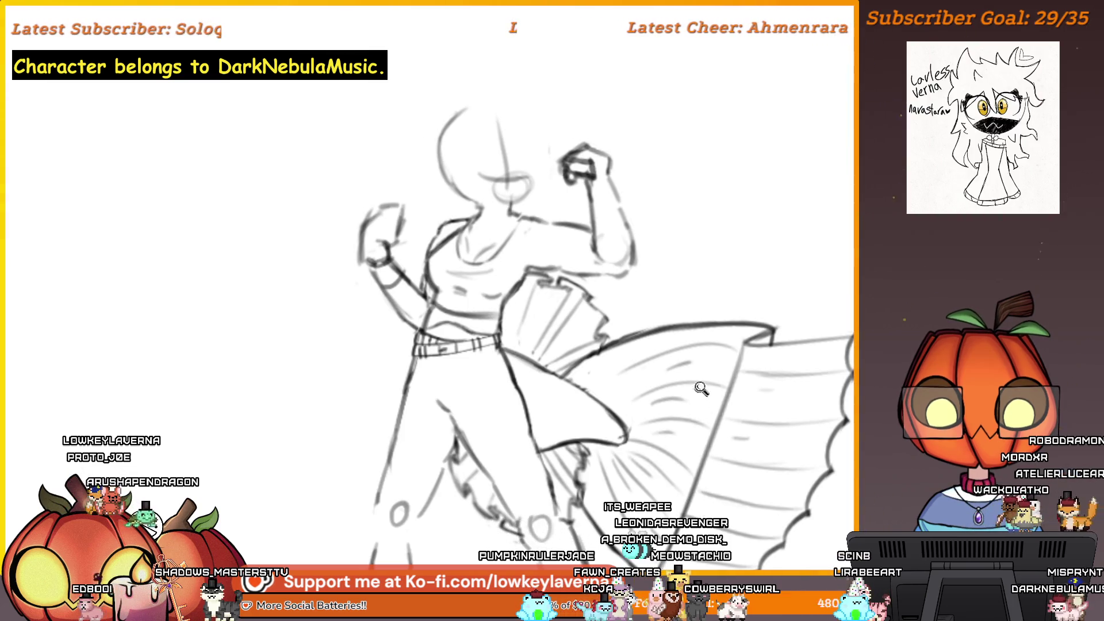
scroll(701, 388, down, 2)
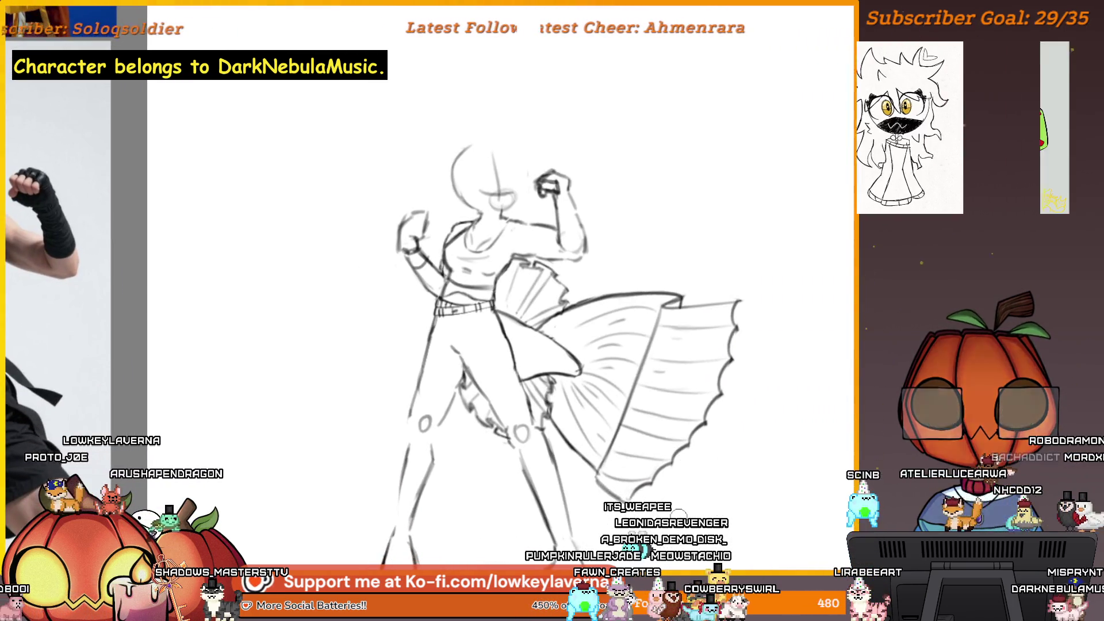
scroll(768, 318, up, 2)
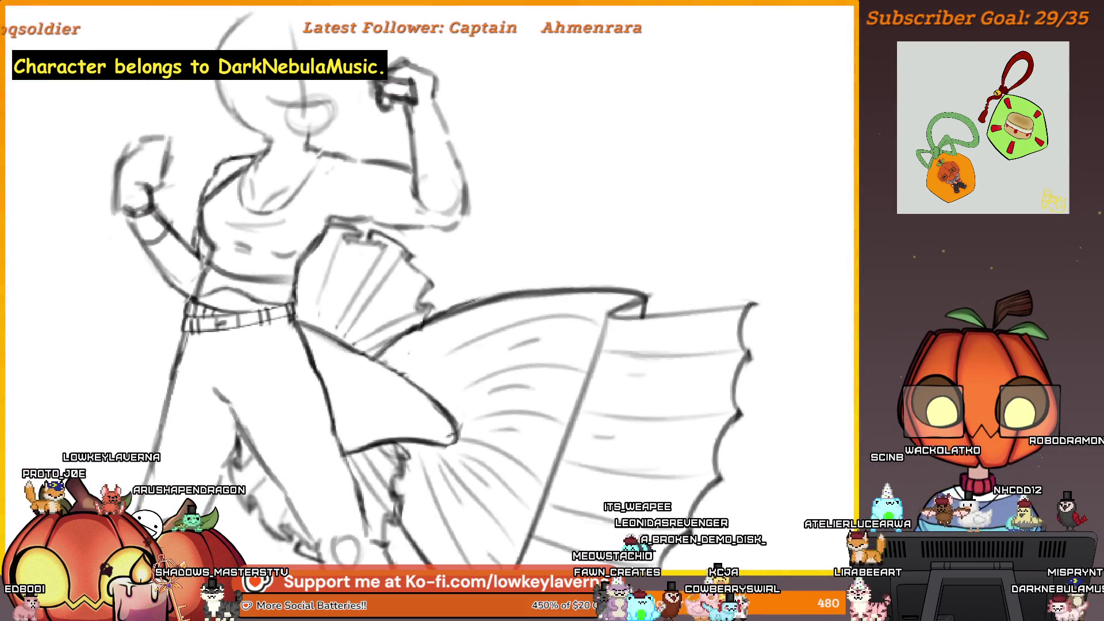
scroll(750, 442, down, 2)
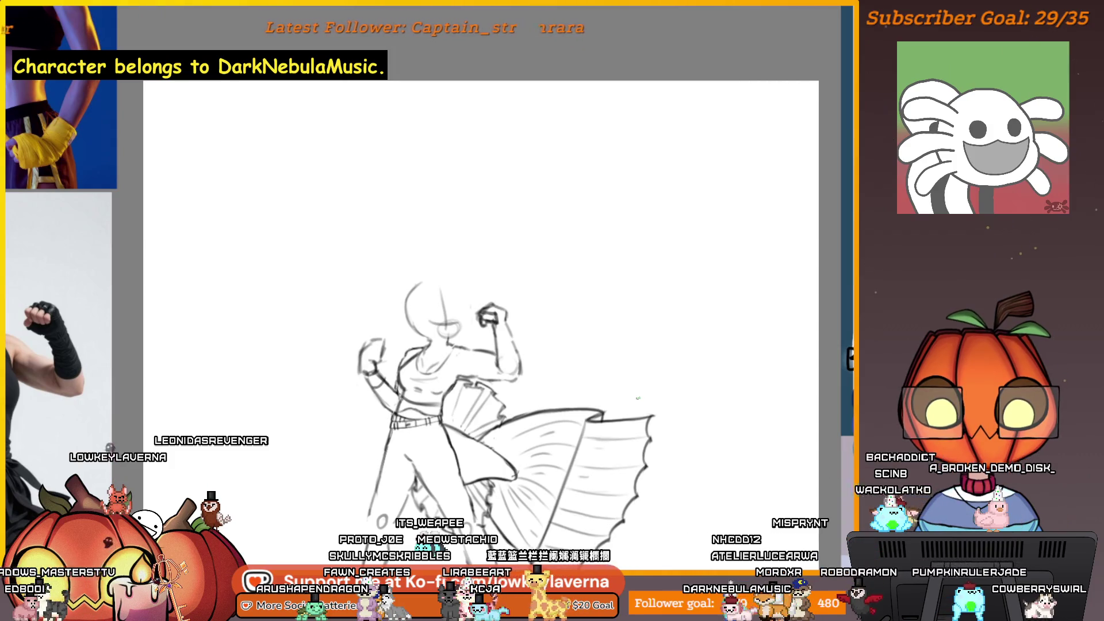
drag(618, 160, 606, 326)
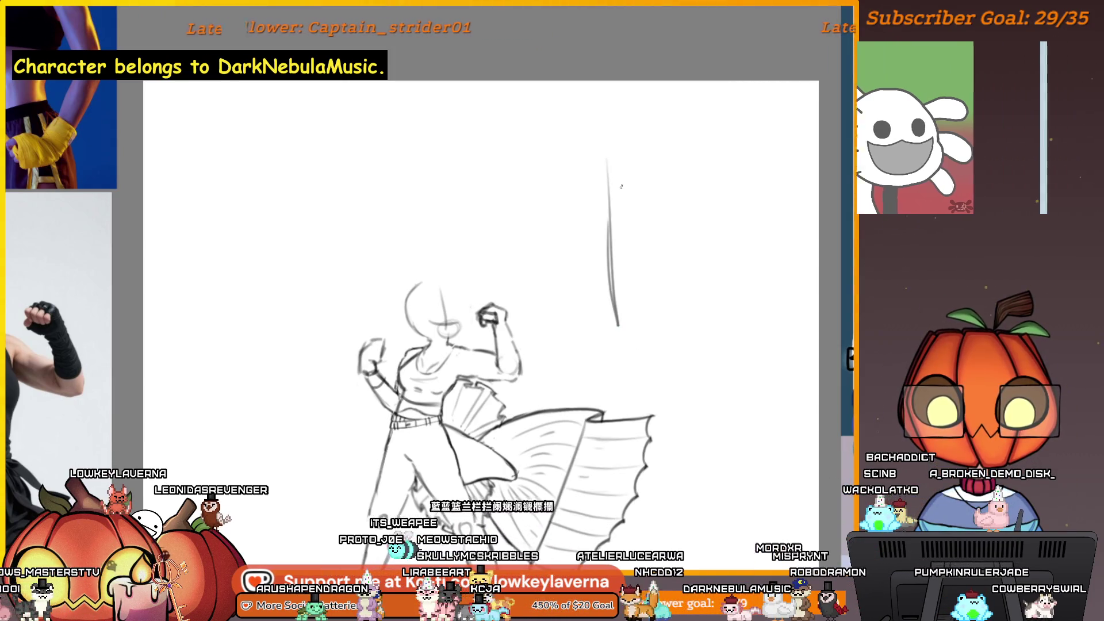
key(ctrl+z)
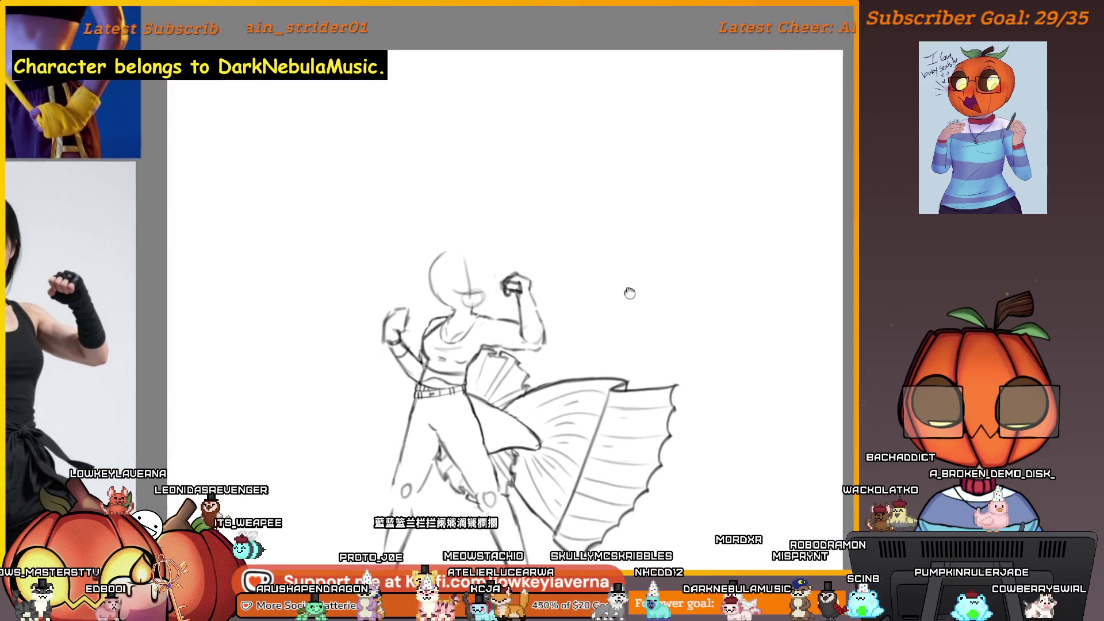
drag(611, 178, 614, 306)
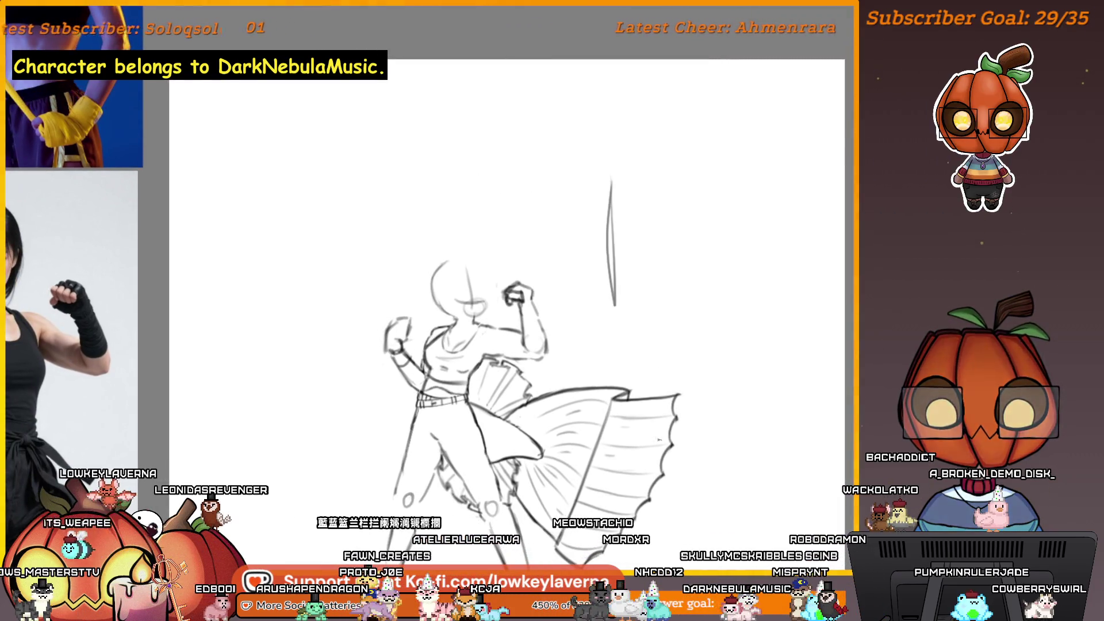
key(ctrl+z)
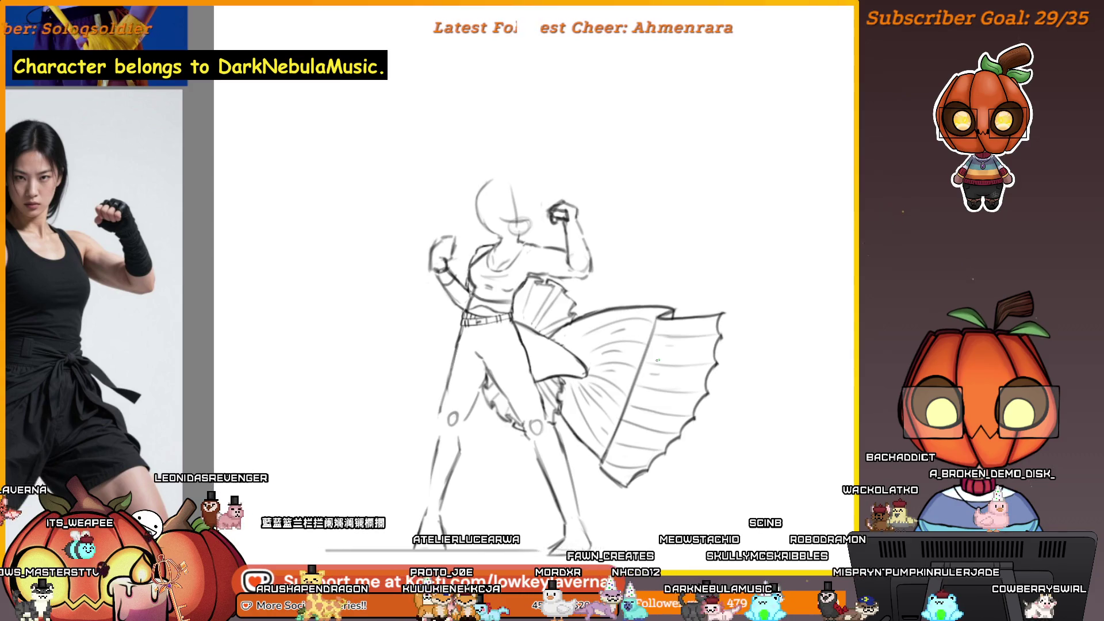
Add light diagonal hatching across the upper sash.
drag(626, 396, 580, 443)
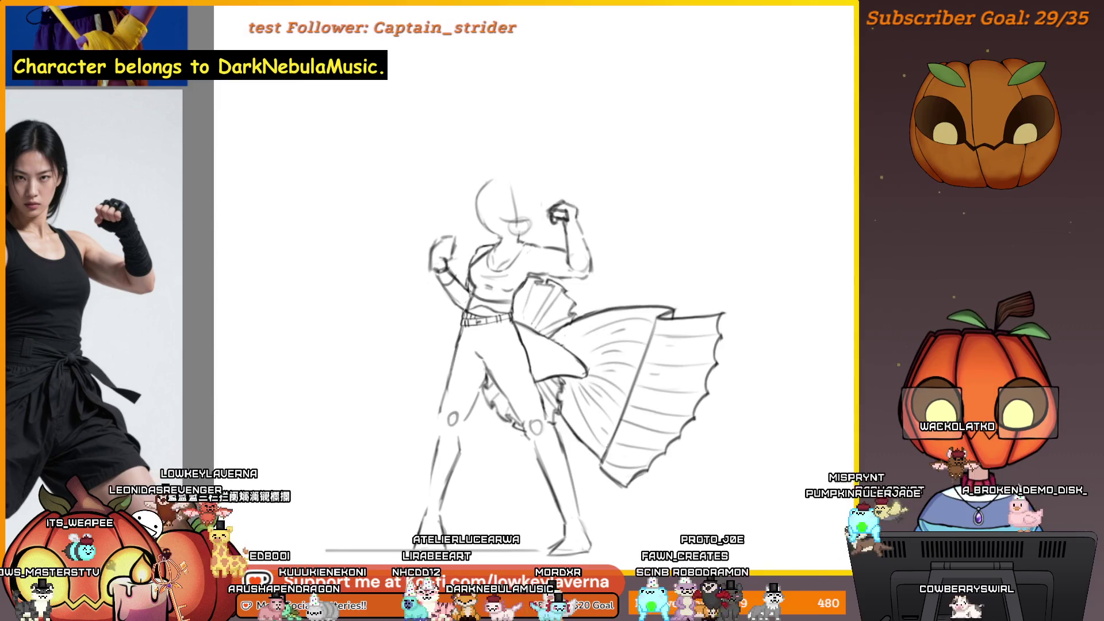
drag(650, 340, 550, 409)
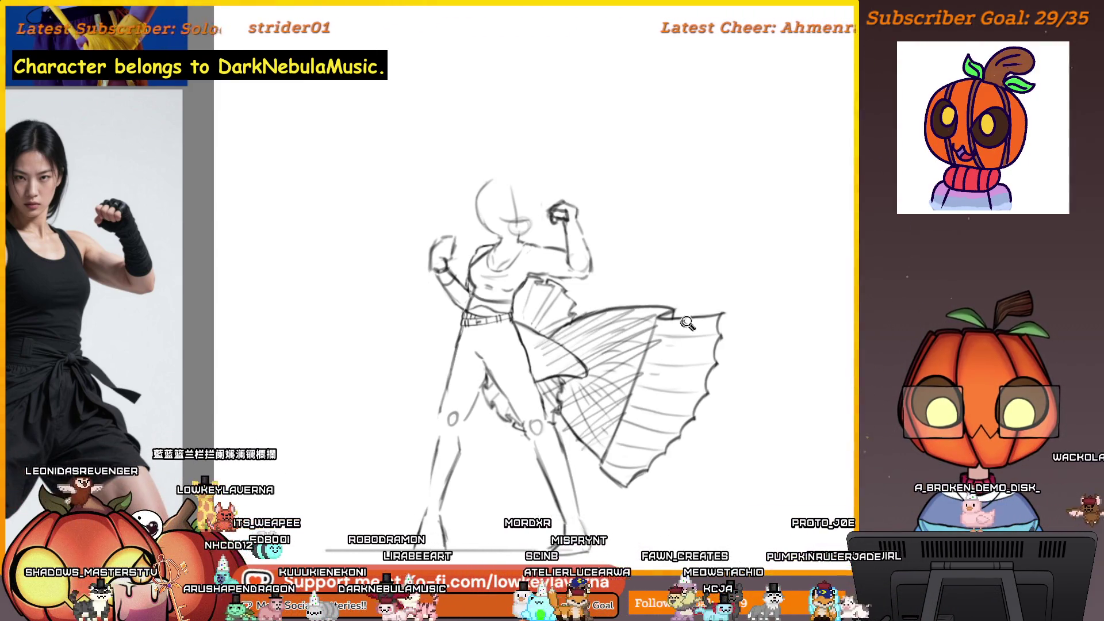
scroll(687, 323, down, 2)
drag(693, 368, 697, 380)
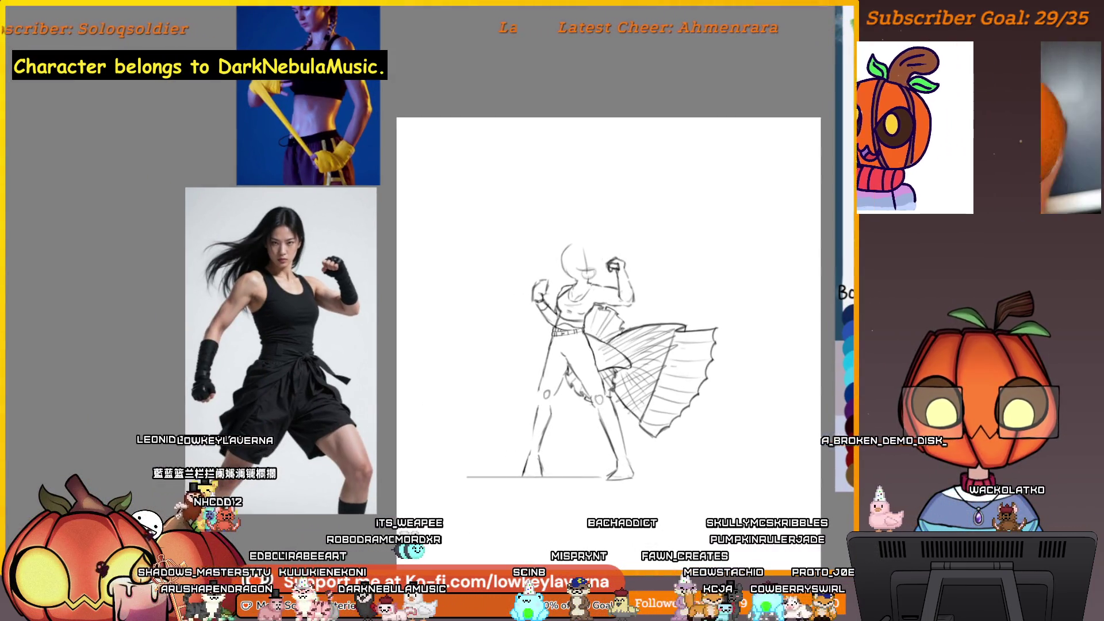
Flip the view back and draw curved strokes across the sash's fin.
key(m)
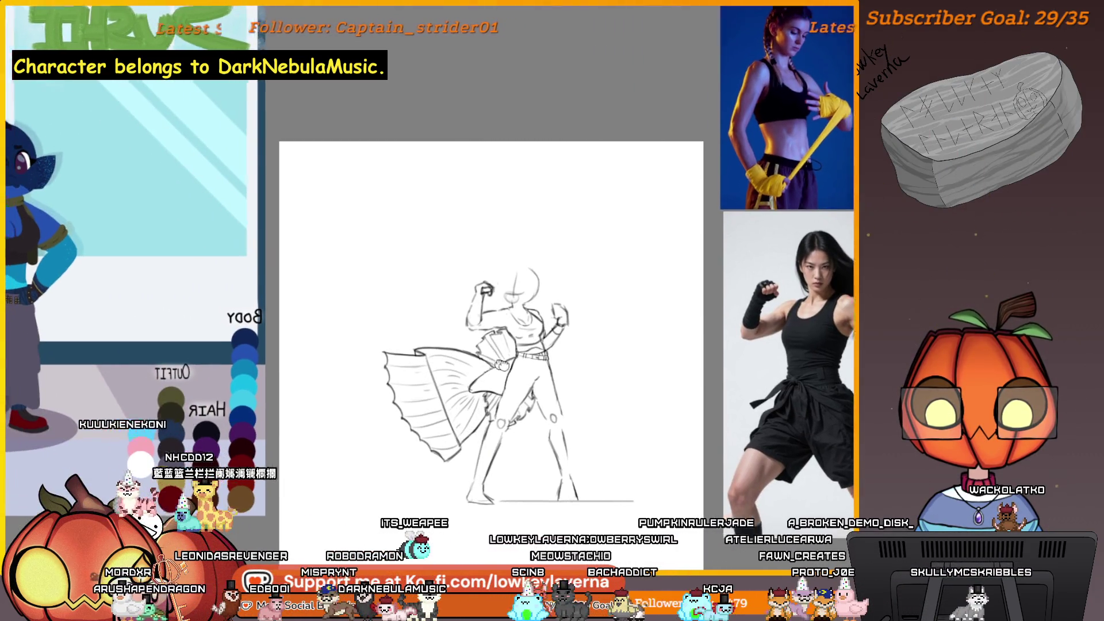
drag(500, 358, 447, 381)
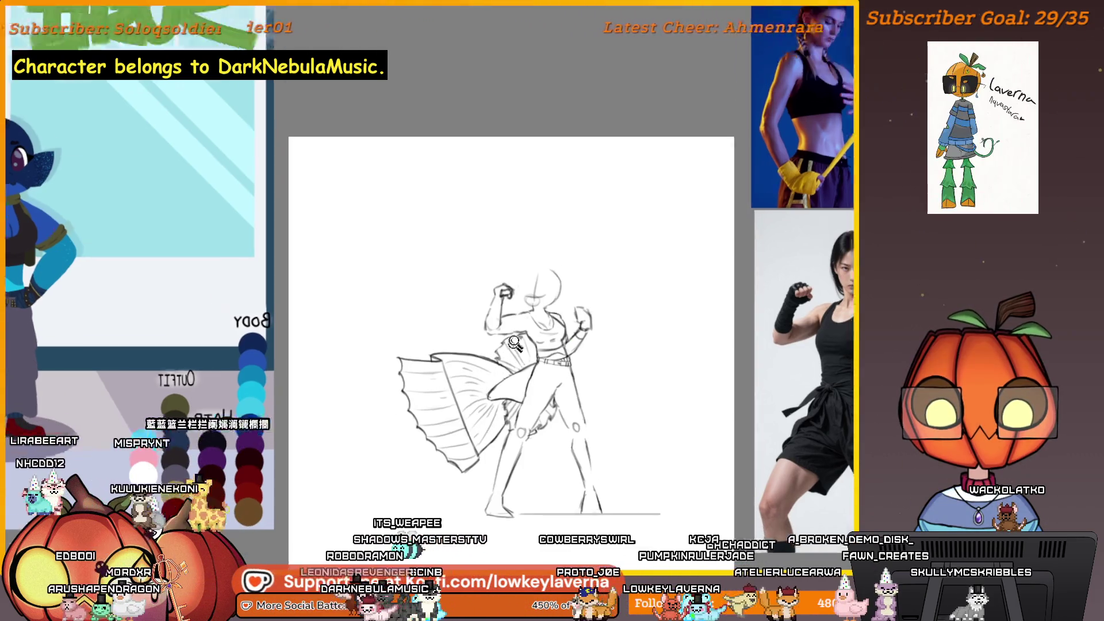
scroll(524, 347, up, 3)
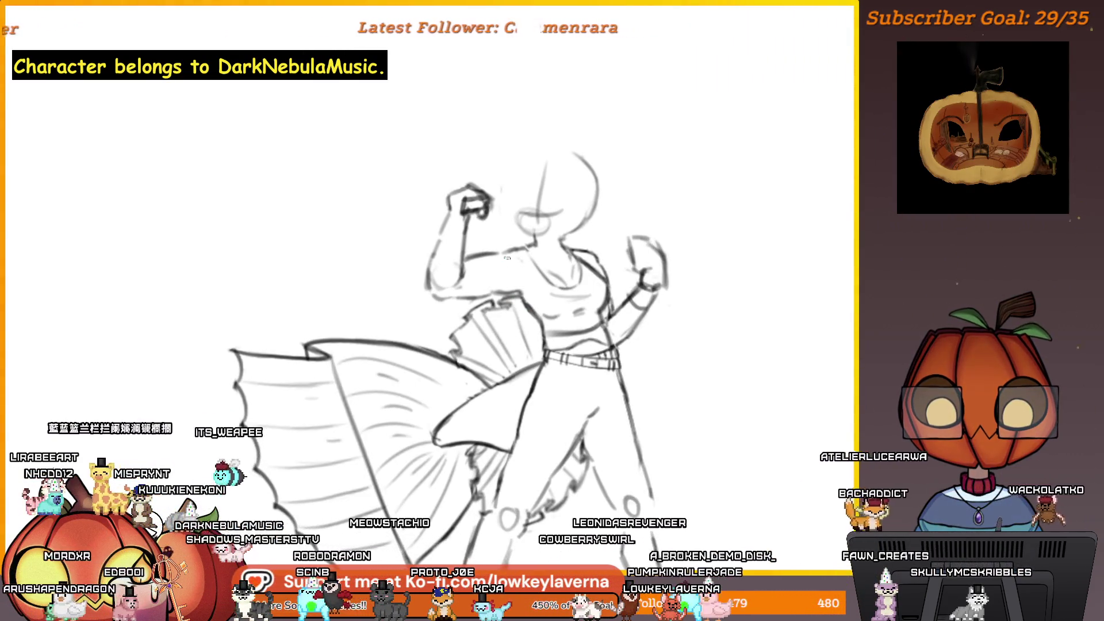
mouse_move(534, 340)
mouse_down()
mouse_move(526, 351)
mouse_move(522, 337)
mouse_up()
drag(477, 367, 494, 359)
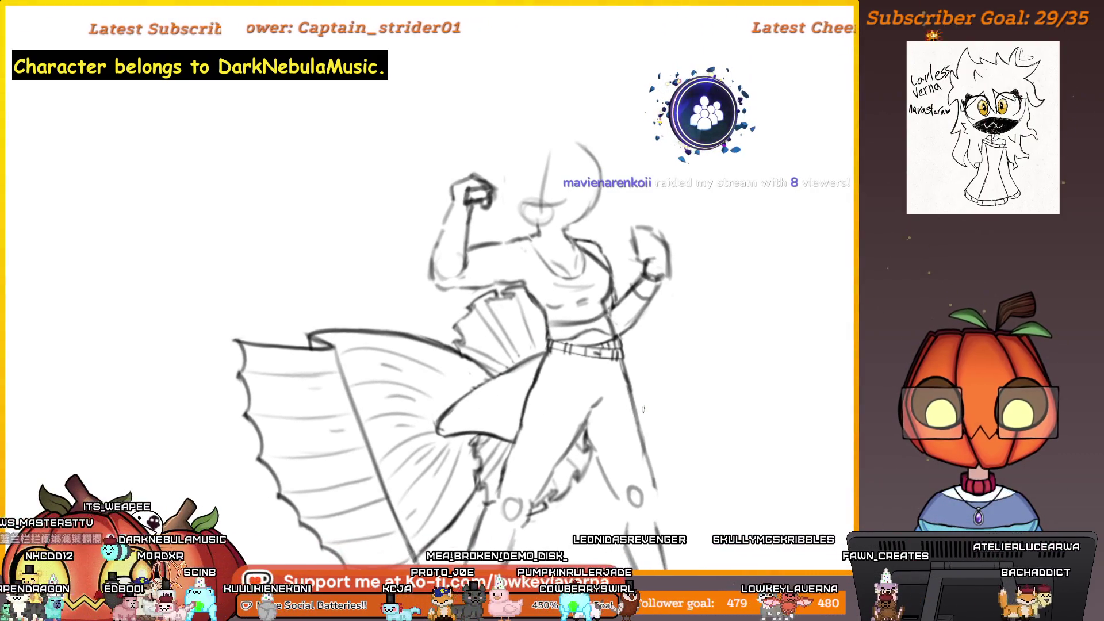
drag(646, 407, 592, 391)
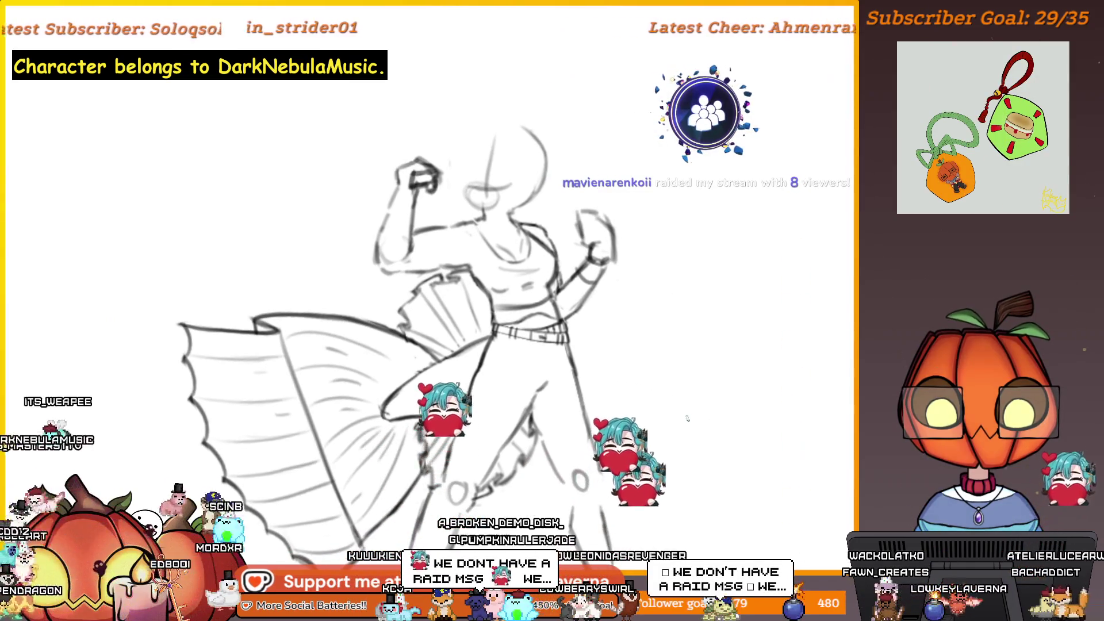
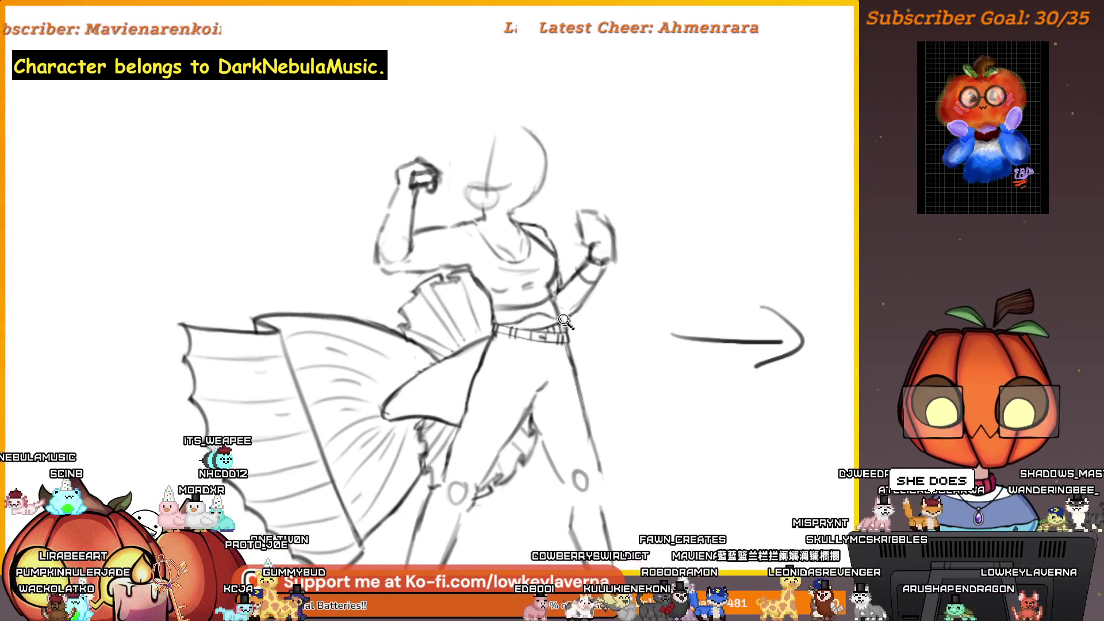
Pan to the betta-fish colour reference sheet, un-mirror it with M, and zoom to frame it.
scroll(565, 322, down, 5)
drag(565, 322, 617, 382)
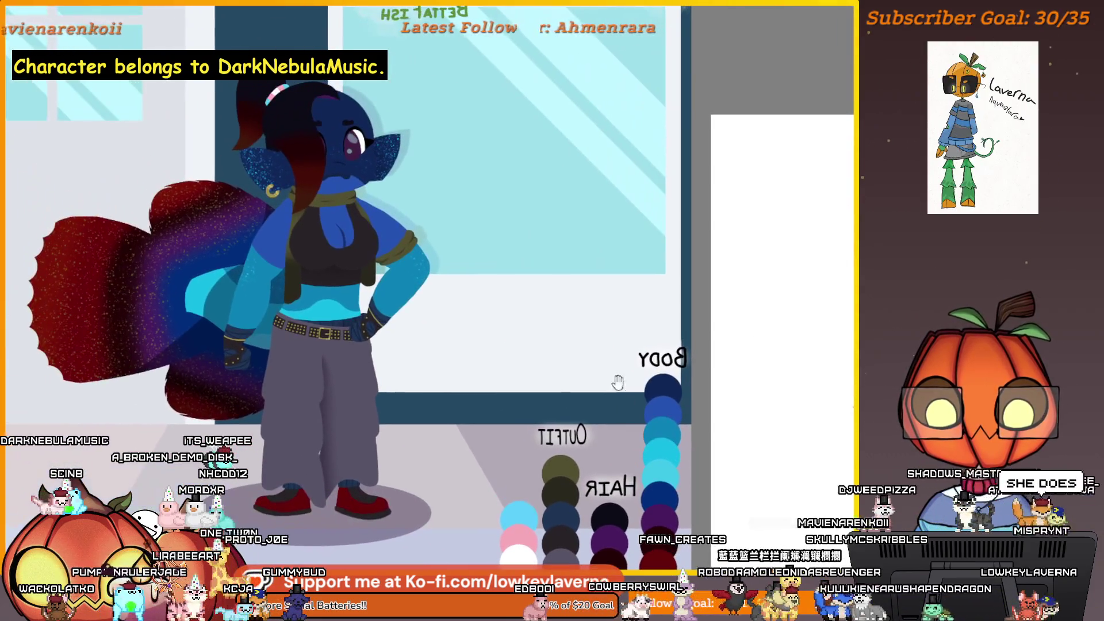
scroll(690, 592, down, 2)
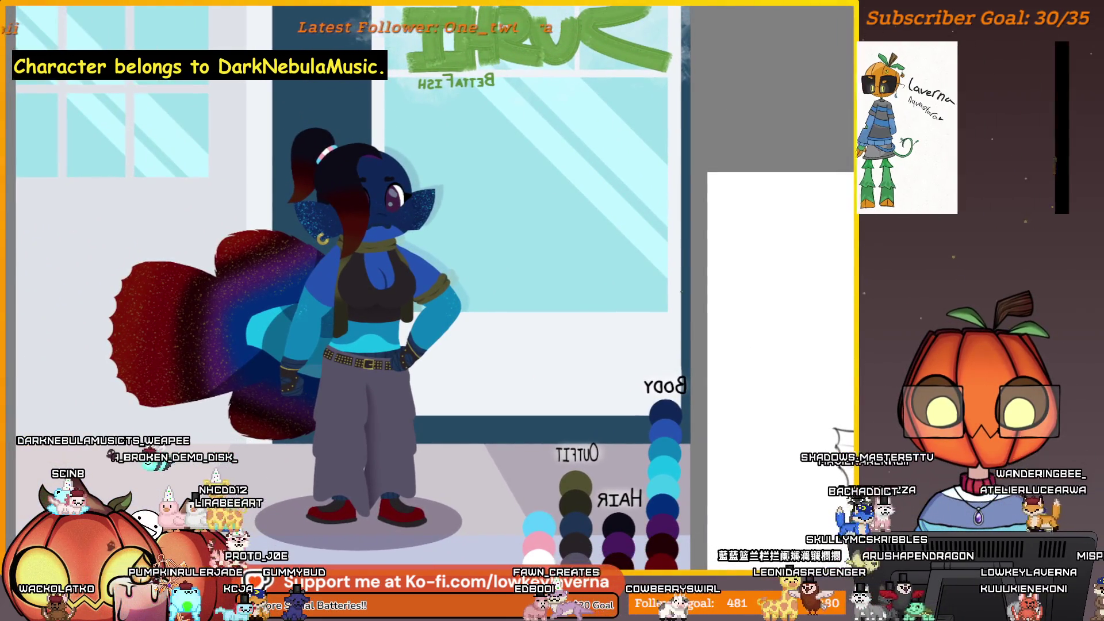
key(m)
scroll(613, 310, down, 1)
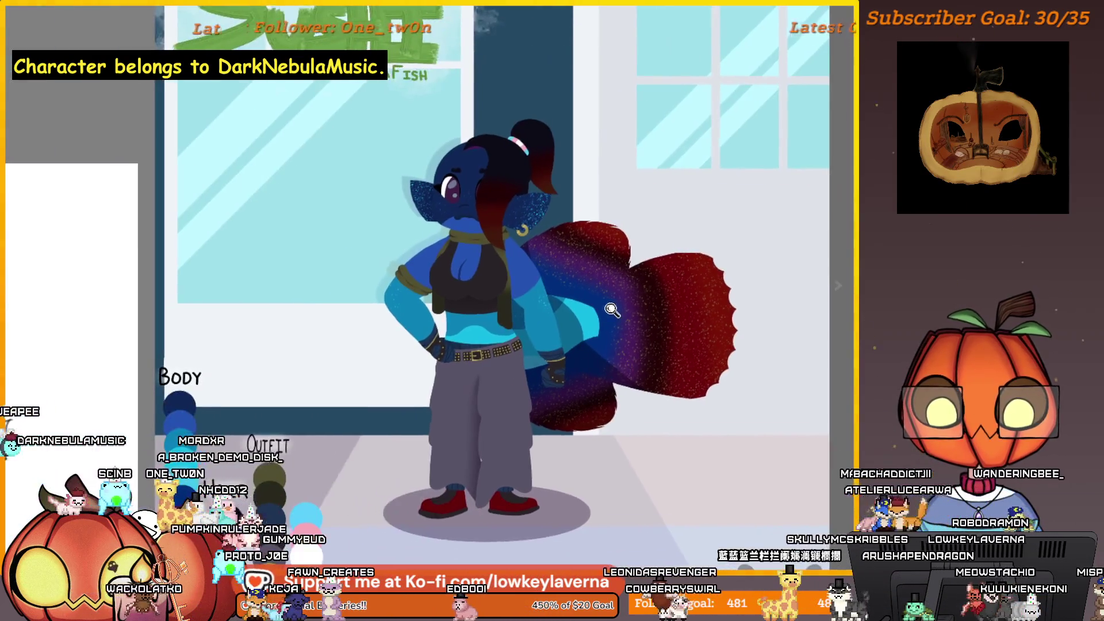
scroll(612, 310, down, 2)
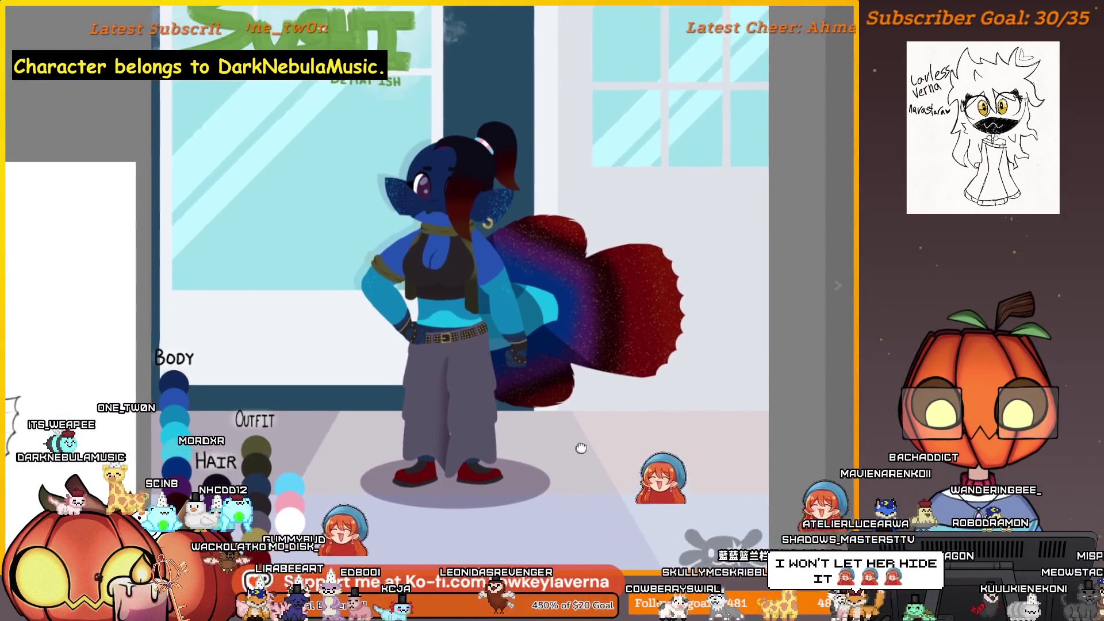
scroll(580, 448, down, 2)
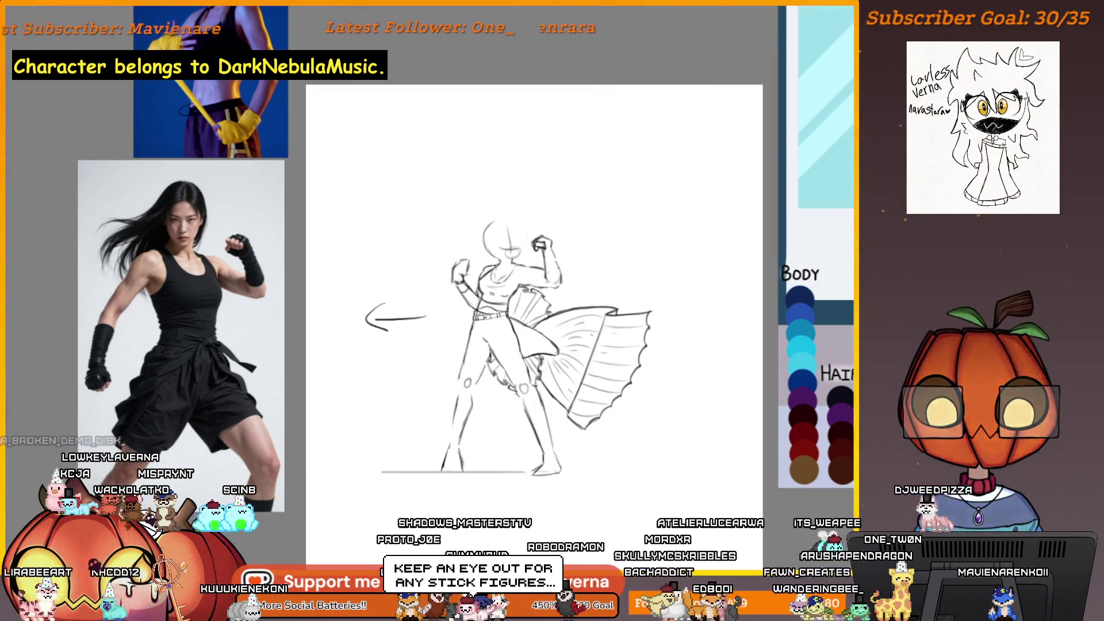
Zoom in on the flexing figure and its fin, nudging the sketch slightly right and down.
scroll(503, 412, up, 5)
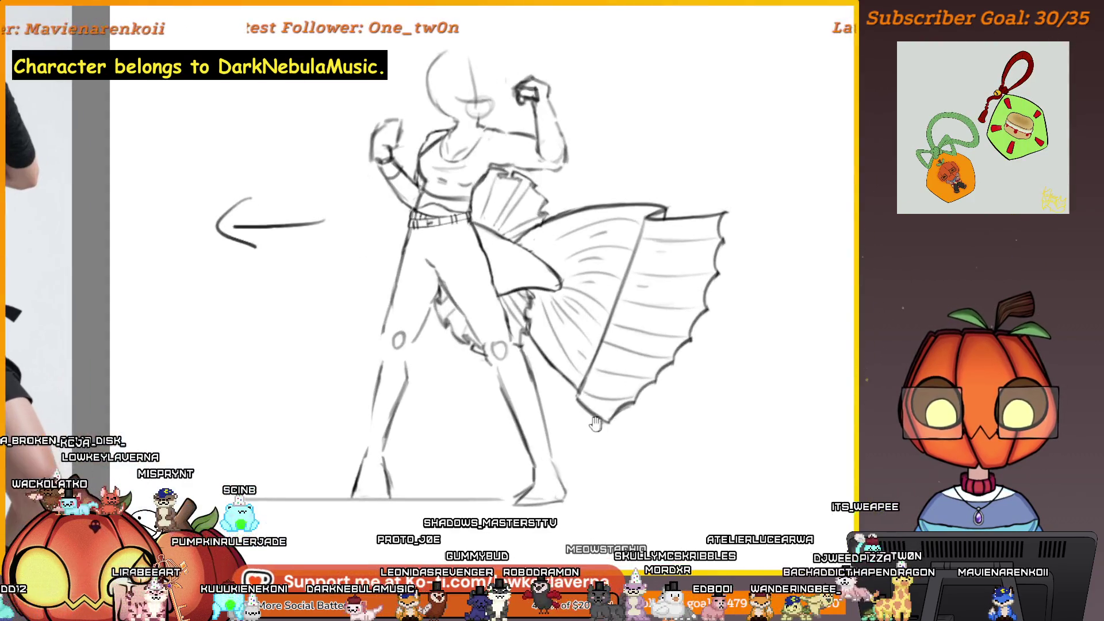
mouse_move(635, 443)
mouse_down()
mouse_move(653, 447)
mouse_move(631, 481)
mouse_up()
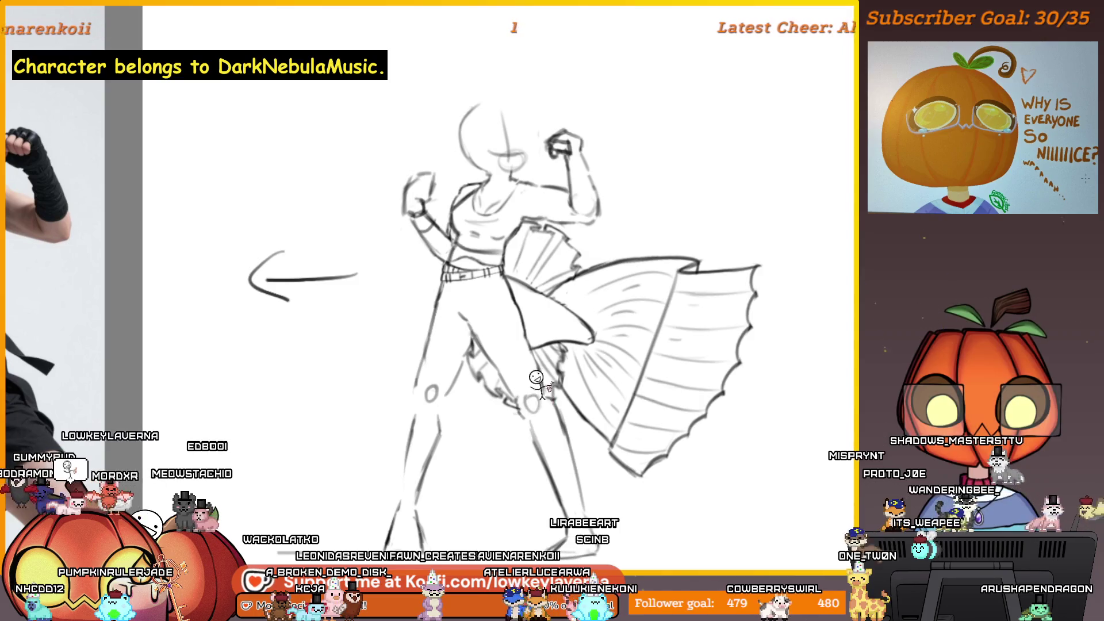
Hide and restore the fin drawing, then pan to the pose photo and back to the sketch.
key(Delete)
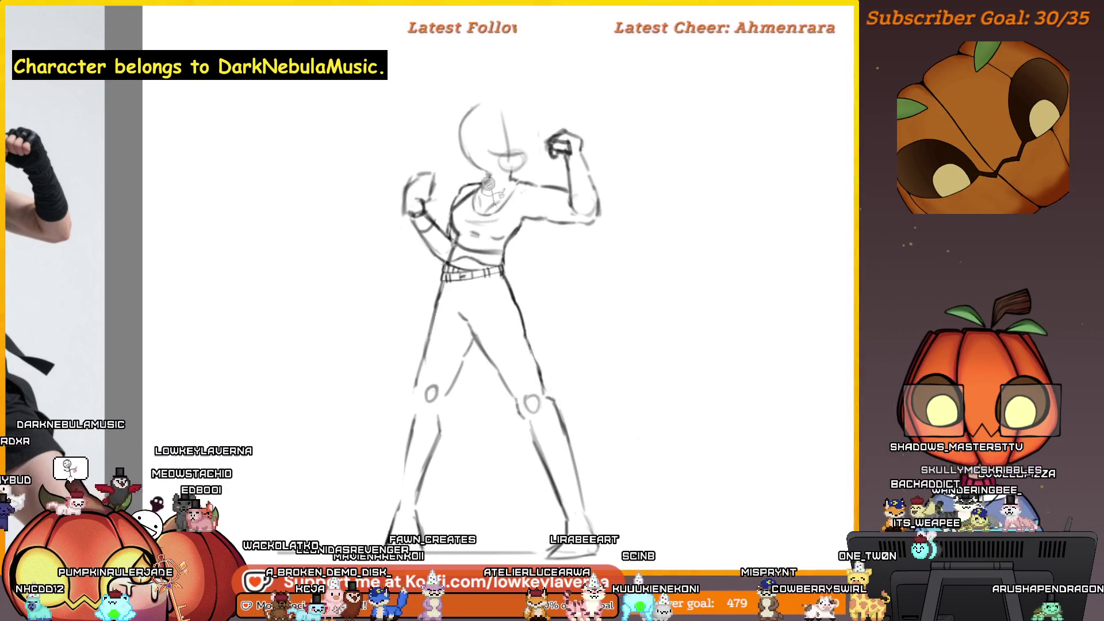
key(ctrl+z)
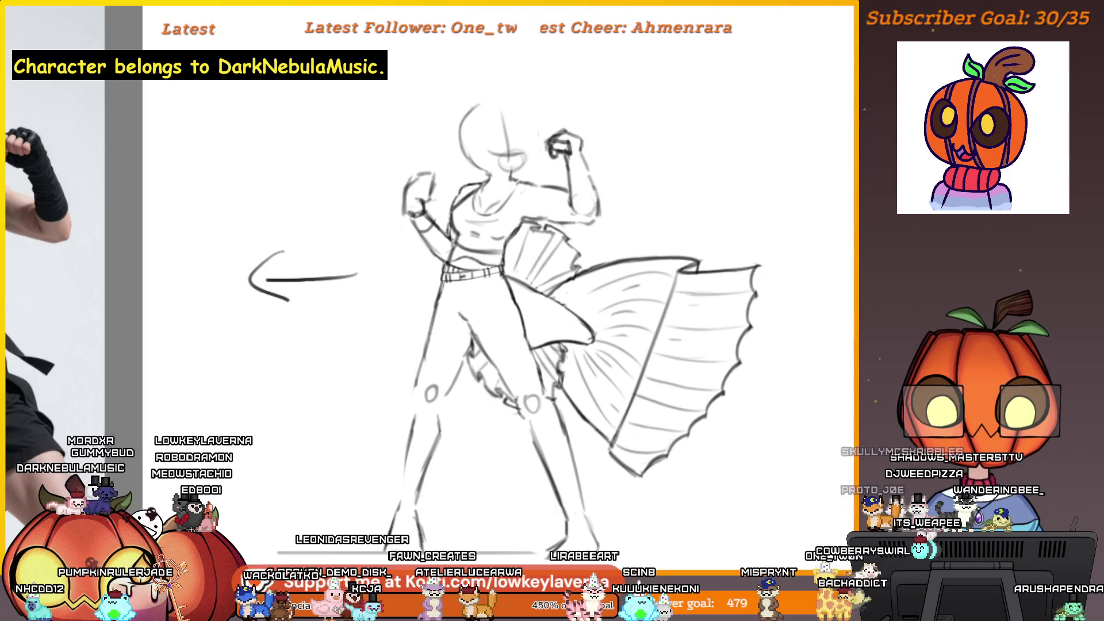
mouse_move(371, 292)
mouse_down()
mouse_move(574, 314)
mouse_move(420, 263)
mouse_up()
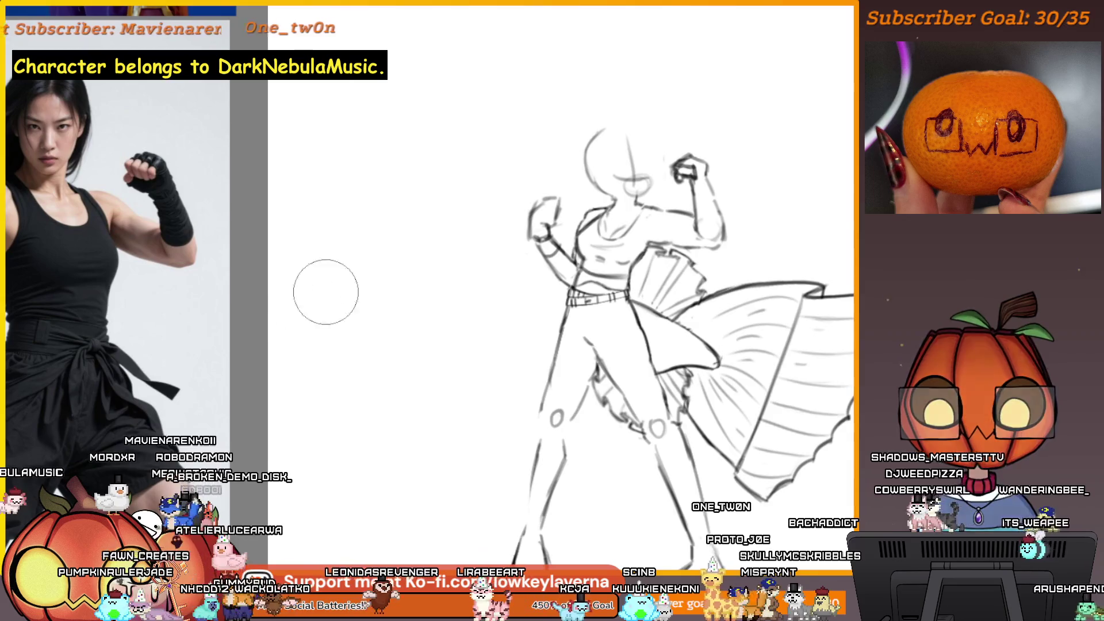
drag(448, 406, 332, 384)
drag(724, 426, 705, 425)
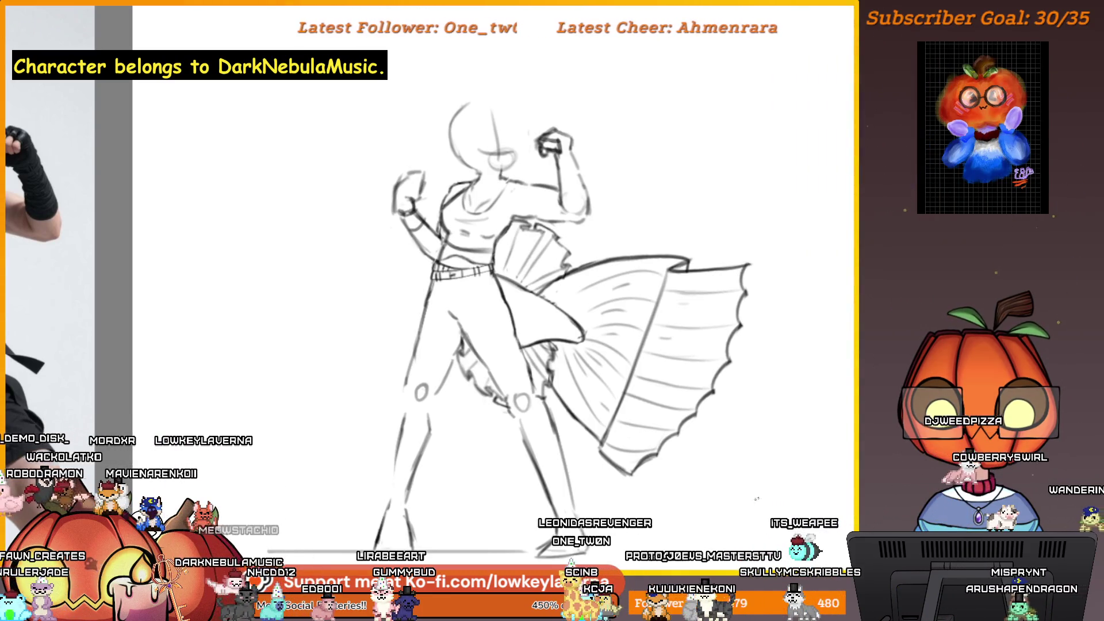
Toggle the body sketch and flowing fin strokes off and on to compare them.
key(ctrl+z)
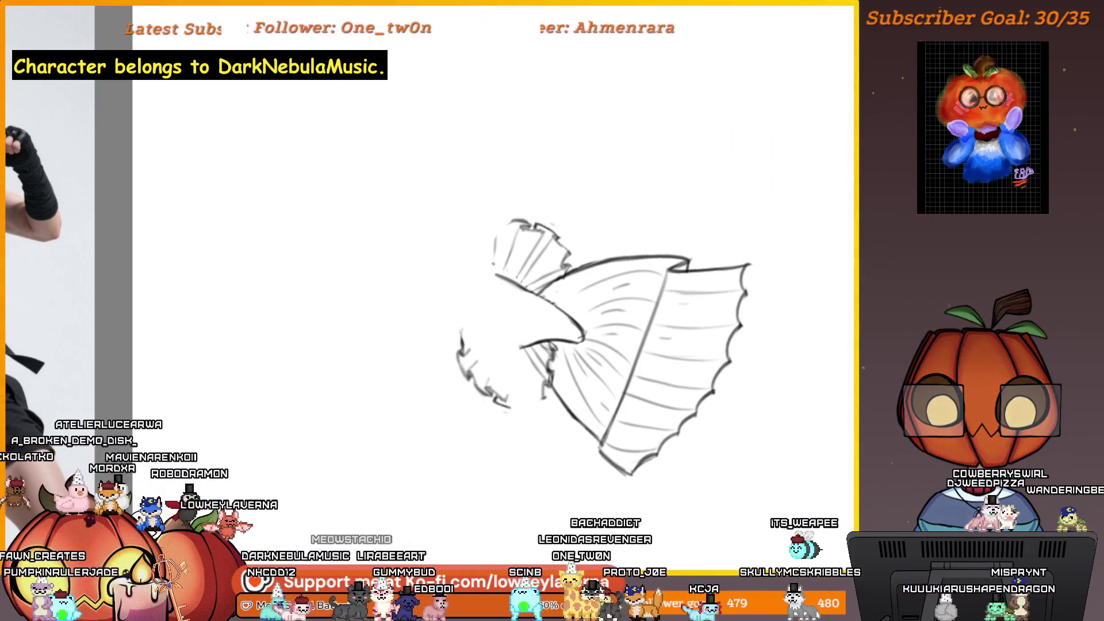
key(ctrl+y)
key(ctrl+z)
key(ctrl+y)
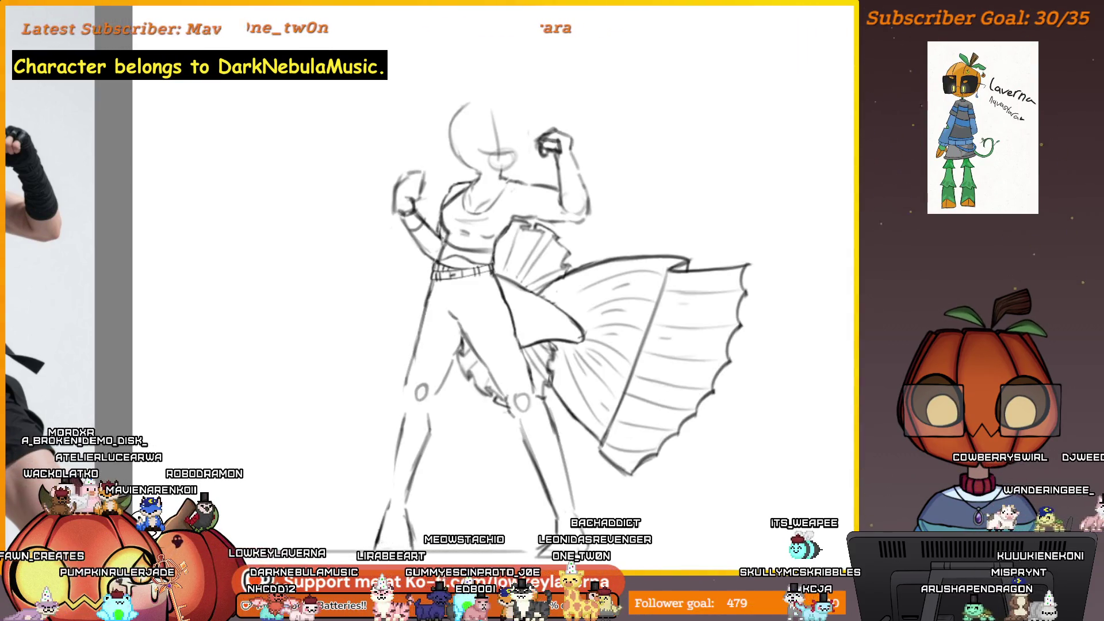
Mirror and recentre the figure, flash the blue colour layer, reveal the rough sketch, and zoom on the upper body.
key(m)
mouse_move(345, 395)
mouse_down()
mouse_move(692, 387)
mouse_move(813, 433)
mouse_up()
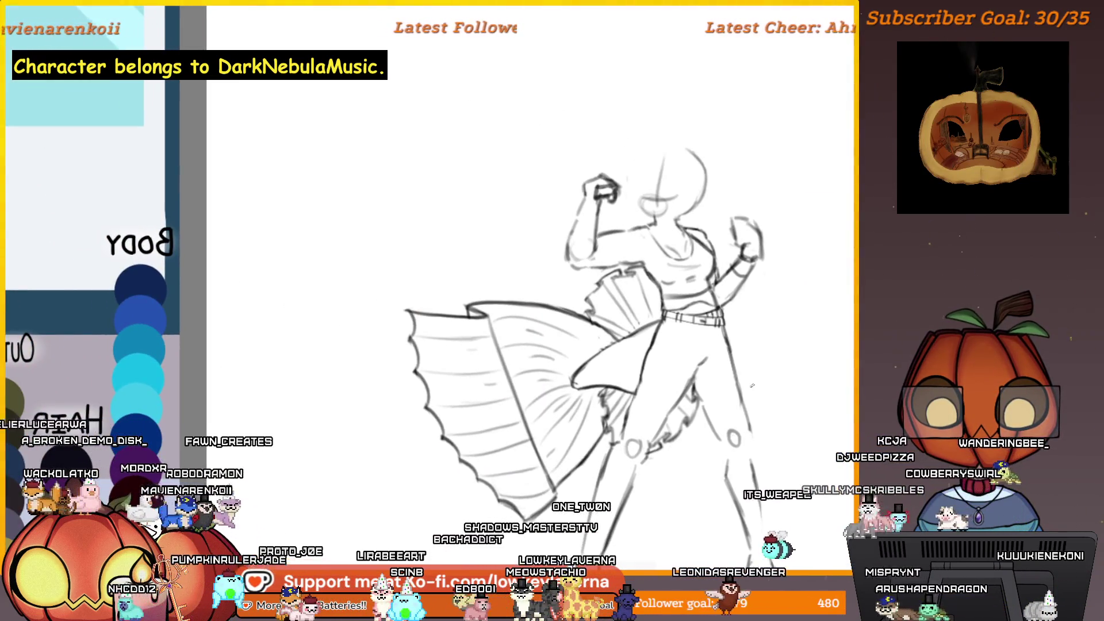
key(ctrl+y)
key(ctrl+z)
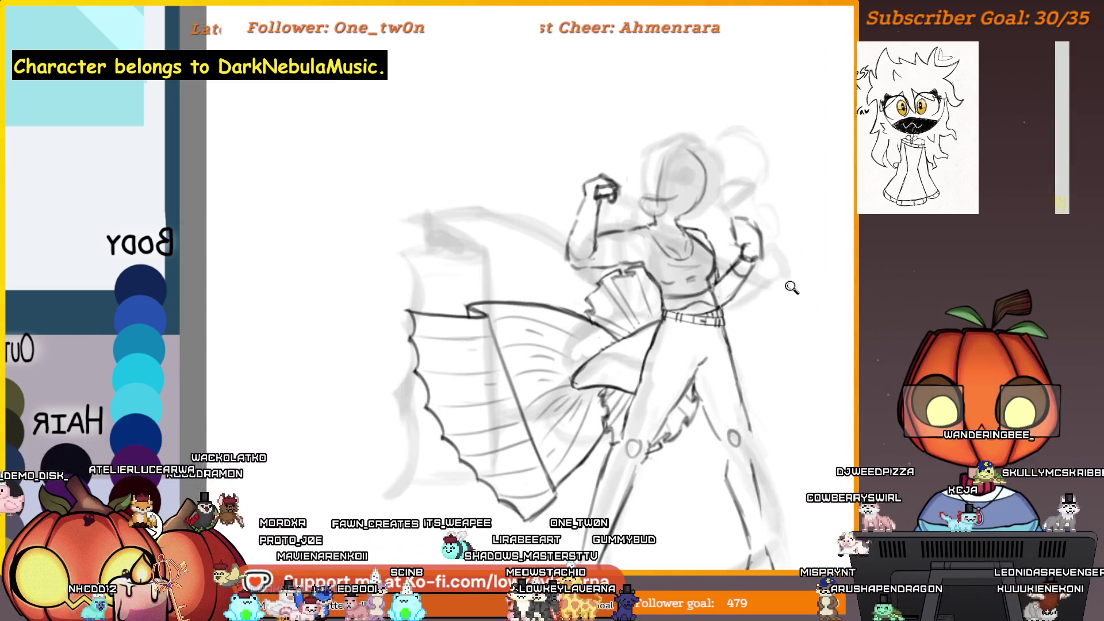
key(ctrl+minus)
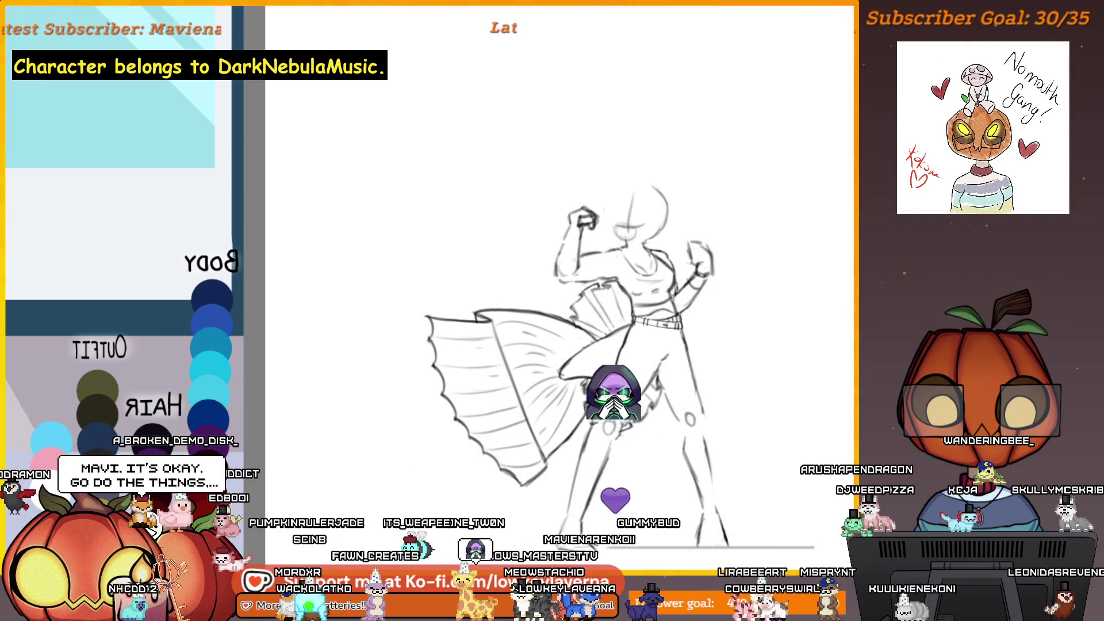
key(ctrl+plus)
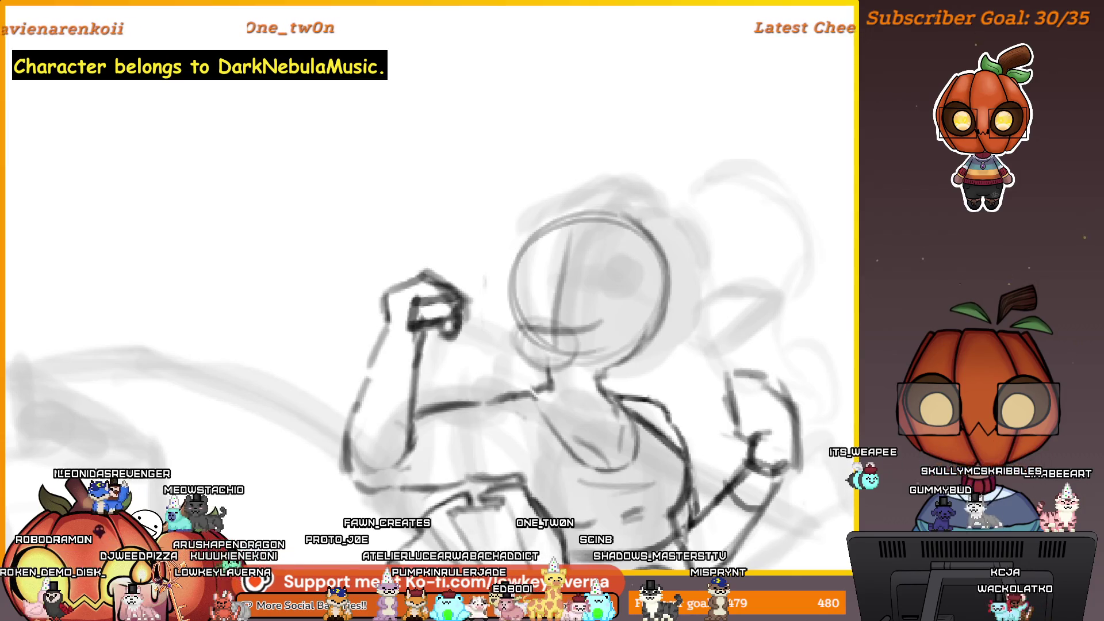
scroll(570, 326, down, 3)
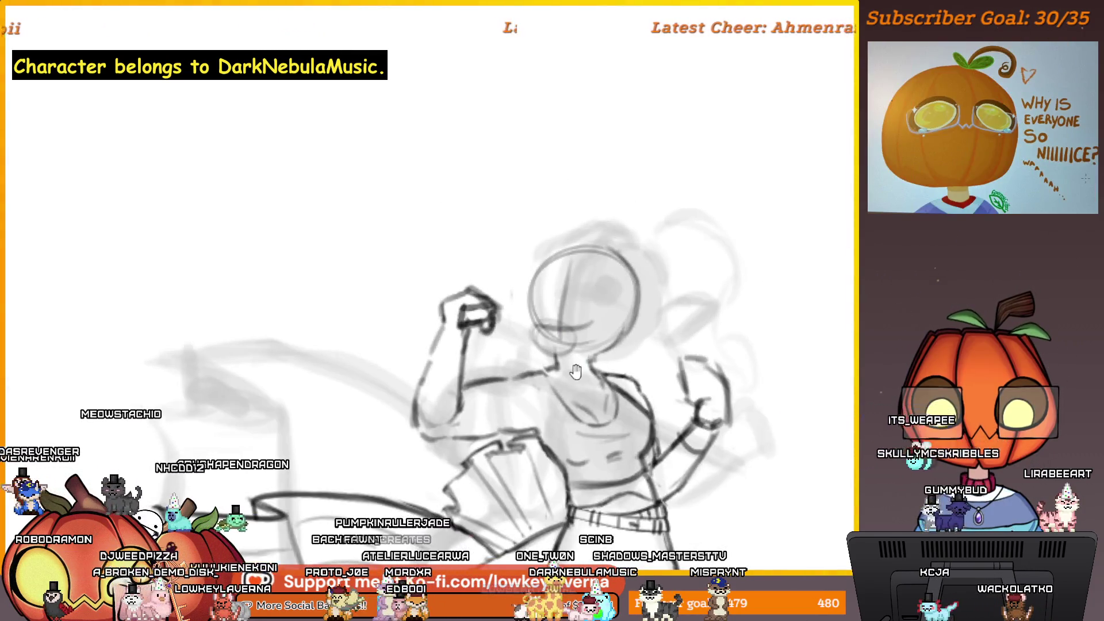
scroll(623, 263, down, 3)
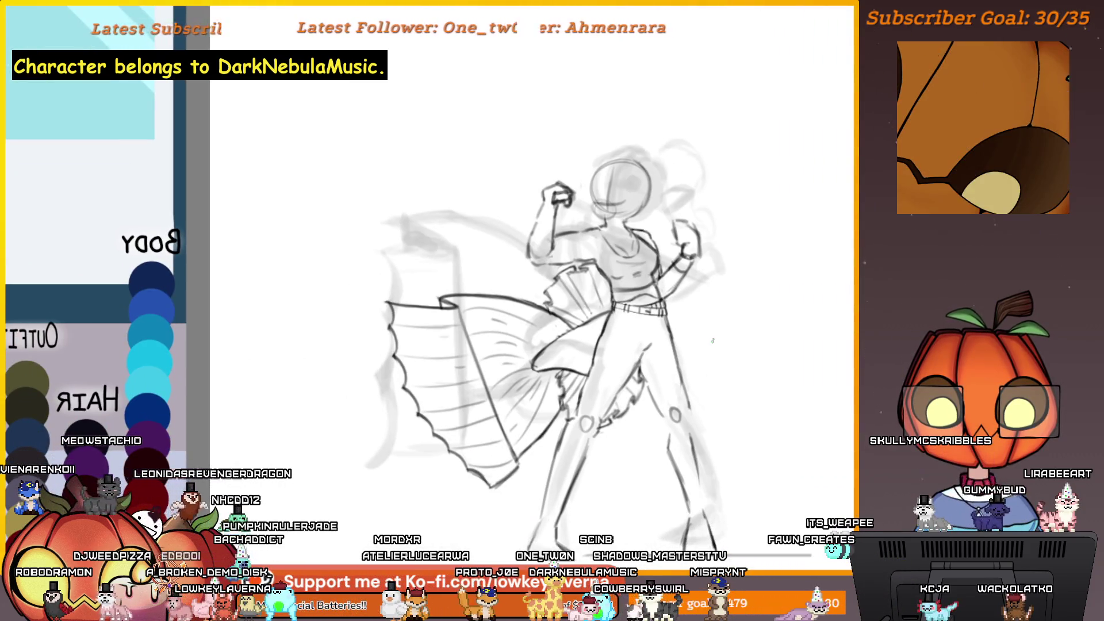
scroll(620, 276, up, 3)
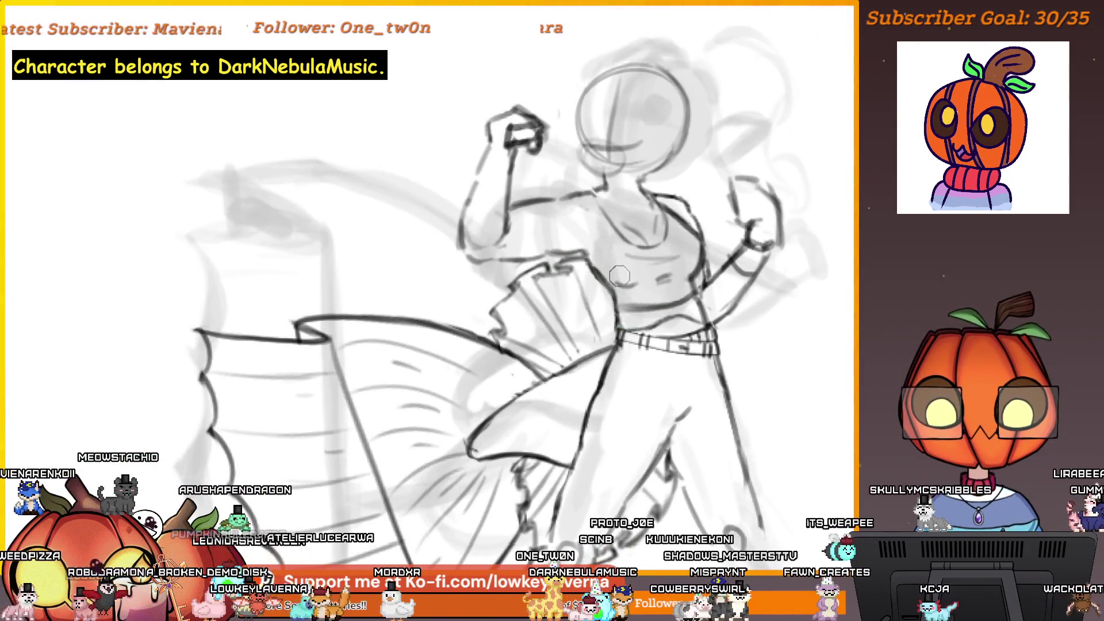
drag(619, 276, 598, 299)
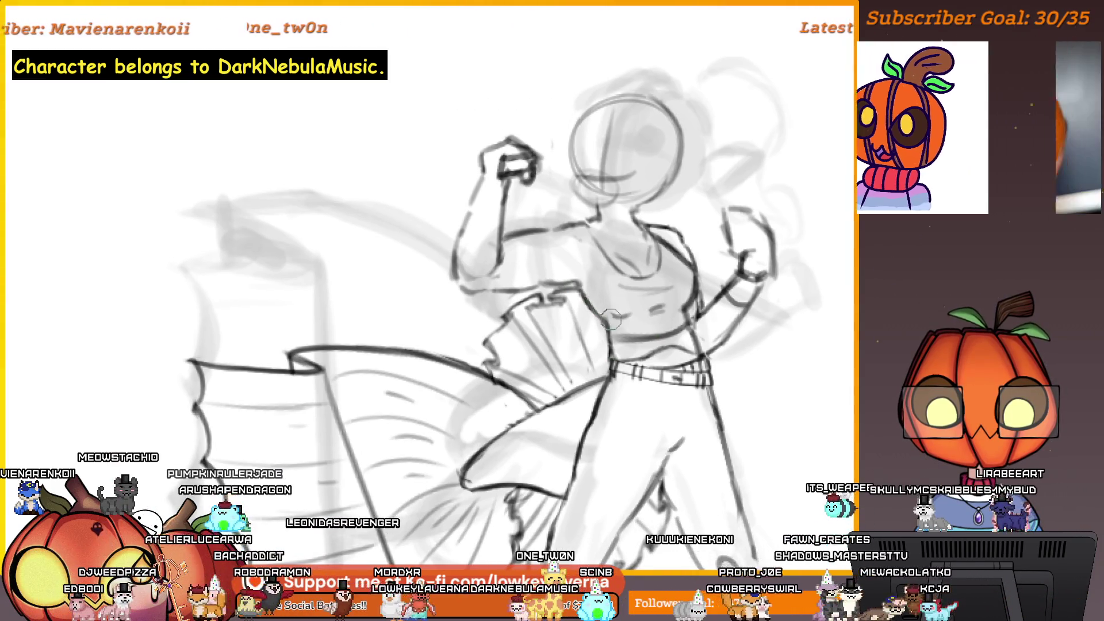
drag(597, 268, 579, 360)
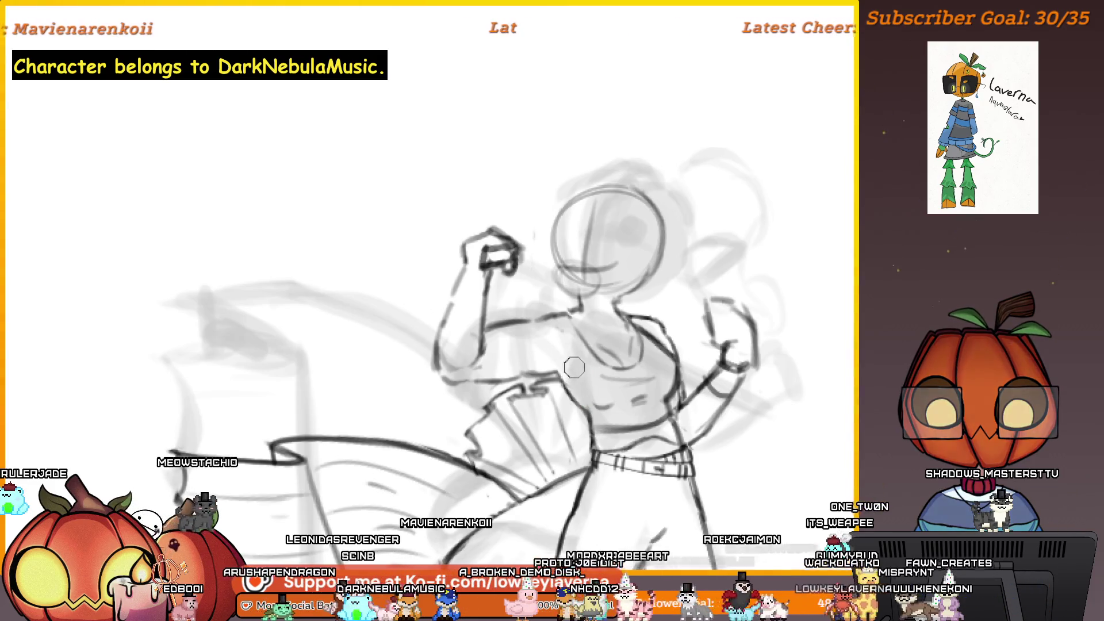
key(m)
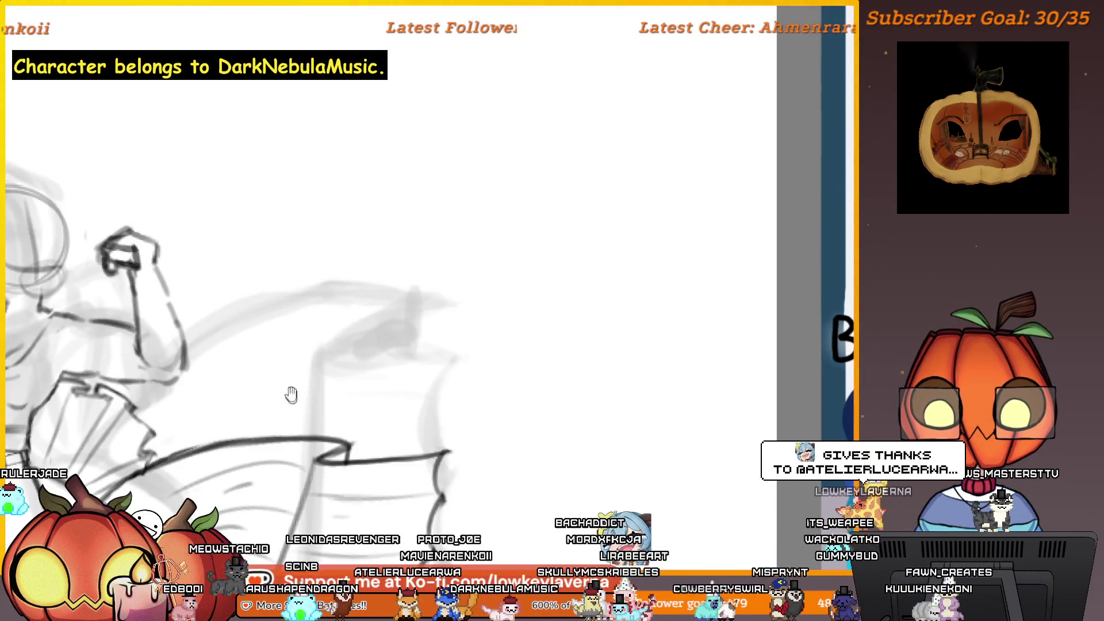
key(m)
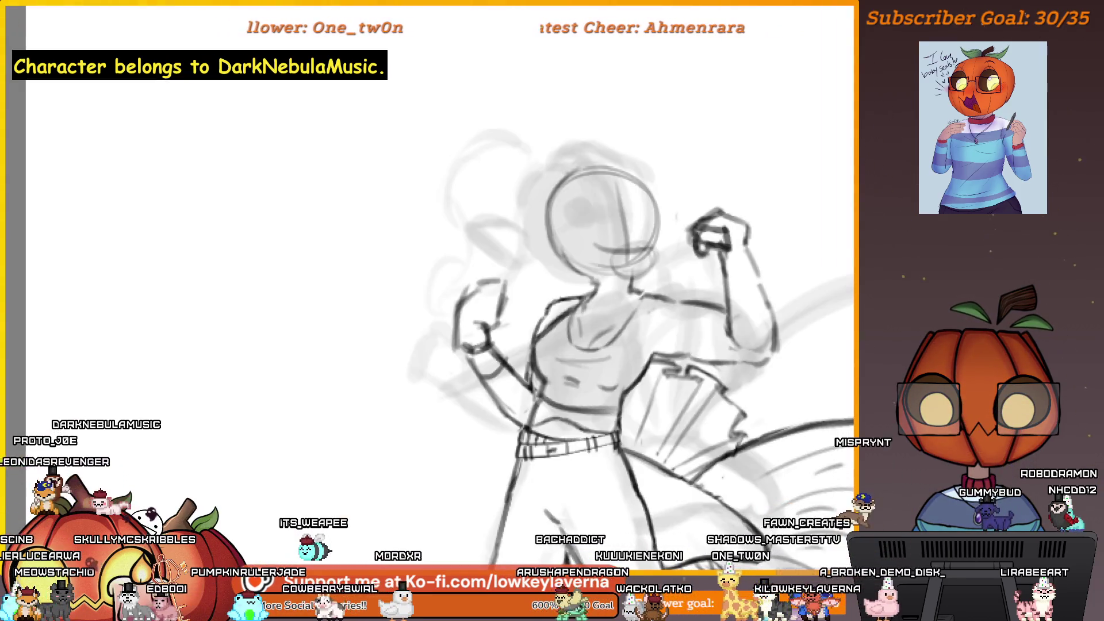
scroll(618, 294, up, 3)
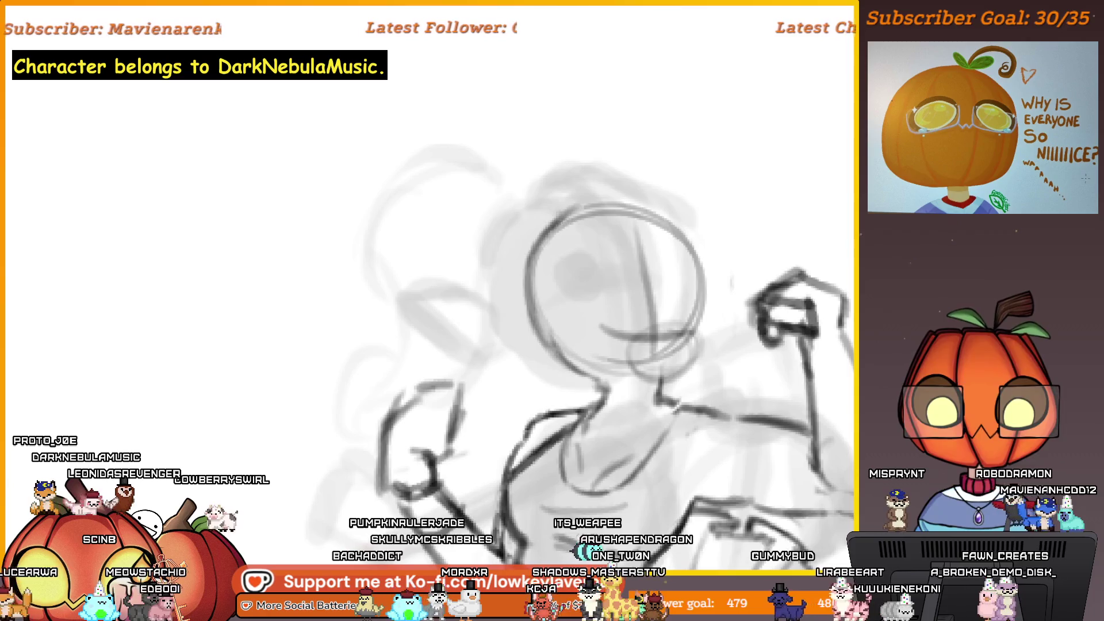
scroll(628, 277, up, 2)
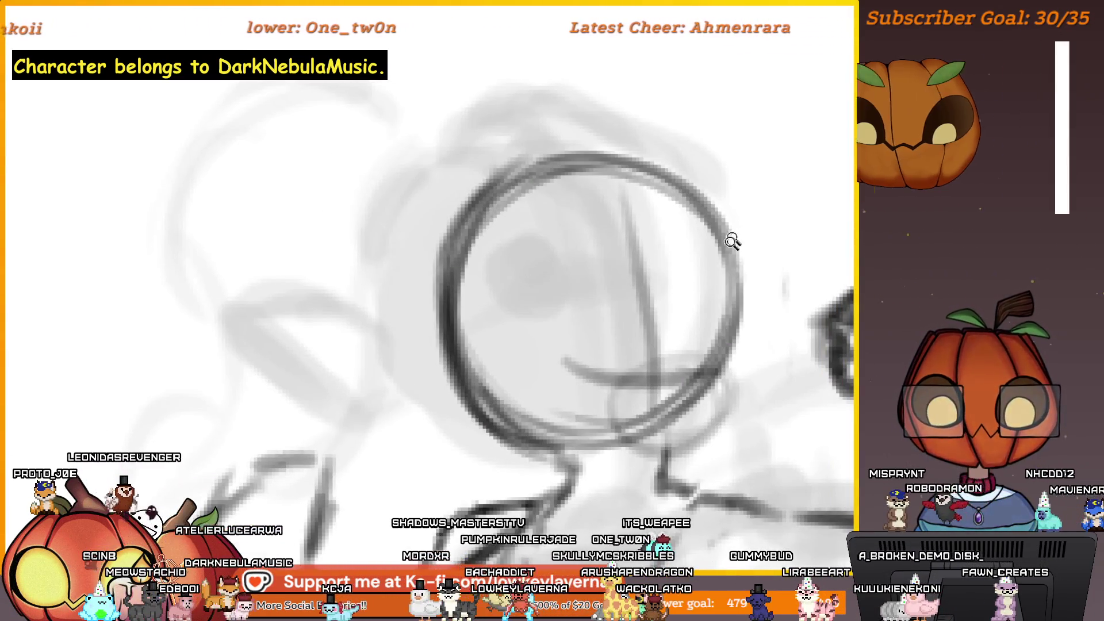
scroll(752, 248, down, 4)
drag(753, 247, 687, 301)
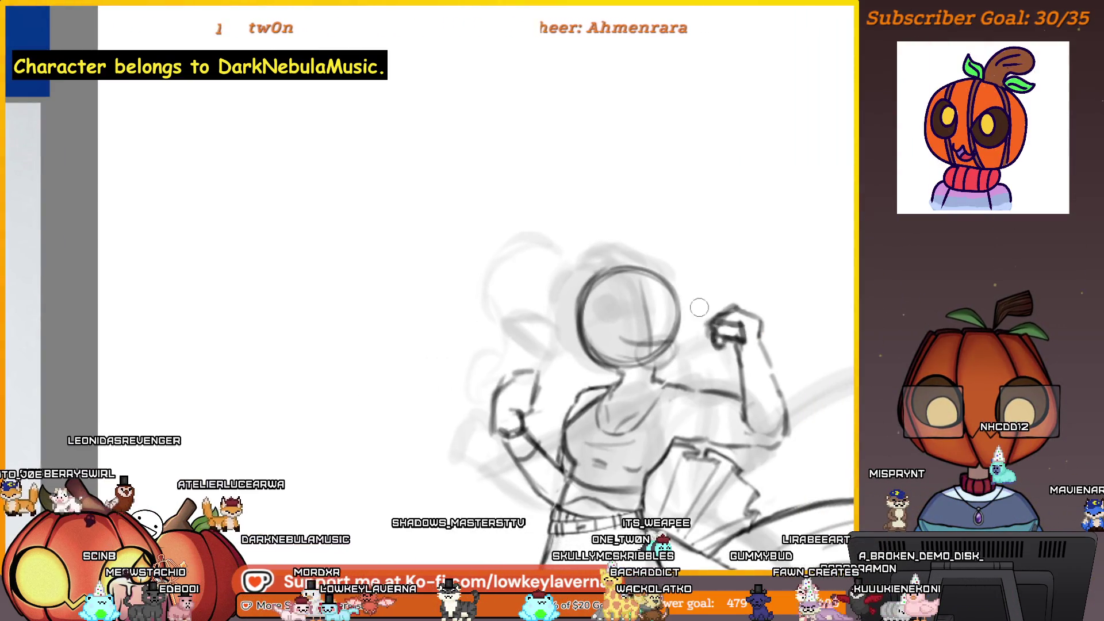
click(663, 370)
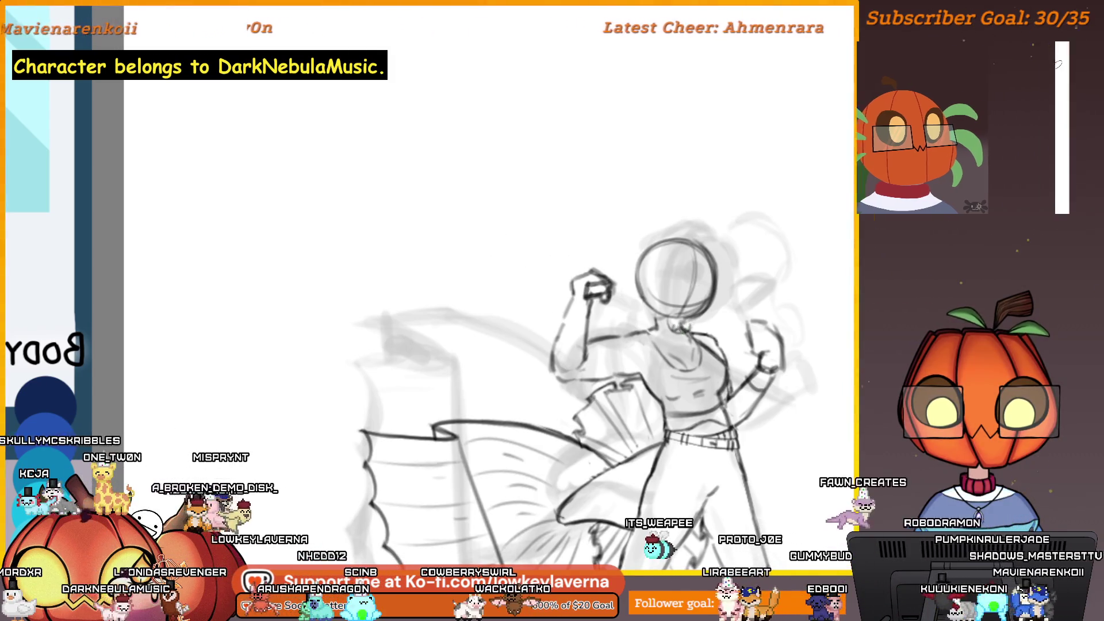
scroll(711, 189, down, 5)
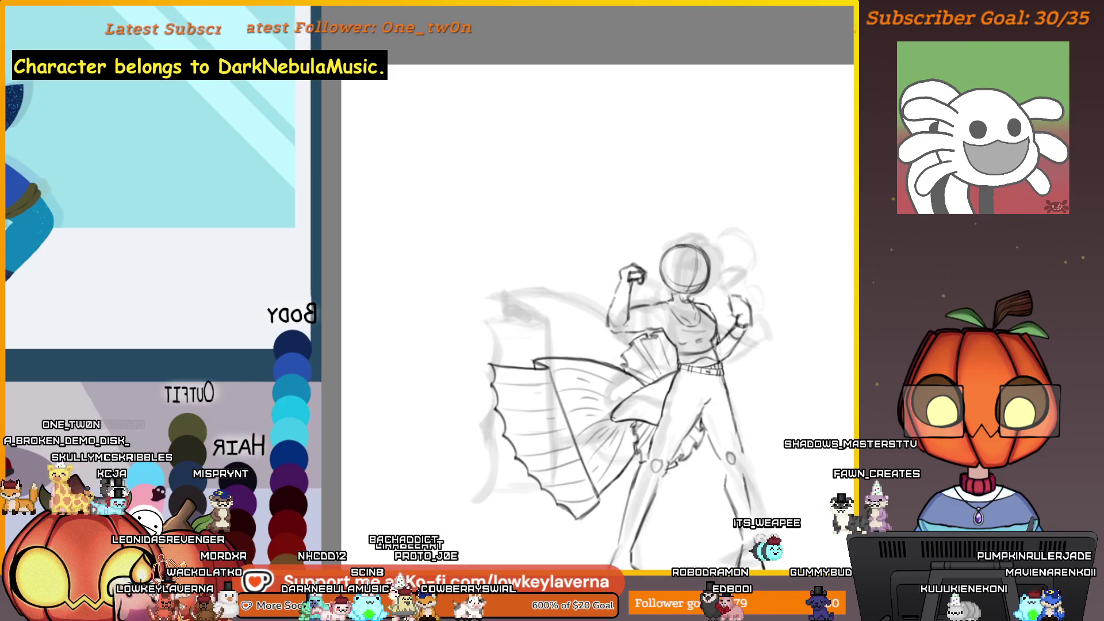
Unmirror the view, zoom to the head, and undo the small stray curl stroke.
key(h)
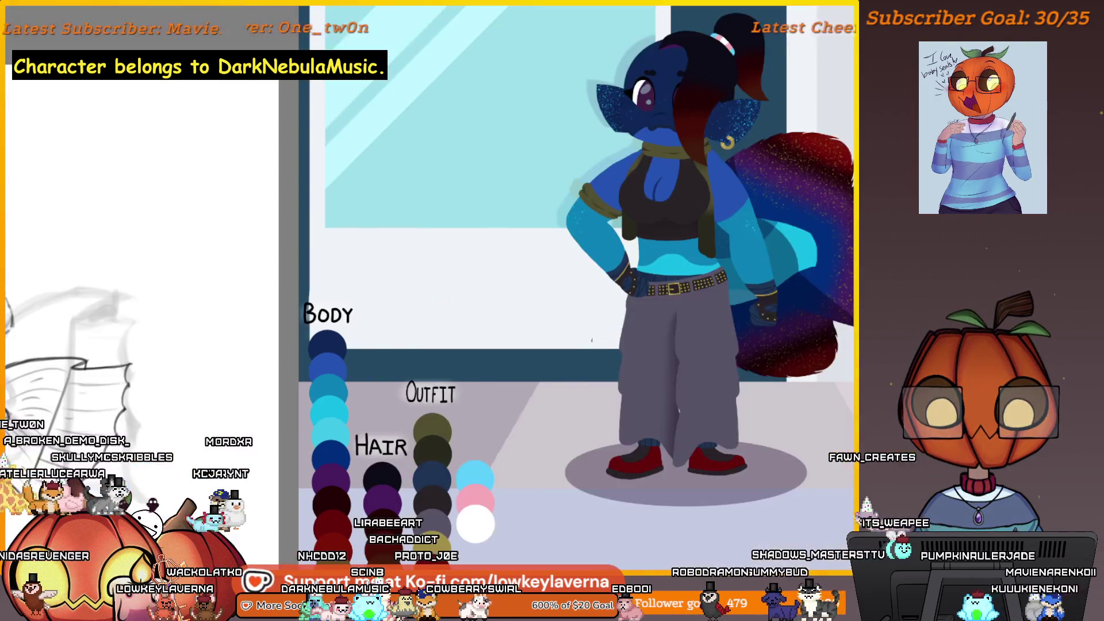
drag(273, 446, 722, 320)
scroll(686, 240, up, 3)
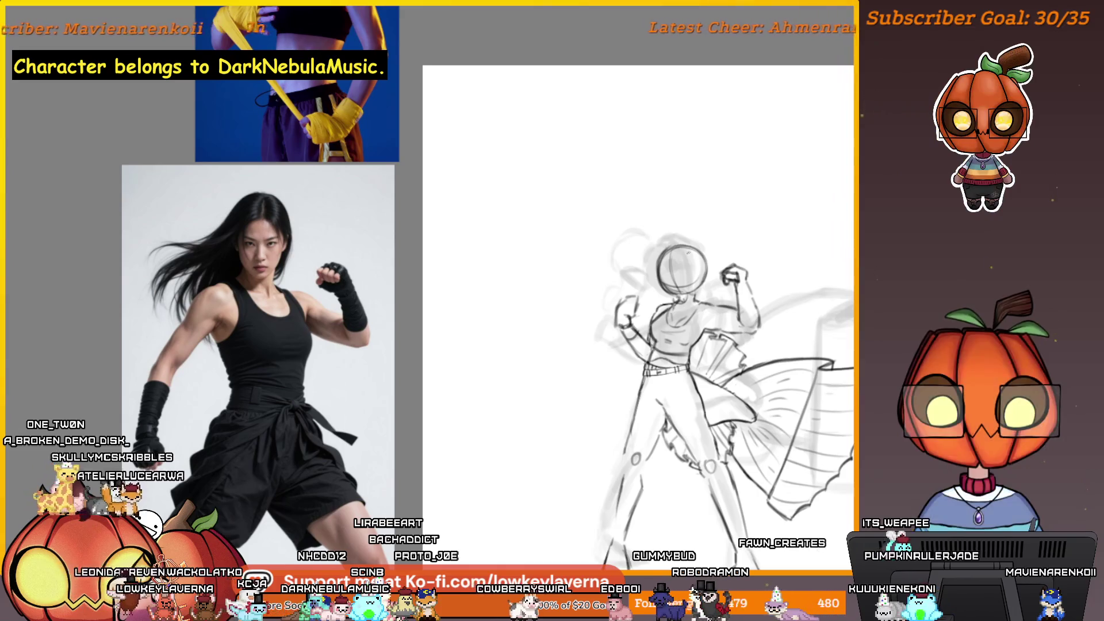
scroll(687, 240, up, 5)
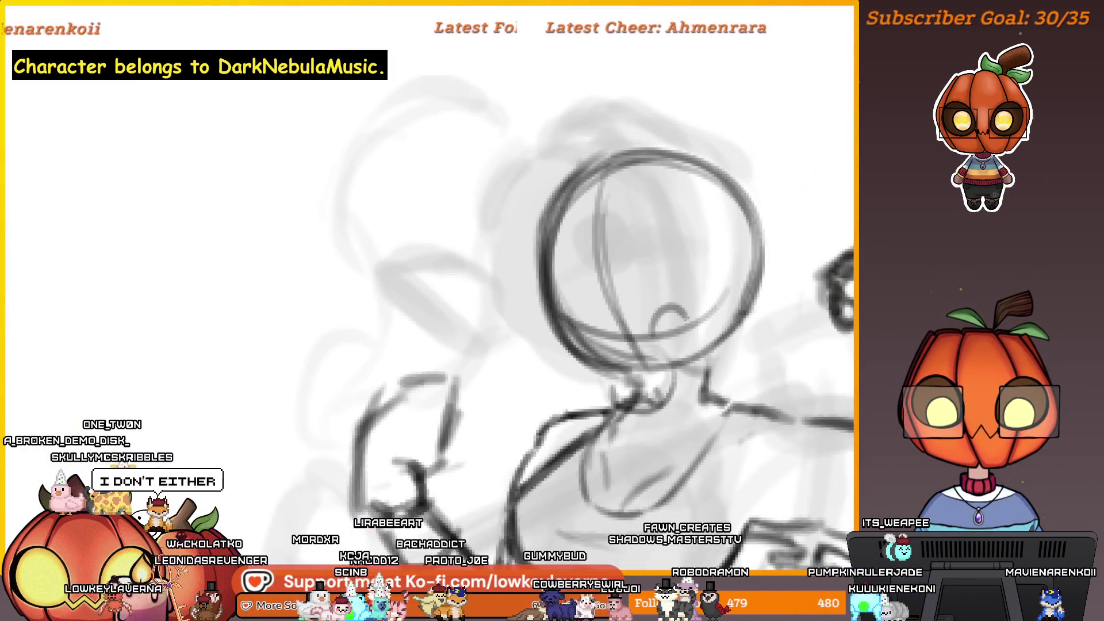
key(ctrl+z)
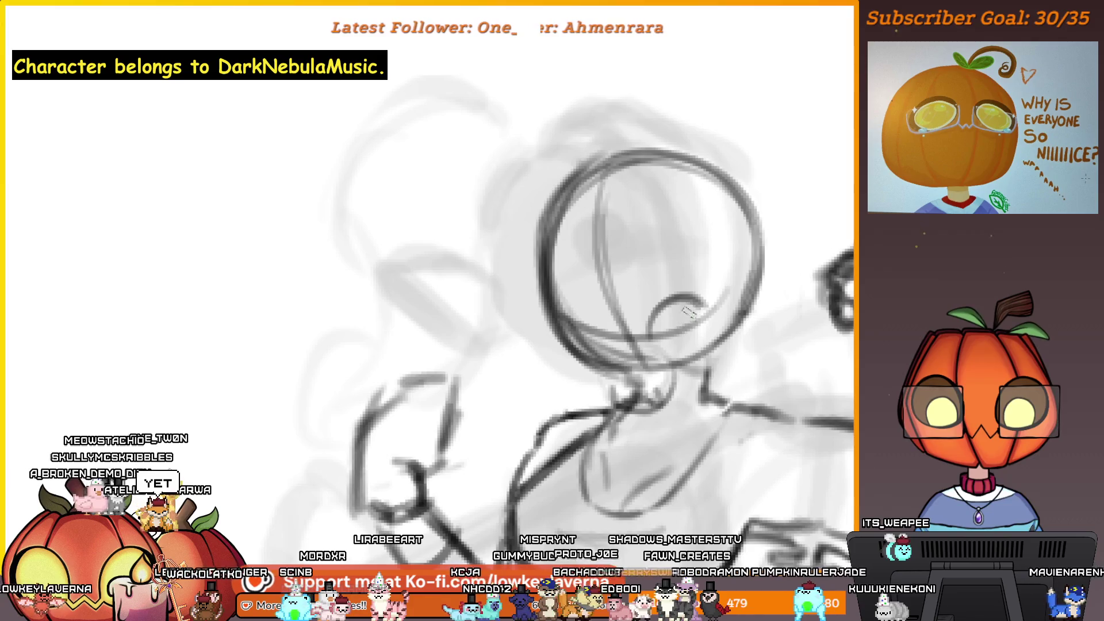
Recentre the figure beside the photo reference and zoom in on the head and torso.
scroll(694, 293, down, 6)
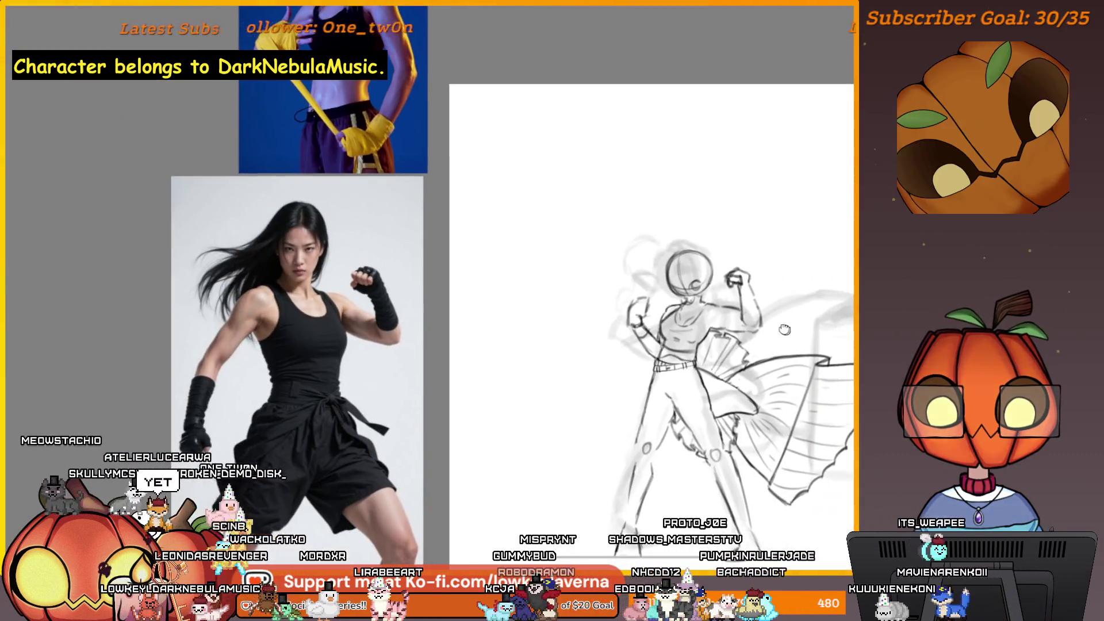
drag(784, 329, 731, 330)
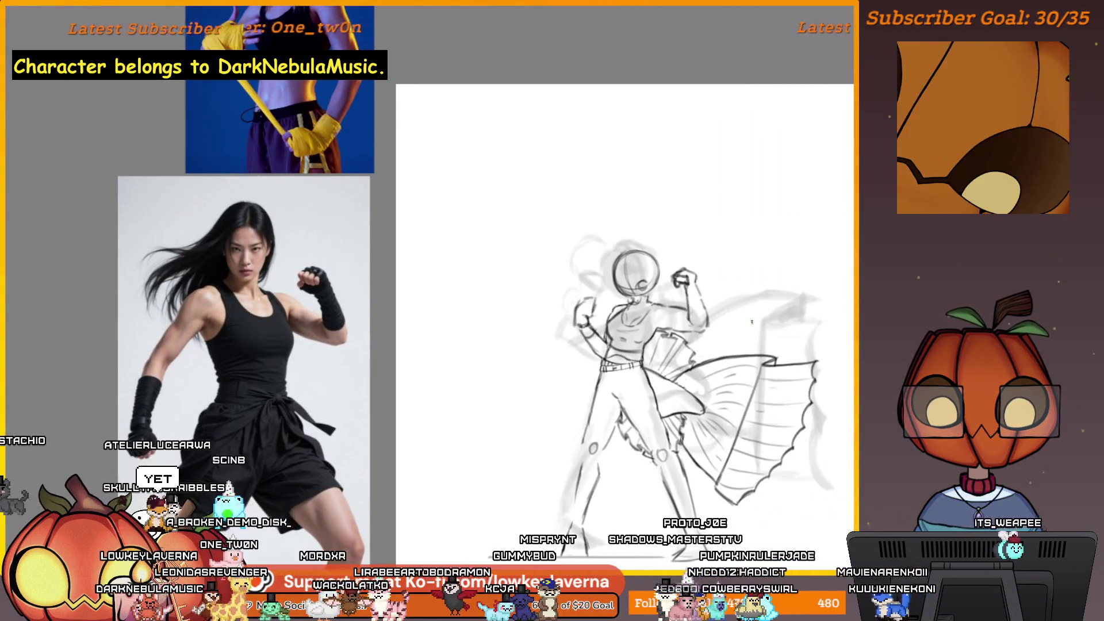
scroll(641, 262, up, 5)
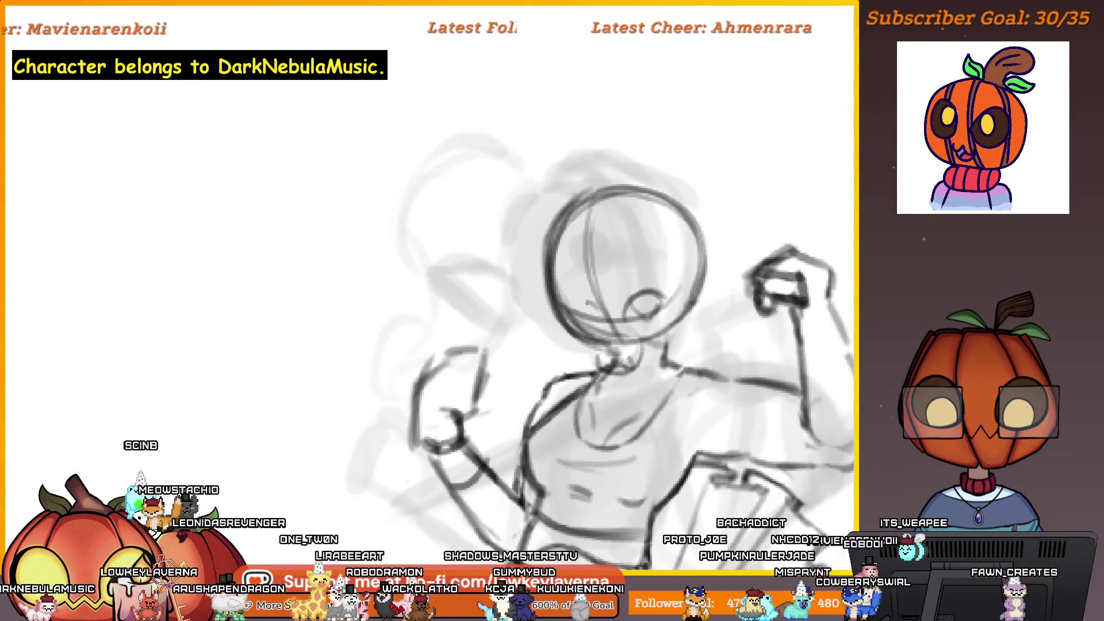
scroll(693, 352, down, 5)
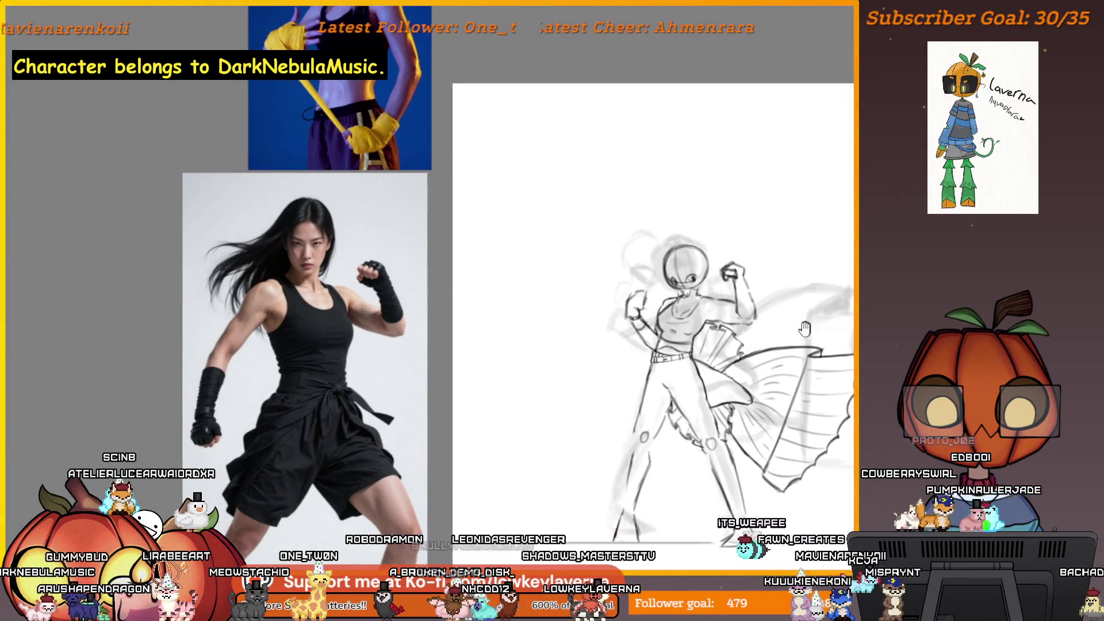
drag(804, 328, 733, 353)
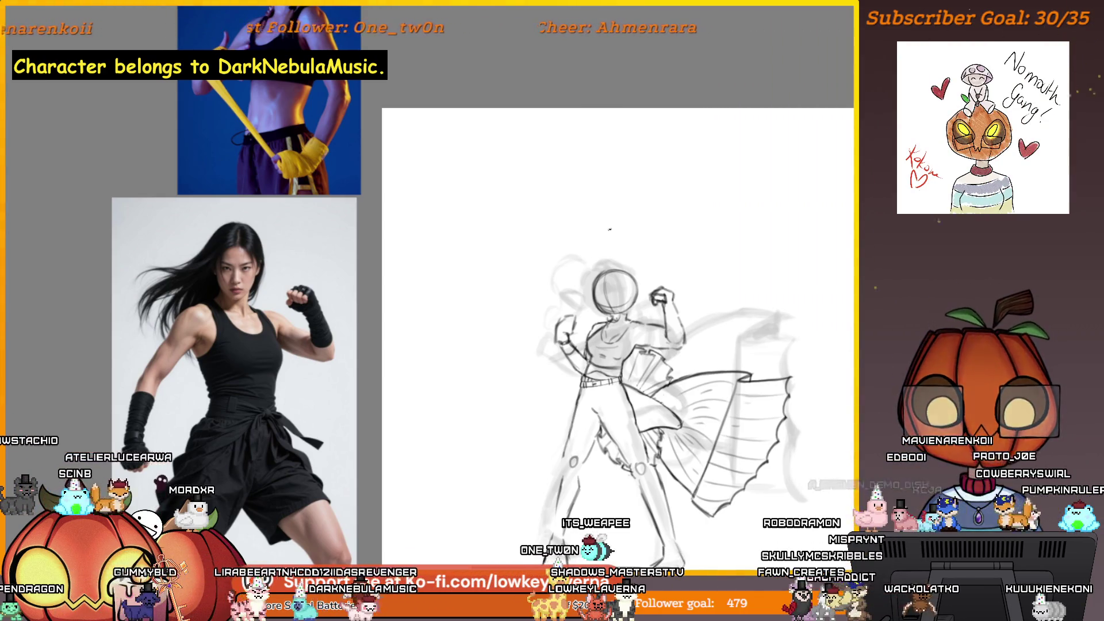
click(648, 262)
drag(647, 262, 692, 343)
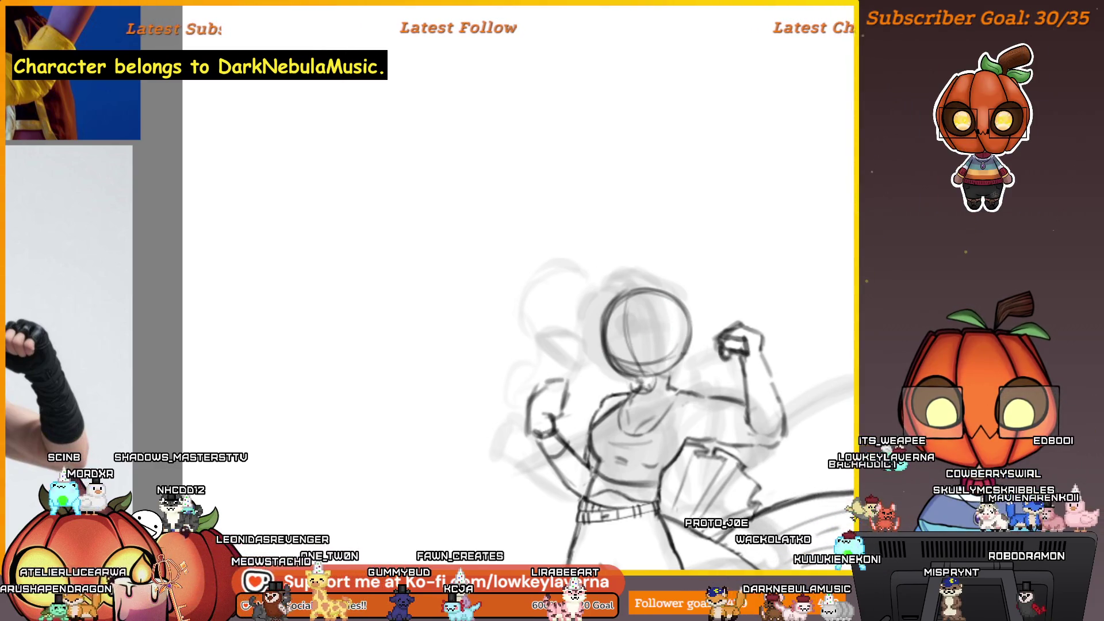
Zoom in and erase the guide strokes inside the head circle.
scroll(647, 322, up, 2)
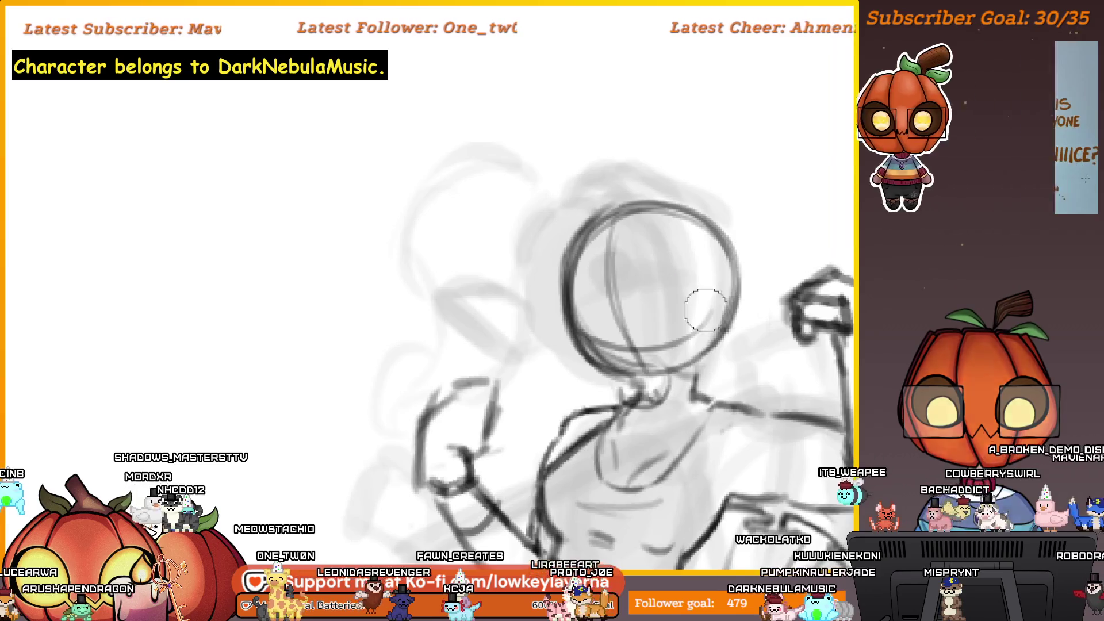
scroll(706, 429, up, 2)
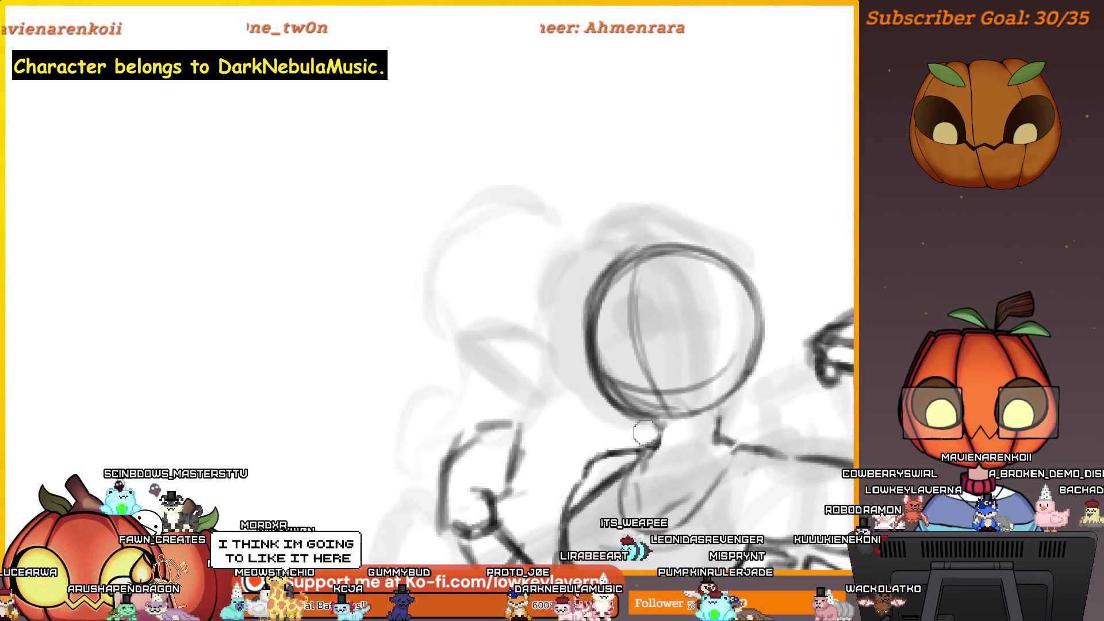
scroll(644, 432, up, 1)
mouse_move(732, 353)
mouse_down()
mouse_move(636, 374)
mouse_move(706, 318)
mouse_move(663, 400)
mouse_up()
scroll(720, 361, down, 3)
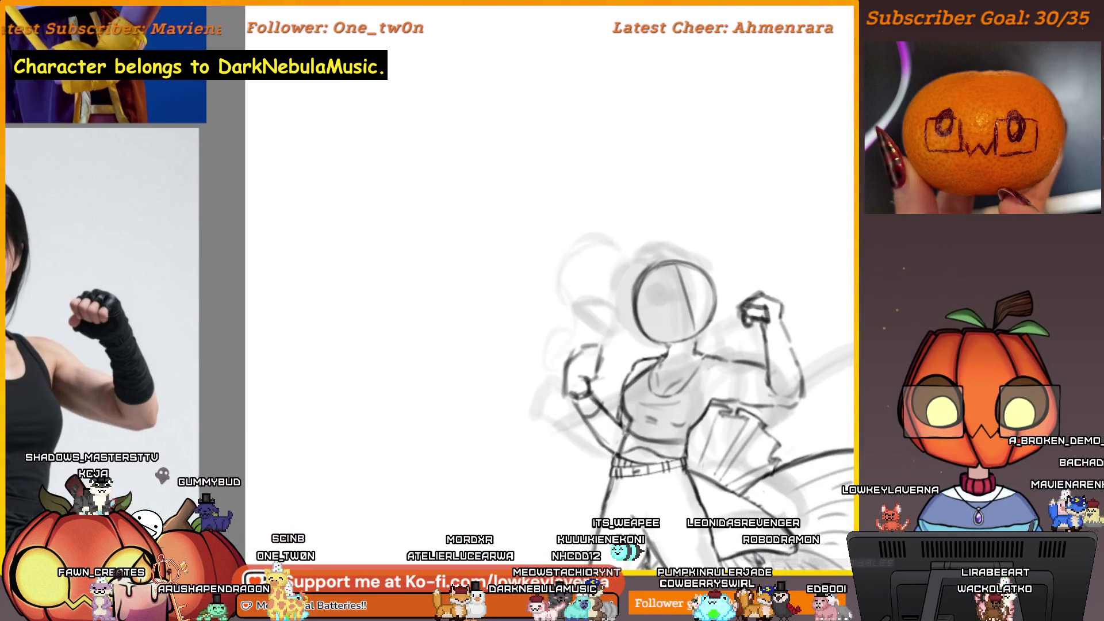
scroll(700, 322, up, 2)
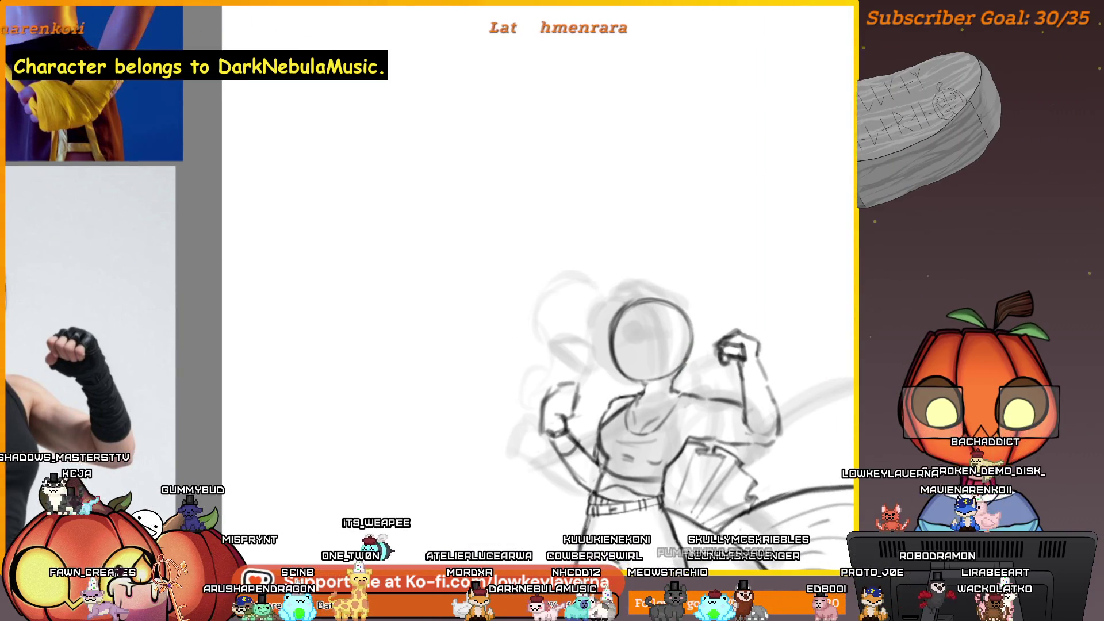
Mirror the view to check the pose, then pan over to the coloured BettaFish reference sheet.
key(m)
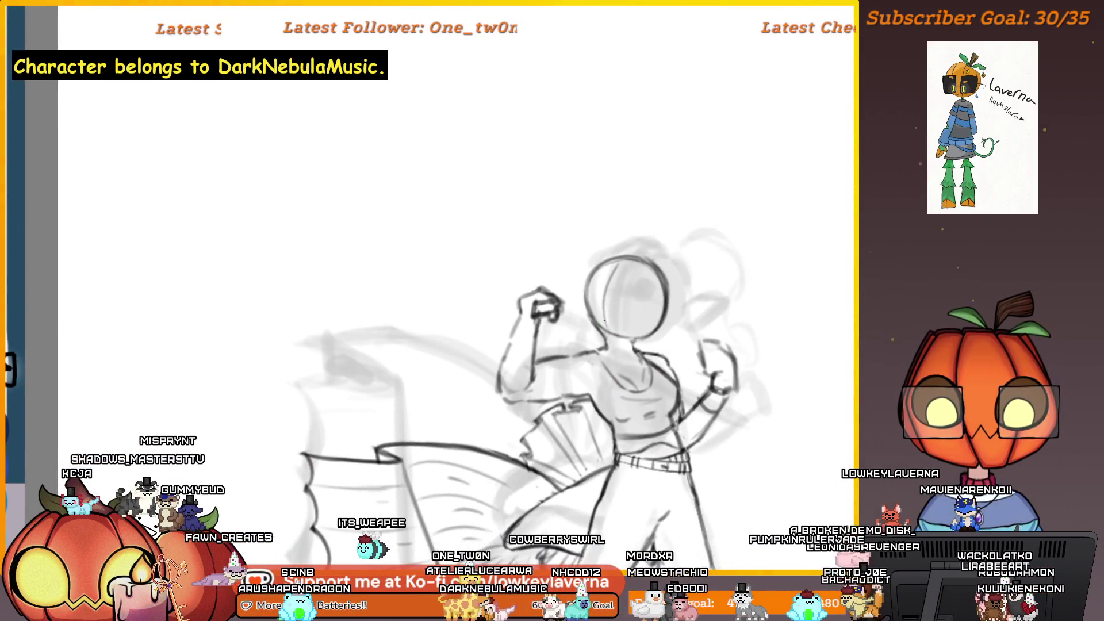
scroll(518, 345, down, 3)
scroll(518, 345, up, 3)
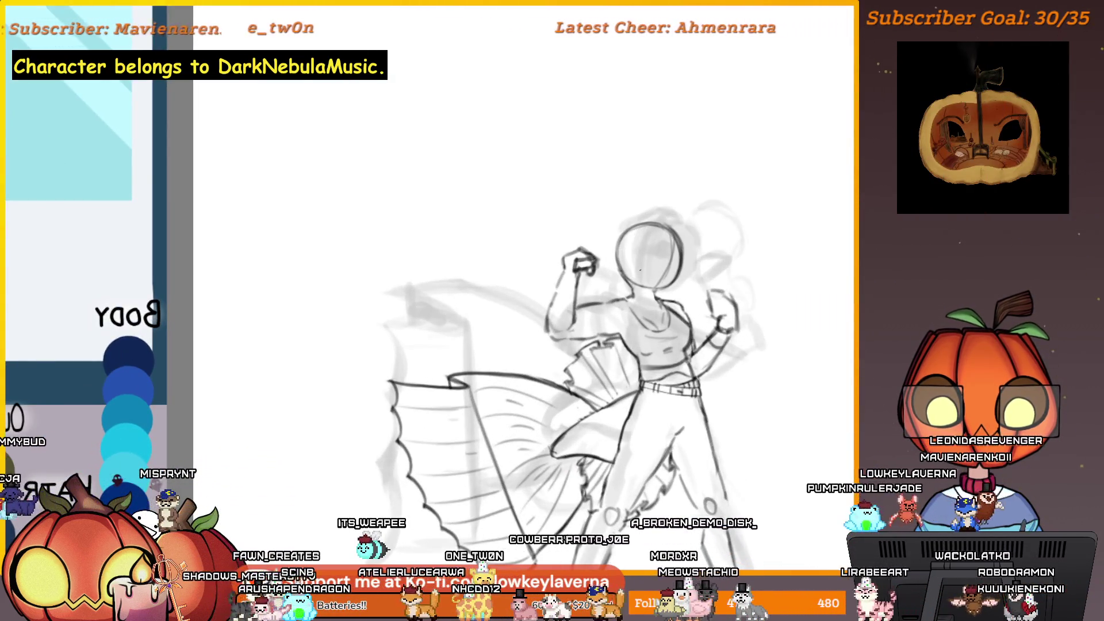
scroll(699, 259, down, 2)
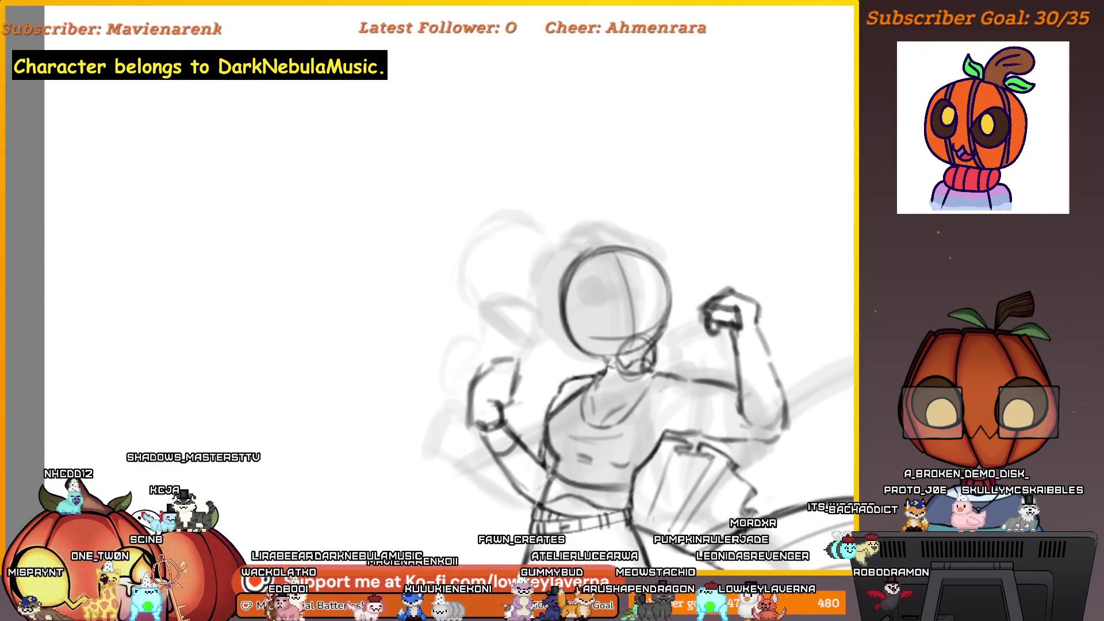
scroll(665, 305, down, 6)
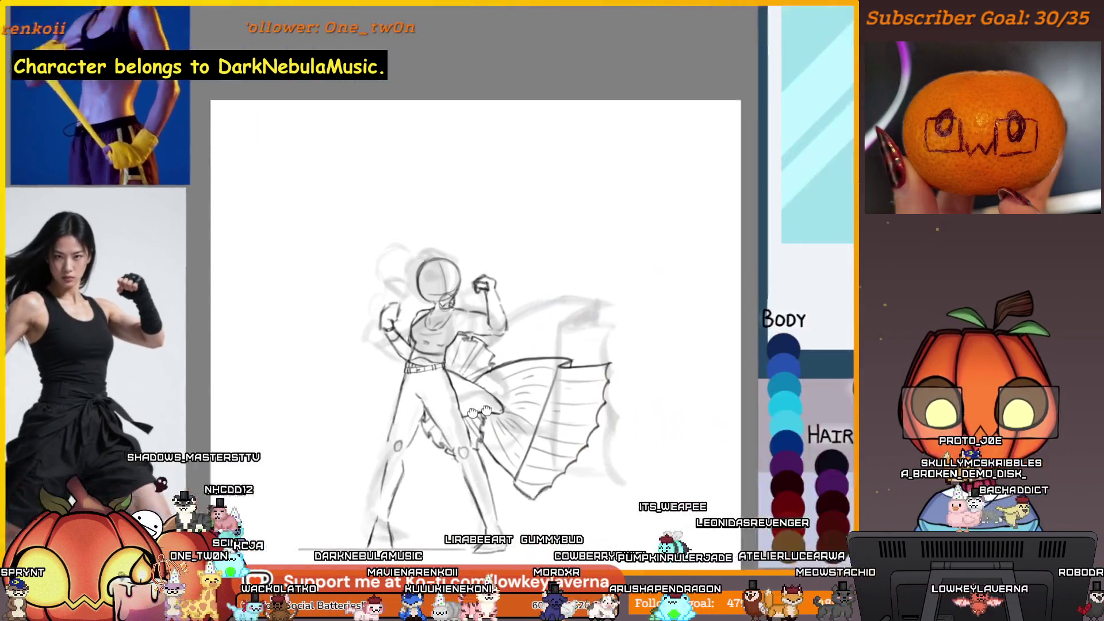
drag(486, 410, 161, 421)
drag(599, 390, 436, 399)
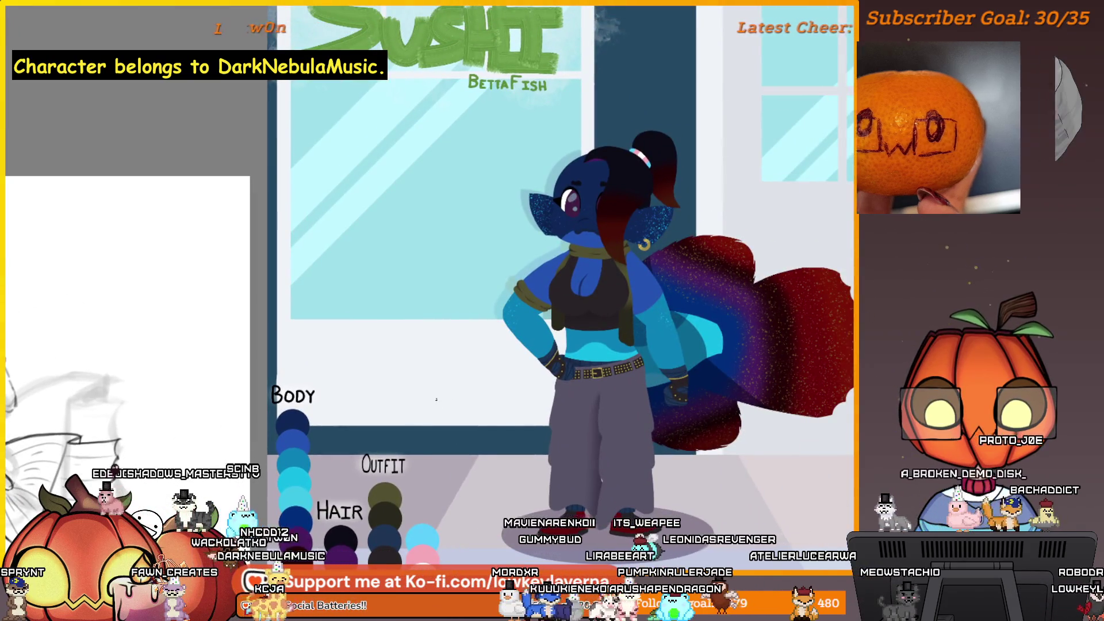
Pan and zoom from the reference sheet back onto the sketch's head and neck.
drag(473, 473, 582, 456)
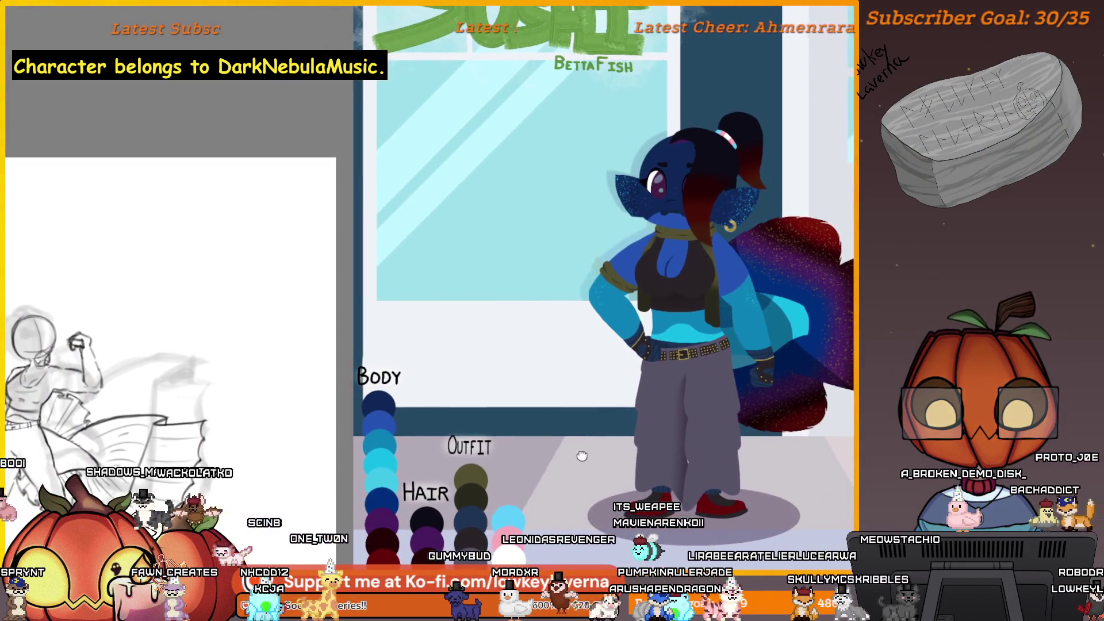
scroll(665, 298, up, 6)
scroll(665, 298, down, 5)
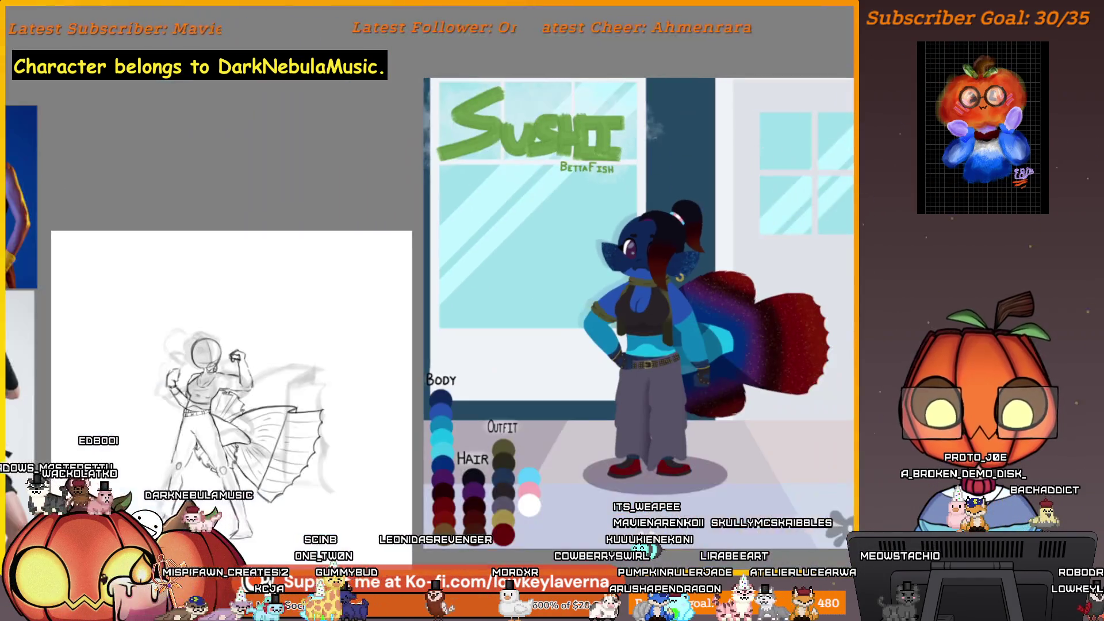
drag(381, 411, 801, 411)
scroll(801, 411, up, 6)
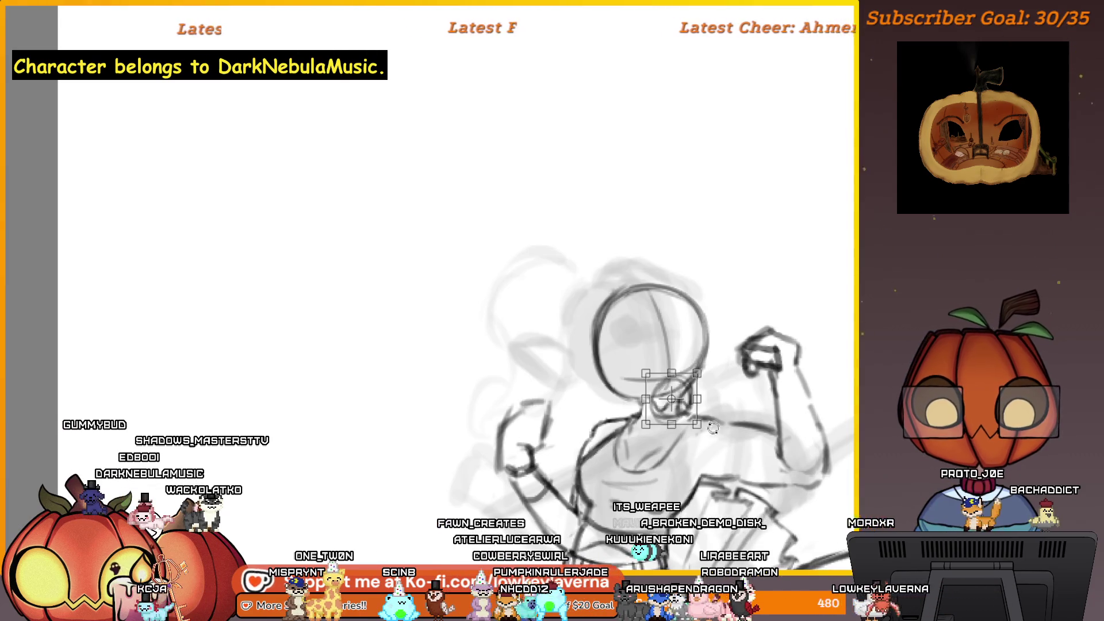
Shrink the neck area slightly and apply it, then mirror the view to check proportions.
drag(698, 424, 689, 401)
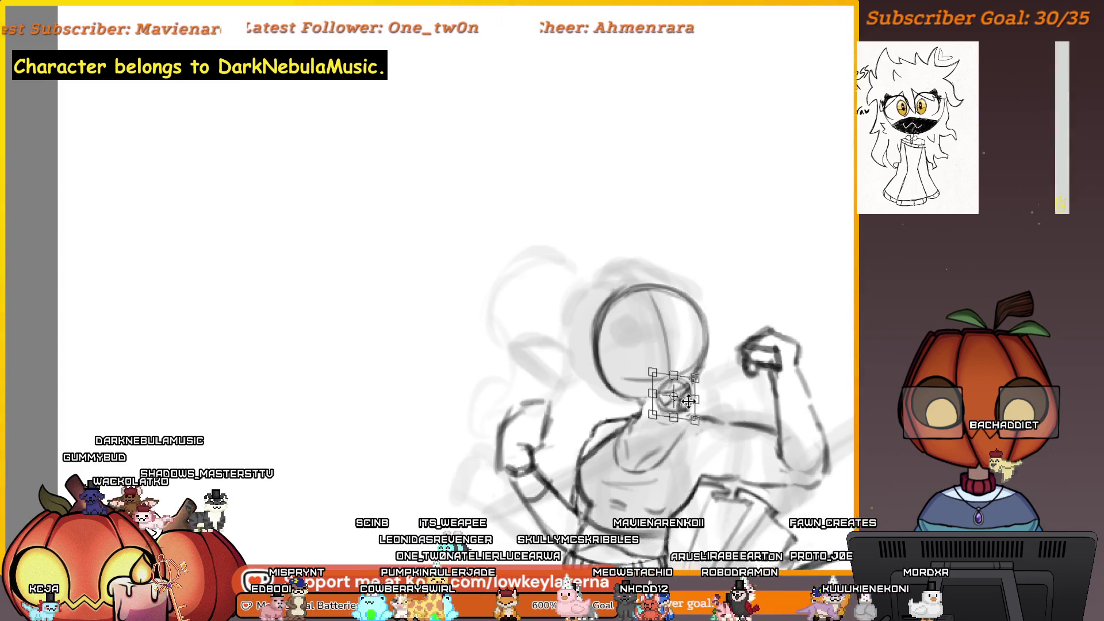
key(Return)
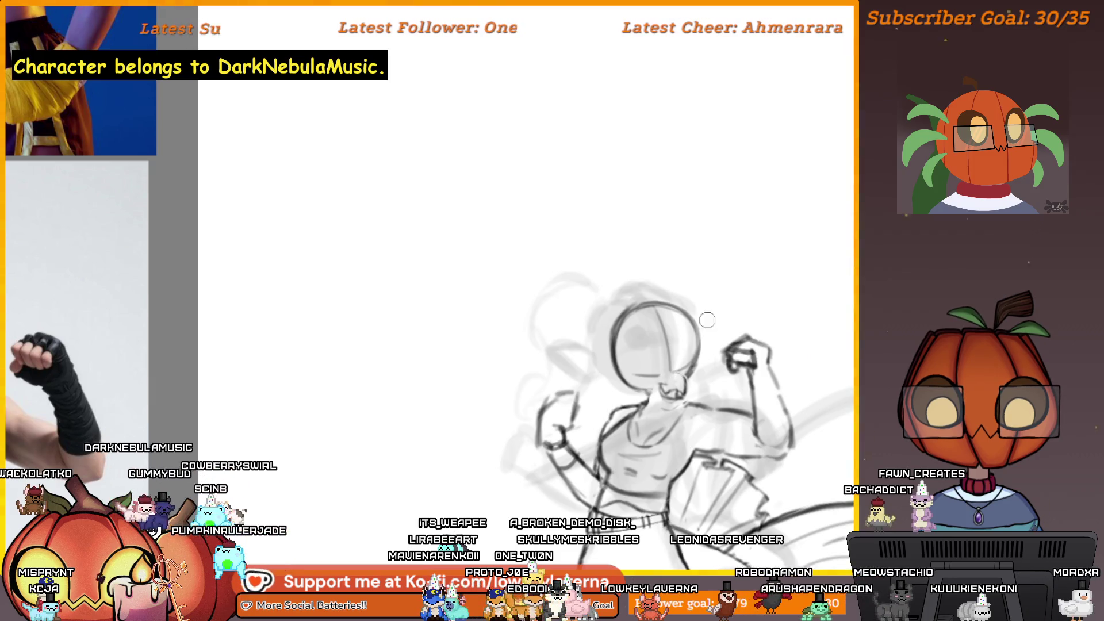
key(h)
scroll(660, 360, up, 3)
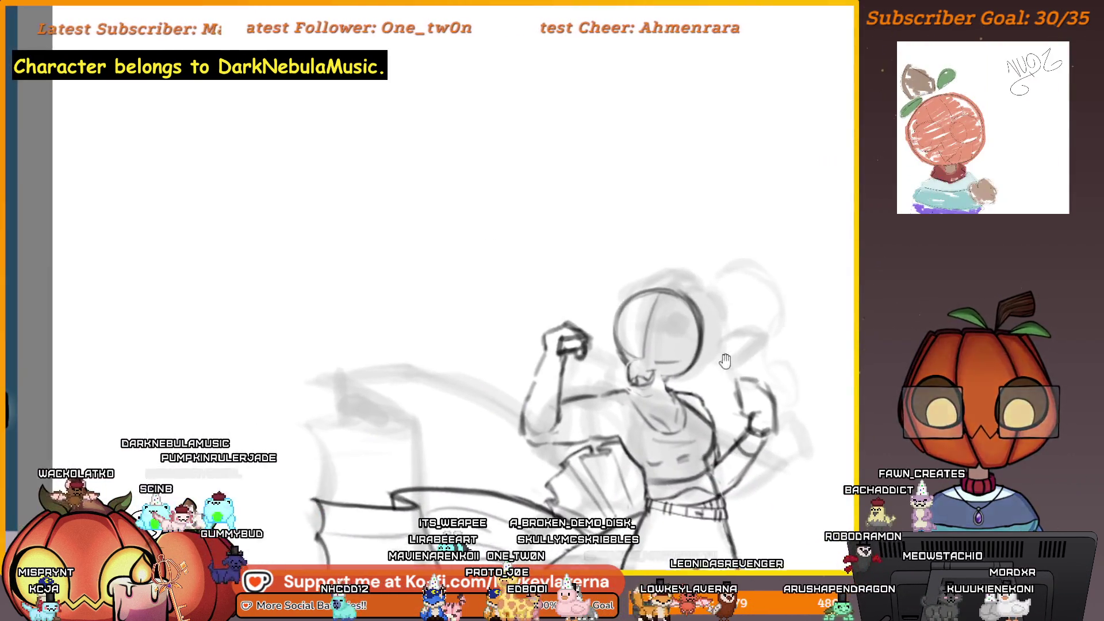
drag(660, 360, 658, 371)
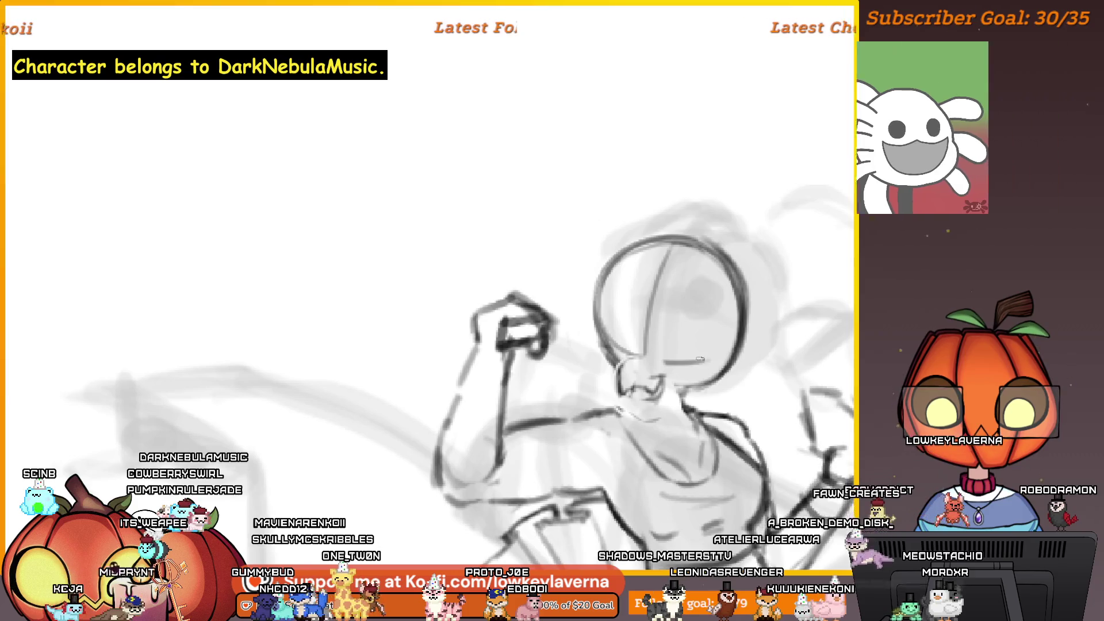
scroll(686, 372, up, 3)
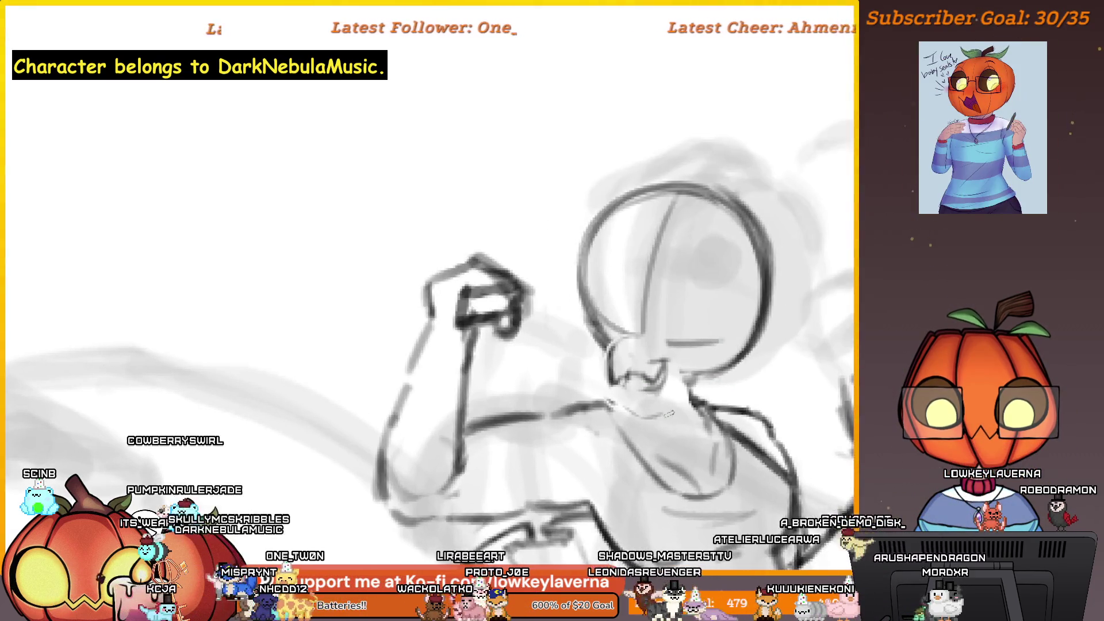
scroll(686, 372, down, 3)
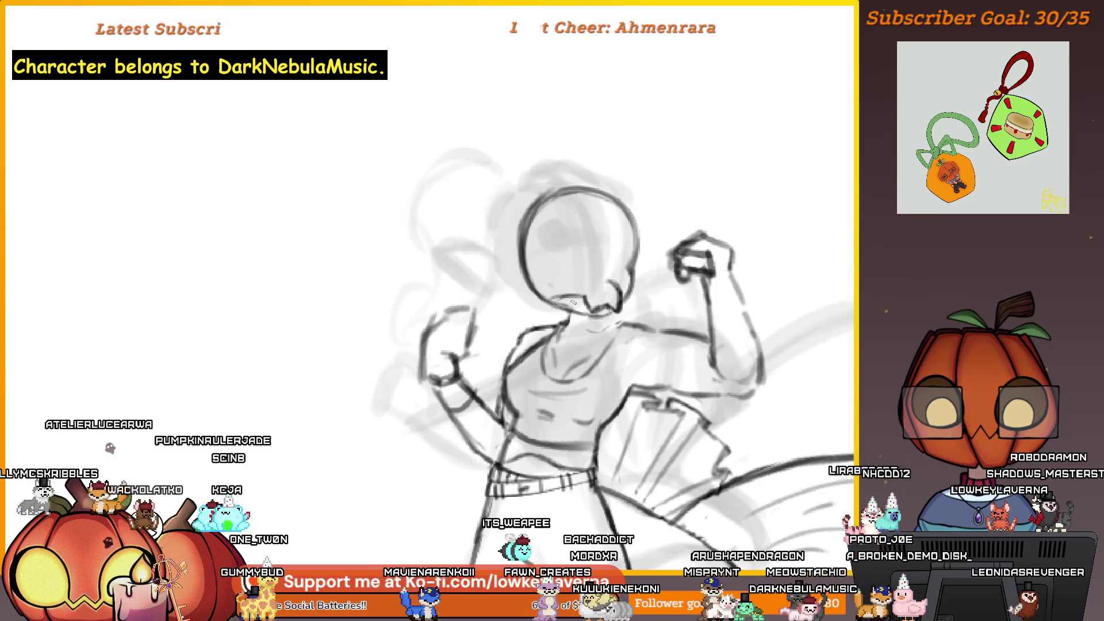
drag(626, 260, 598, 275)
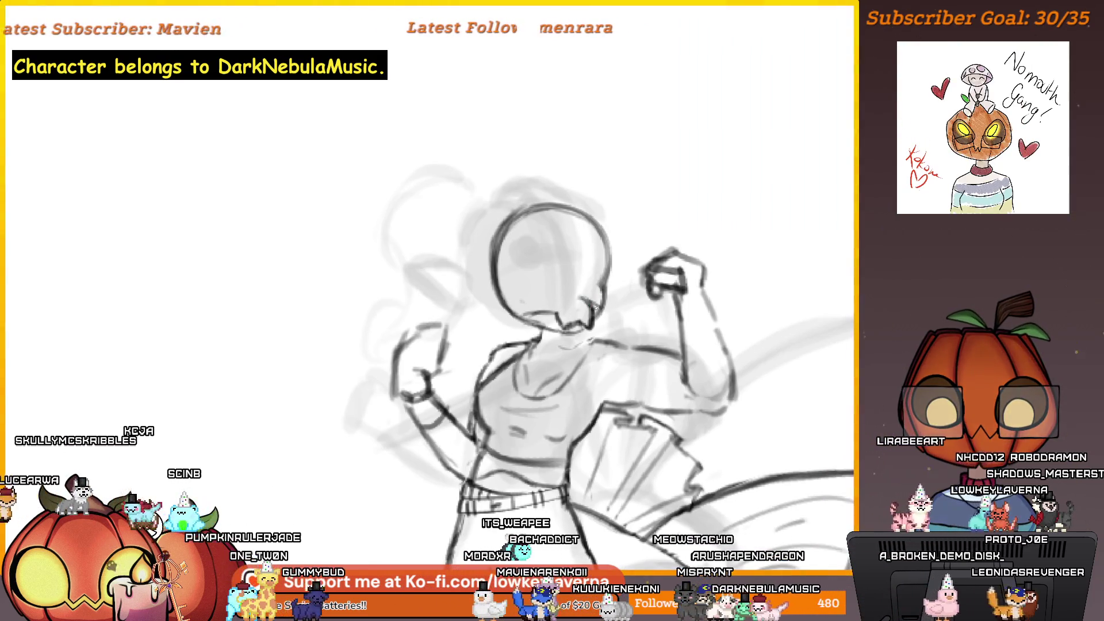
drag(615, 300, 687, 337)
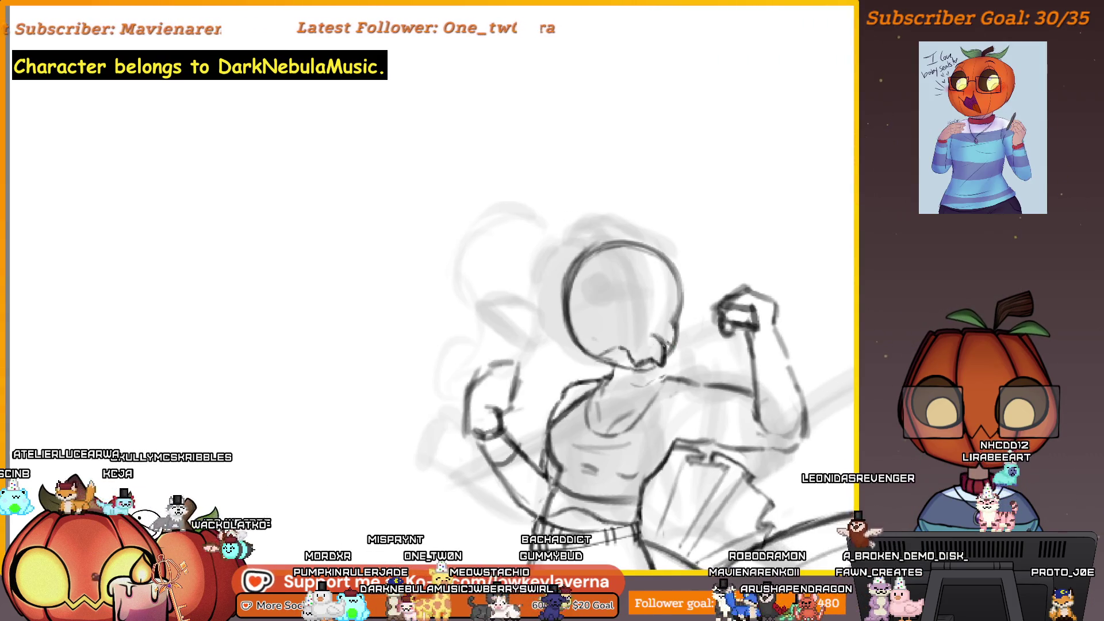
Zoom out to the reference photos, mirror the view again, and inspect the head up close.
key(ctrl+minus)
key(m)
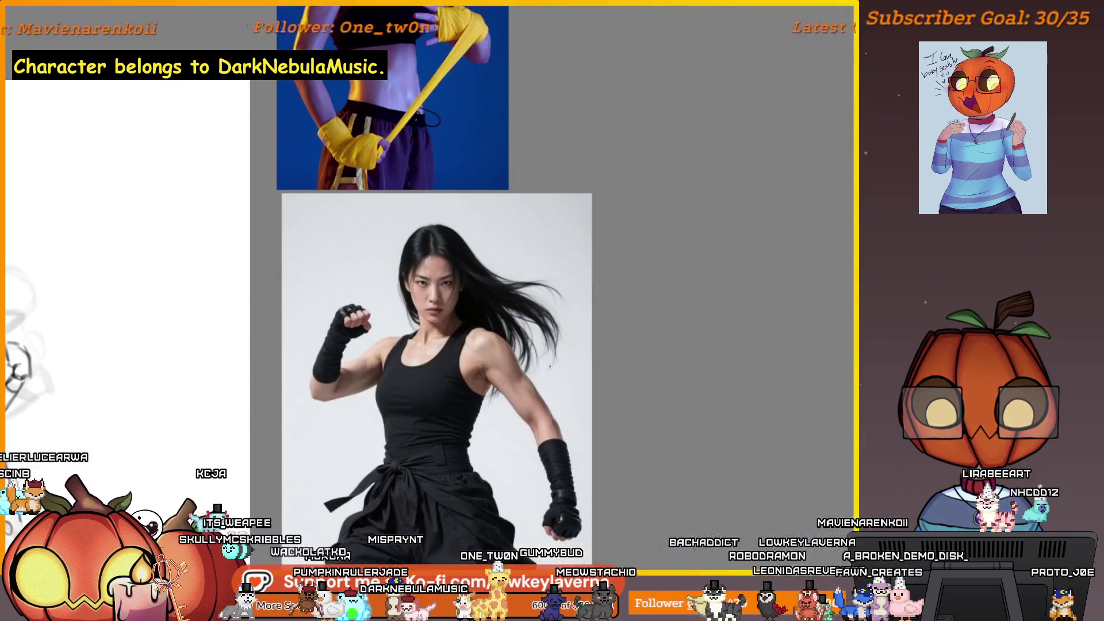
scroll(744, 294, up, 4)
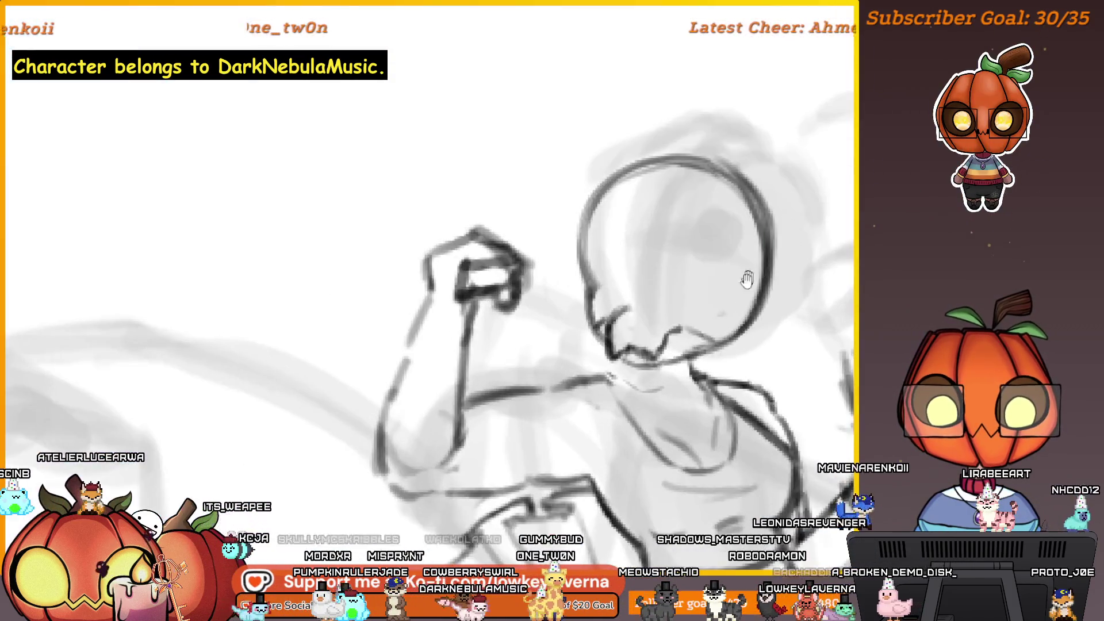
scroll(787, 276, up, 1)
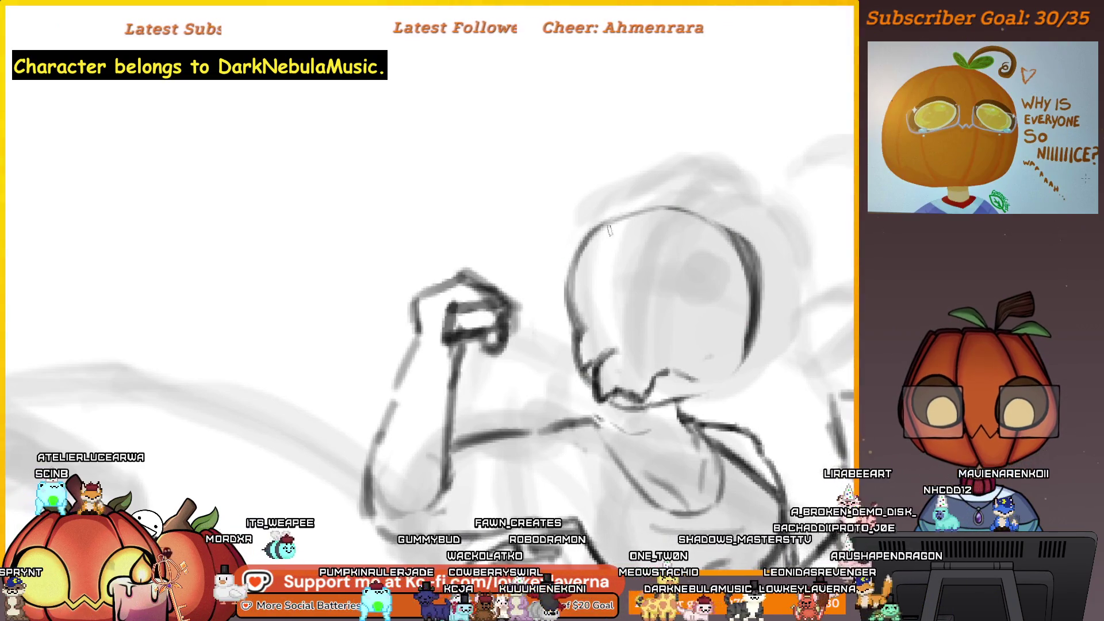
scroll(771, 214, up, 3)
scroll(740, 411, down, 3)
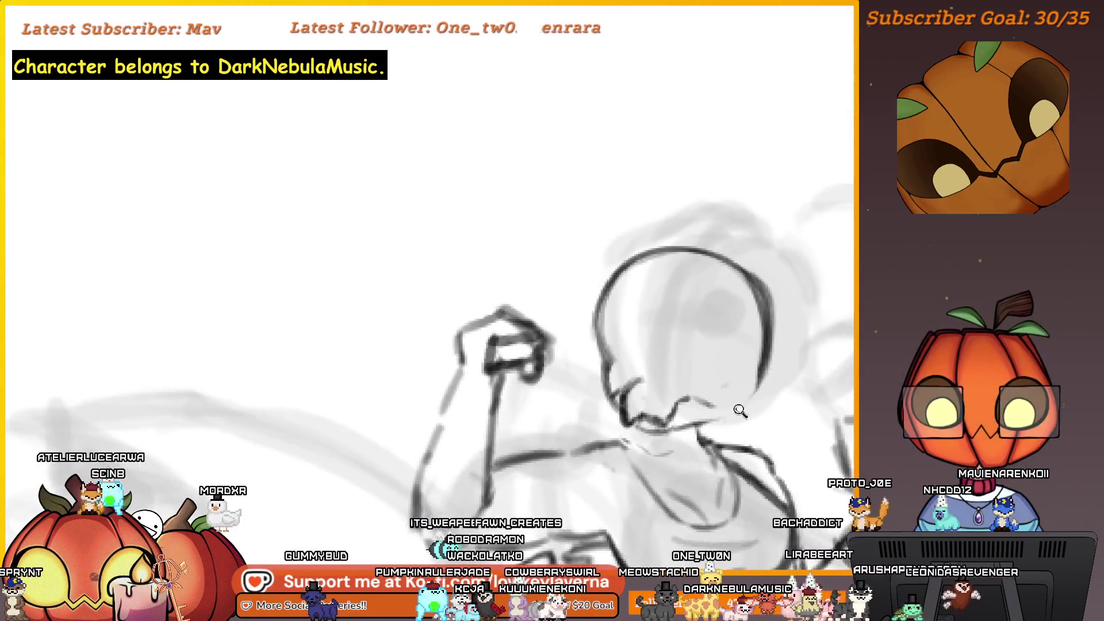
drag(740, 411, 717, 358)
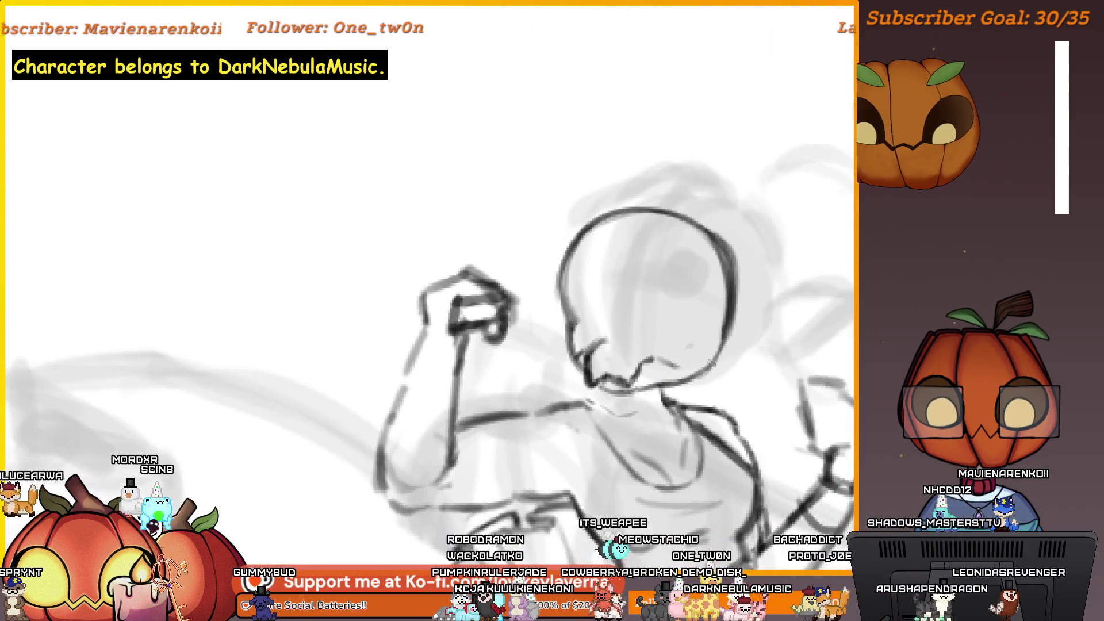
scroll(686, 373, down, 3)
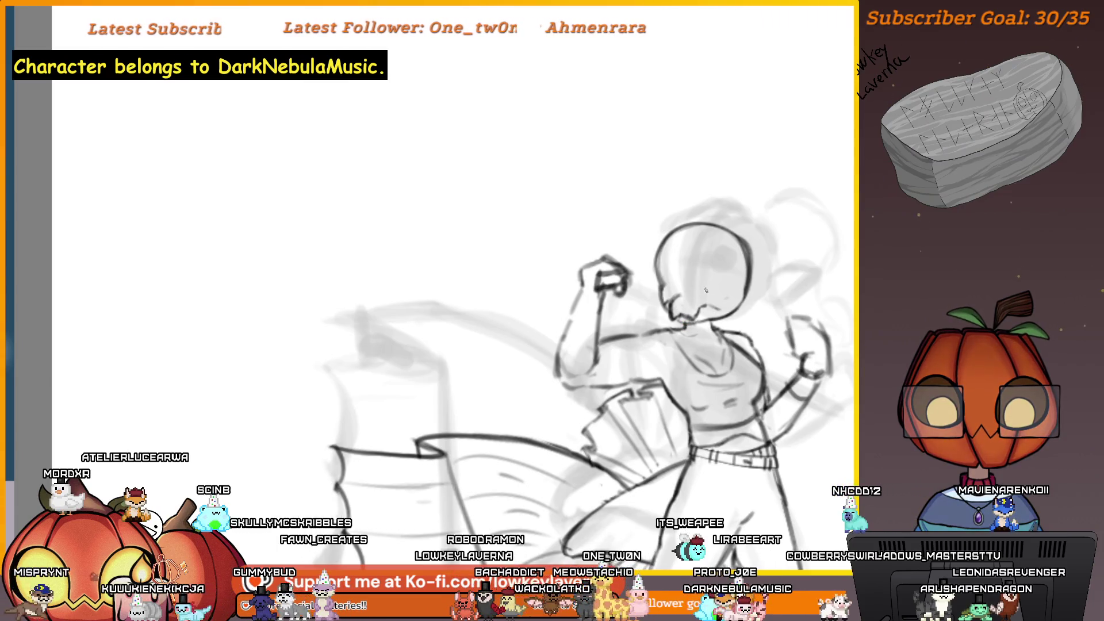
scroll(706, 291, down, 3)
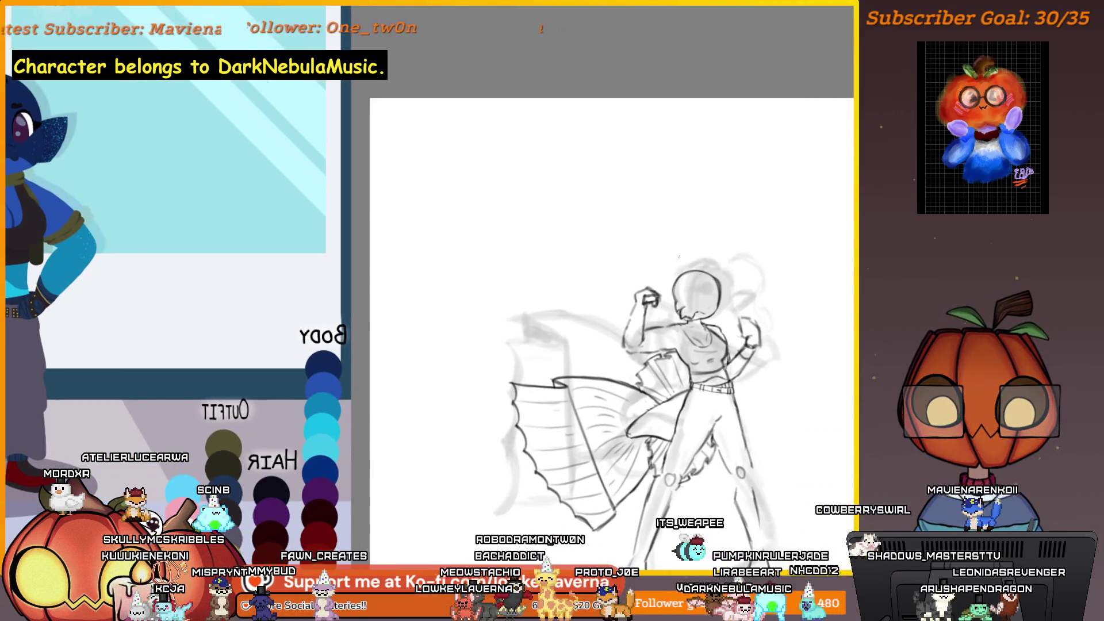
Draw an arched closed-eye line on the head with a curve below it.
scroll(633, 368, up, 5)
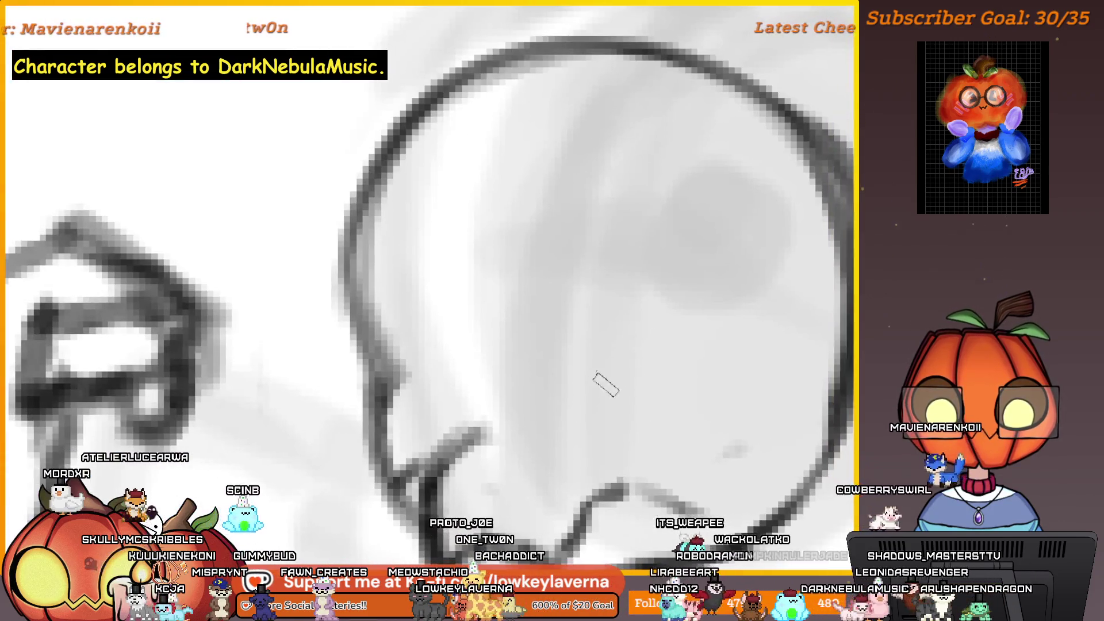
mouse_move(605, 384)
mouse_down()
mouse_move(627, 299)
mouse_move(713, 420)
mouse_up()
key(ctrl+z)
mouse_move(598, 406)
mouse_down()
mouse_move(615, 345)
mouse_move(743, 411)
mouse_move(606, 401)
mouse_up()
drag(627, 437, 739, 447)
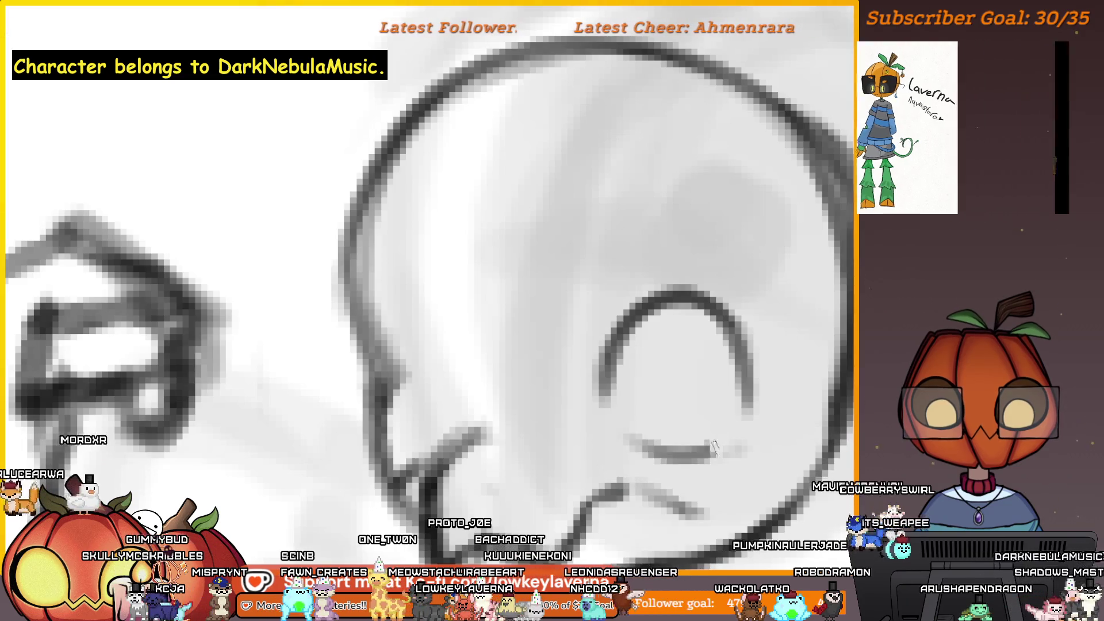
Erase most of the arch, redraw the closed-eye strokes, flip the view, and lasso the eye area.
key(e)
mouse_move(718, 302)
mouse_down()
mouse_move(678, 288)
mouse_move(545, 426)
mouse_up()
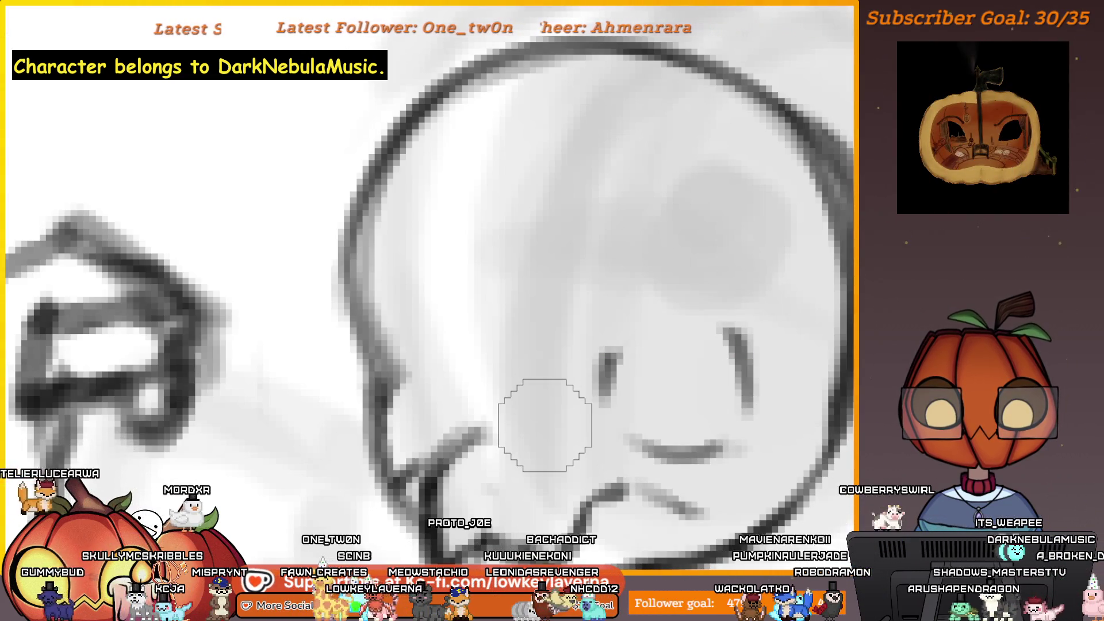
scroll(544, 425, down, 3)
drag(618, 351, 719, 322)
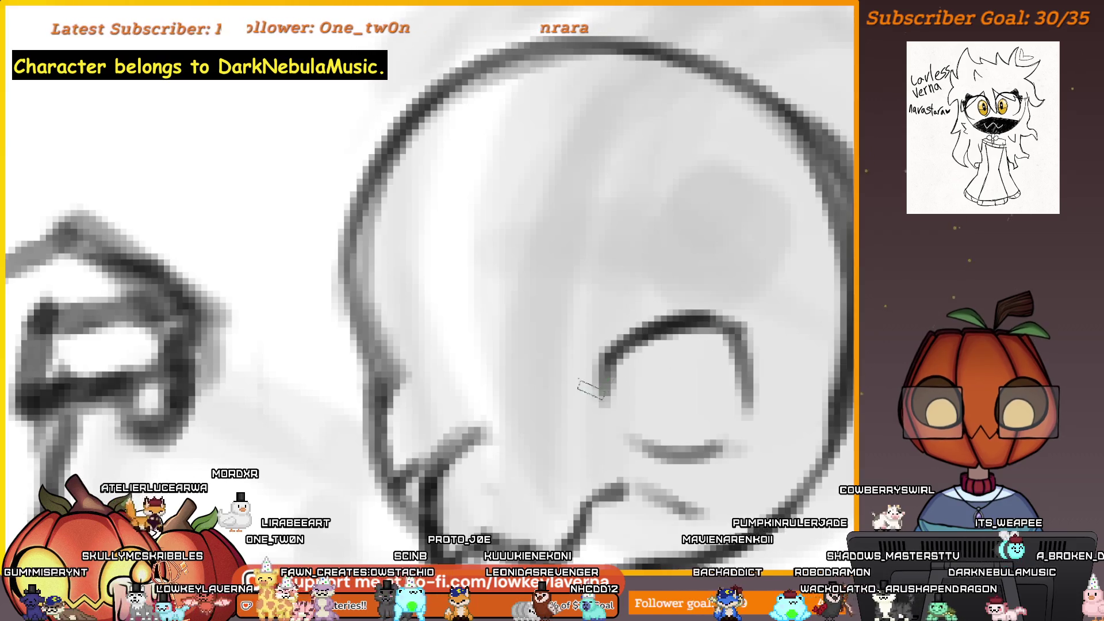
scroll(690, 362, down, 2)
scroll(678, 272, down, 1)
key(m)
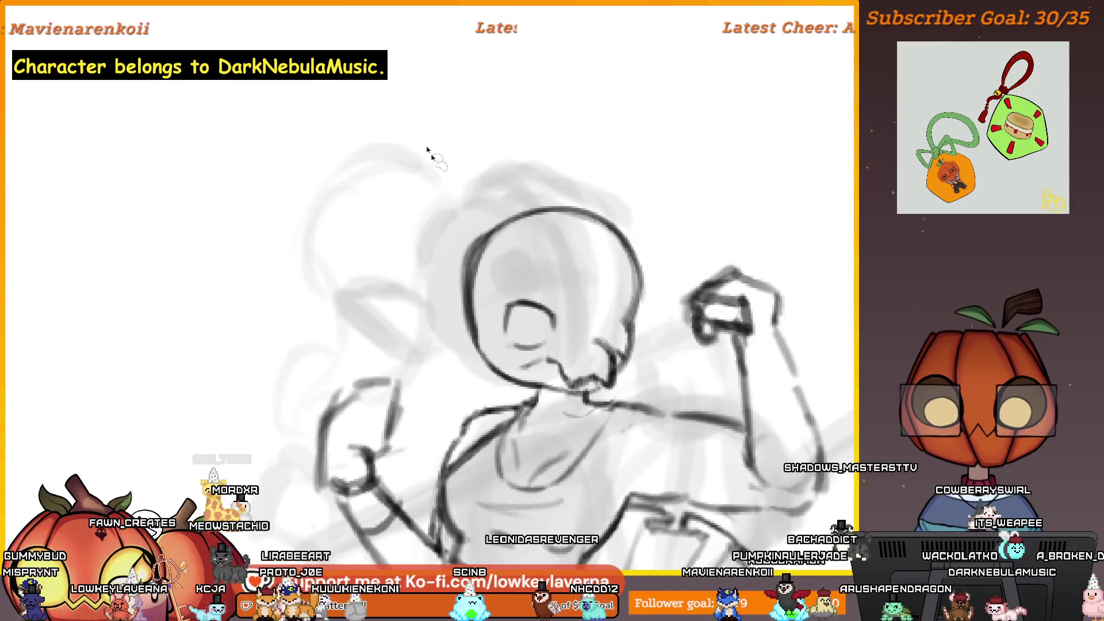
mouse_move(498, 345)
mouse_down()
mouse_move(573, 353)
mouse_move(570, 334)
mouse_up()
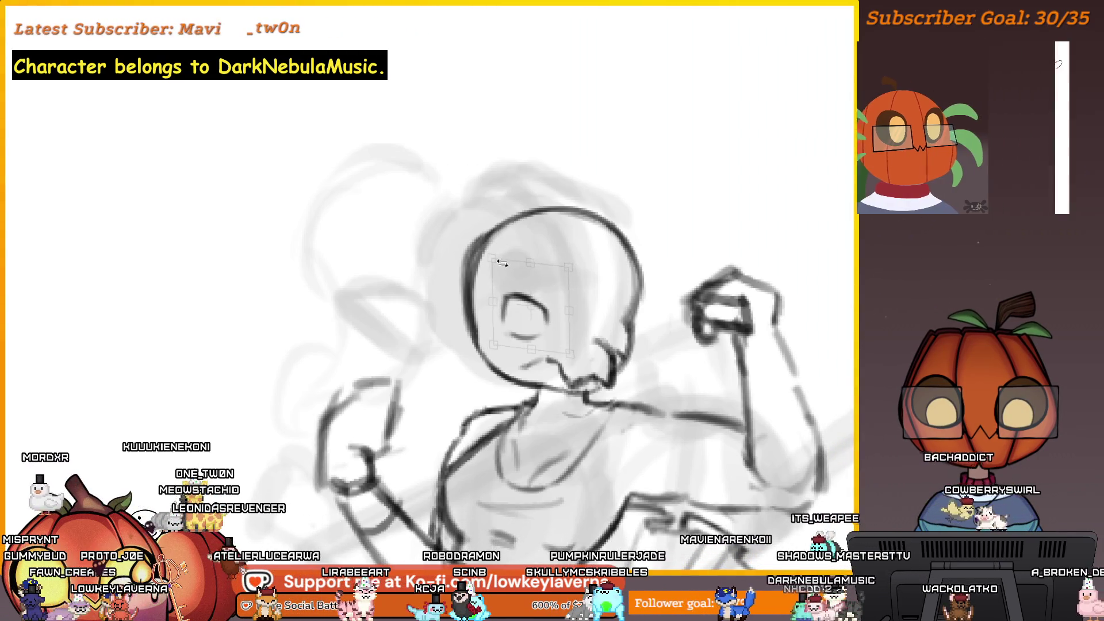
Rotate the eye slightly counter-clockwise, switch transform mode, and shift it a little.
drag(580, 260, 562, 259)
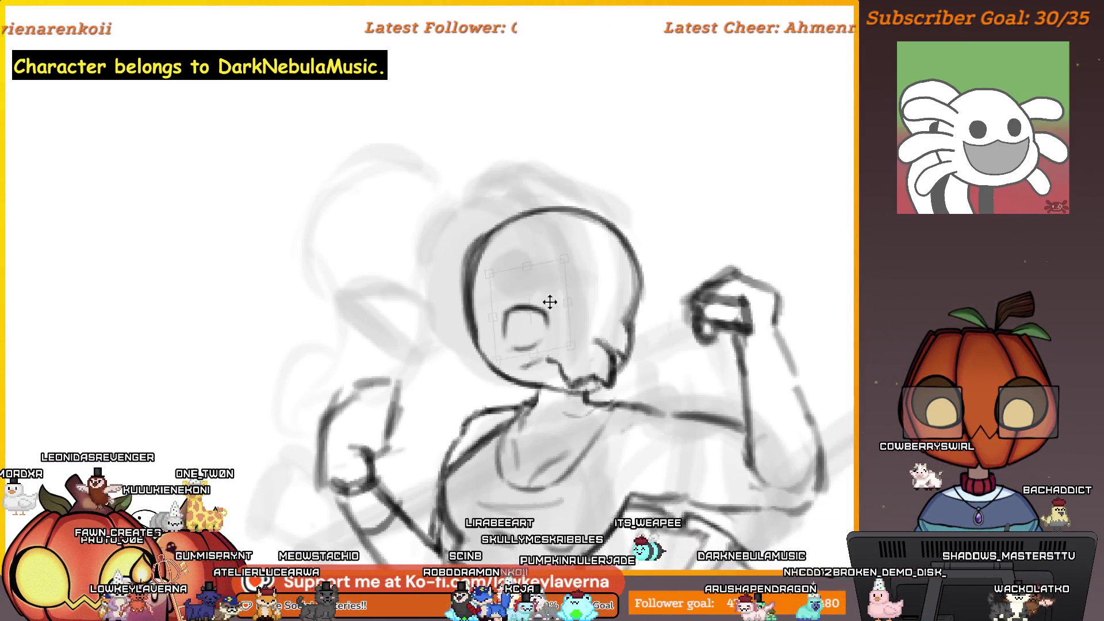
mouse_move(553, 307)
mouse_down()
mouse_move(563, 313)
mouse_move(554, 309)
mouse_up()
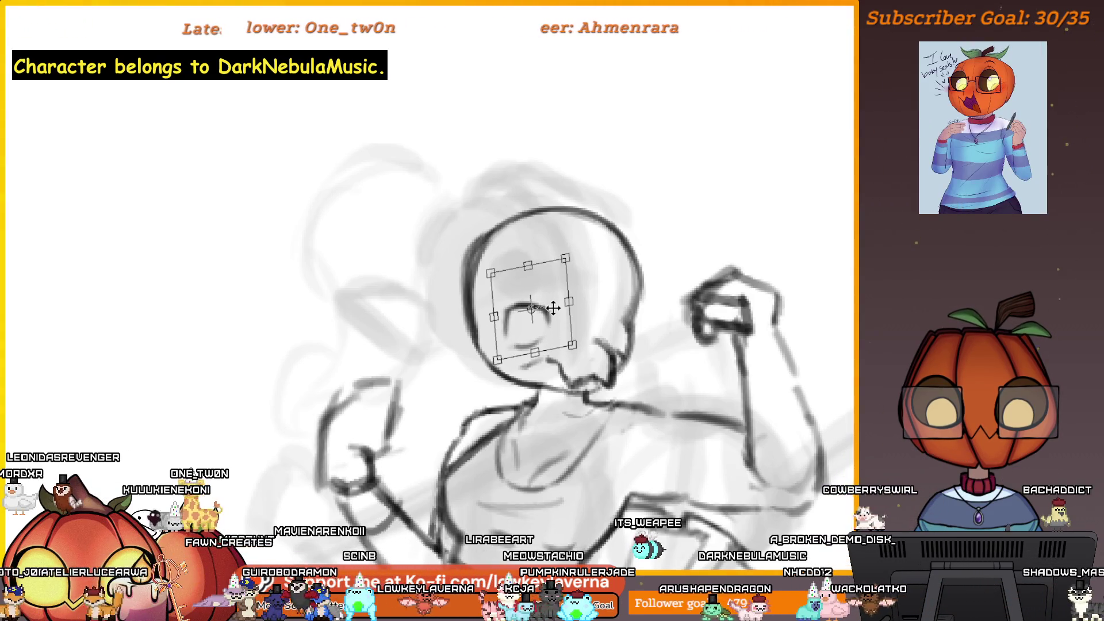
right_click(547, 314)
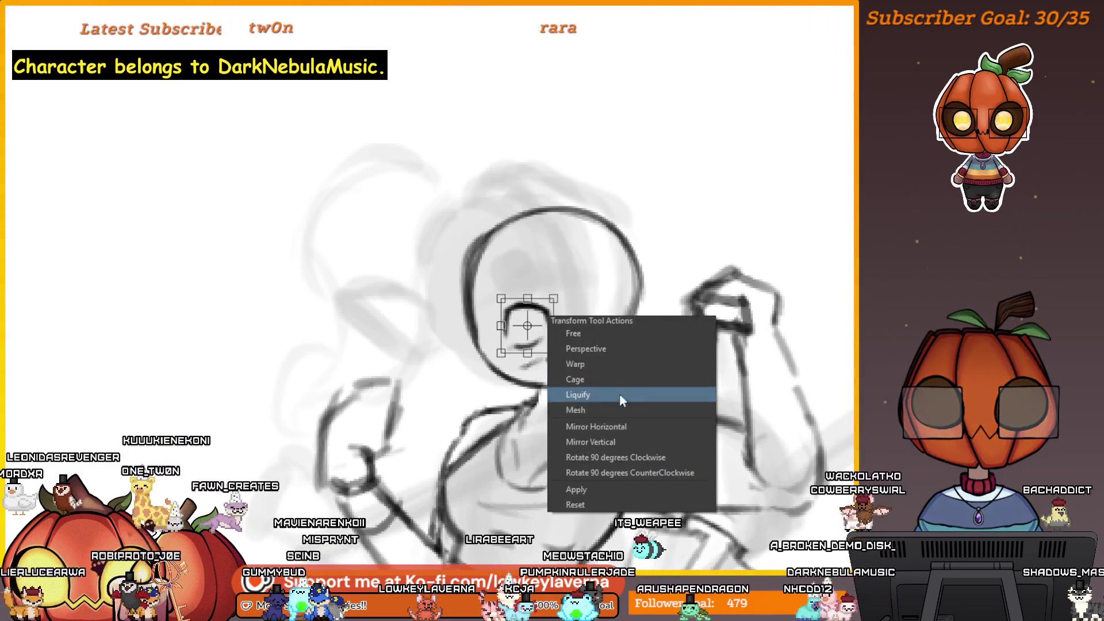
click(569, 354)
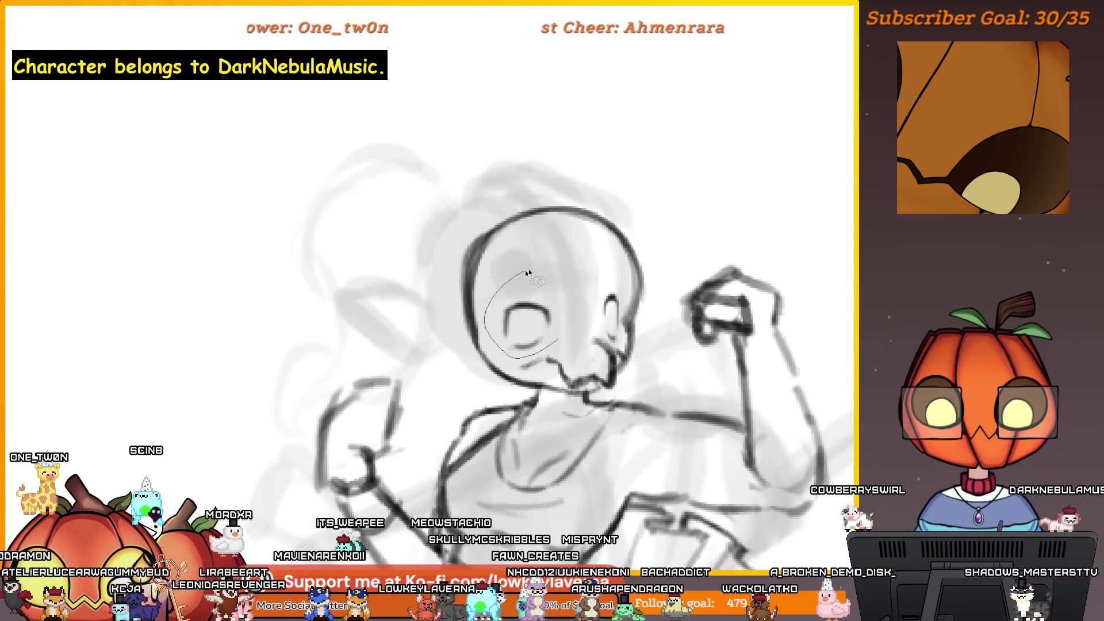
key(ctrl+t)
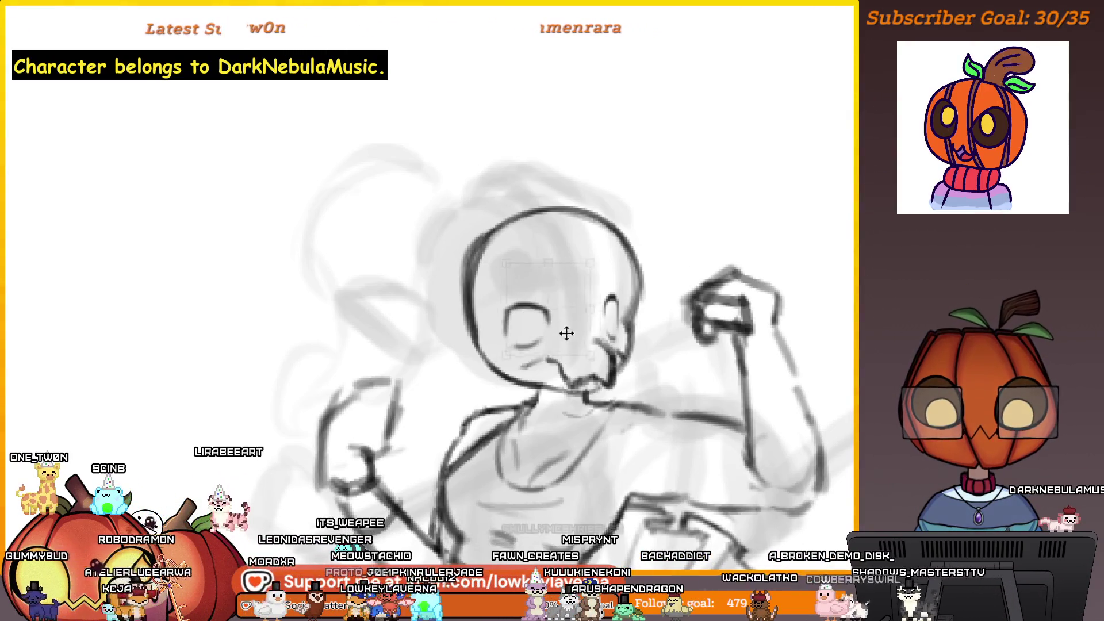
mouse_move(558, 333)
mouse_down()
mouse_move(591, 328)
mouse_move(557, 343)
mouse_up()
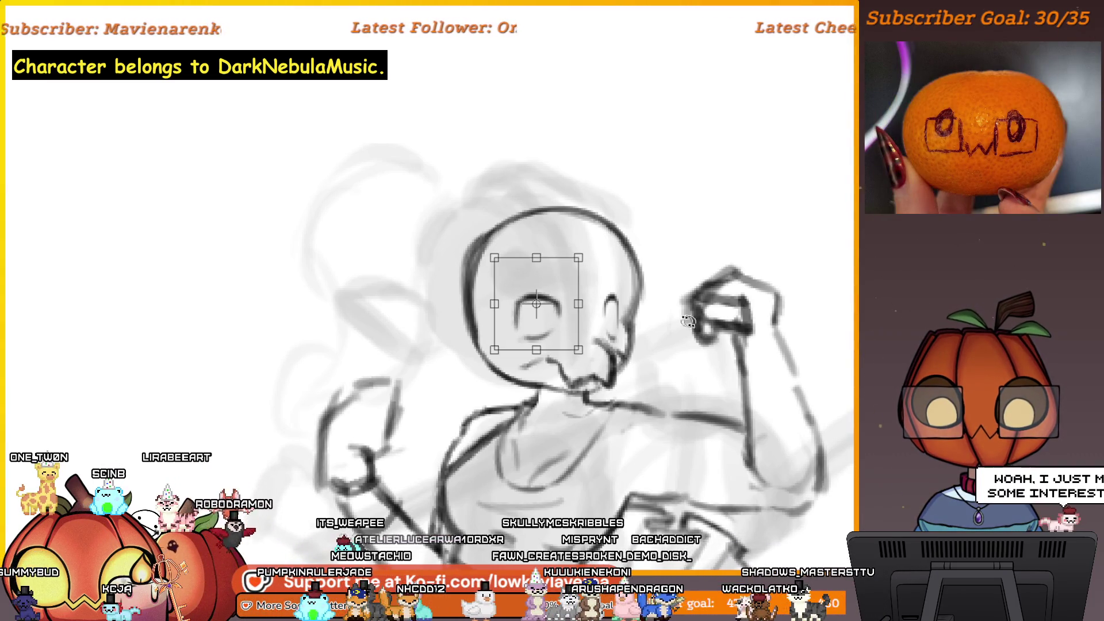
Mirror the view, move the eye about 10 px right, and drop the selection.
key(h)
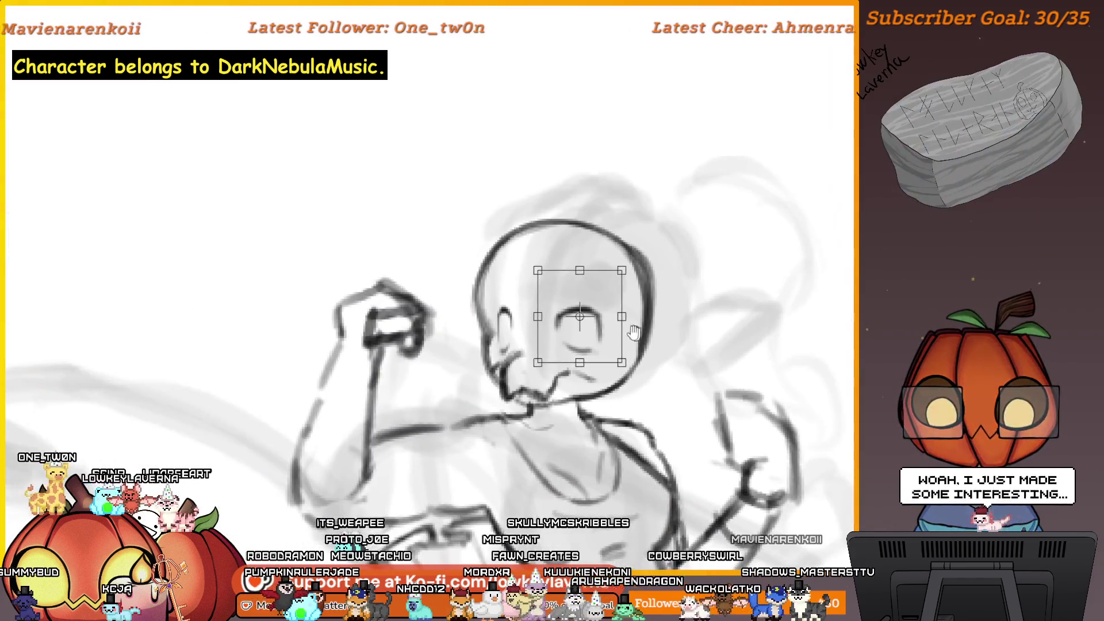
mouse_move(590, 343)
mouse_down()
mouse_move(713, 330)
mouse_move(692, 335)
mouse_up()
scroll(596, 338, down, 3)
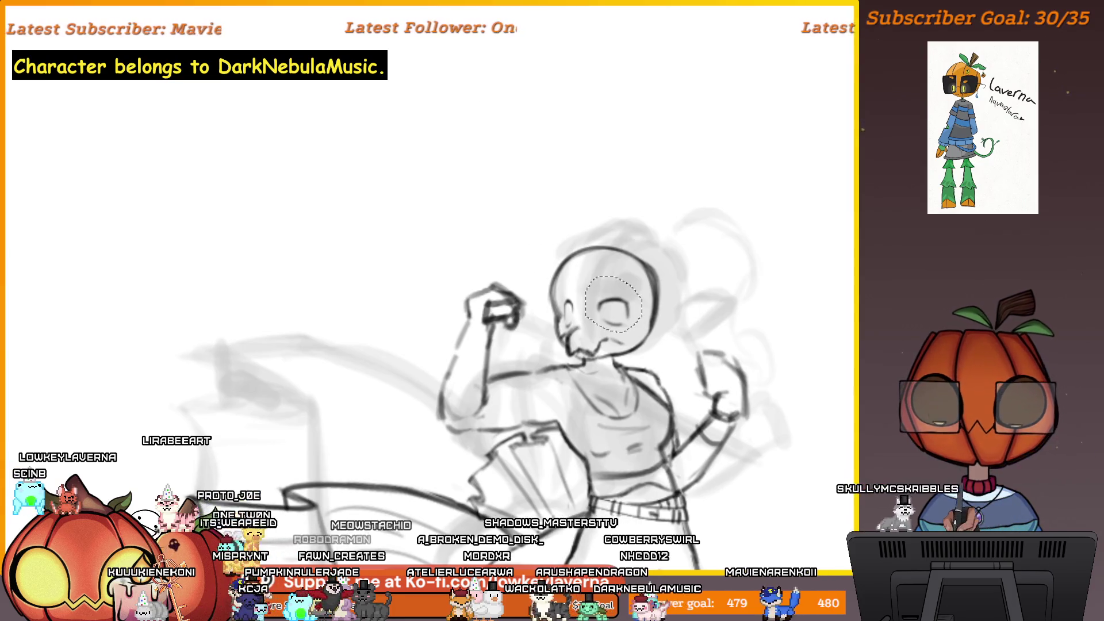
key(ctrl+d)
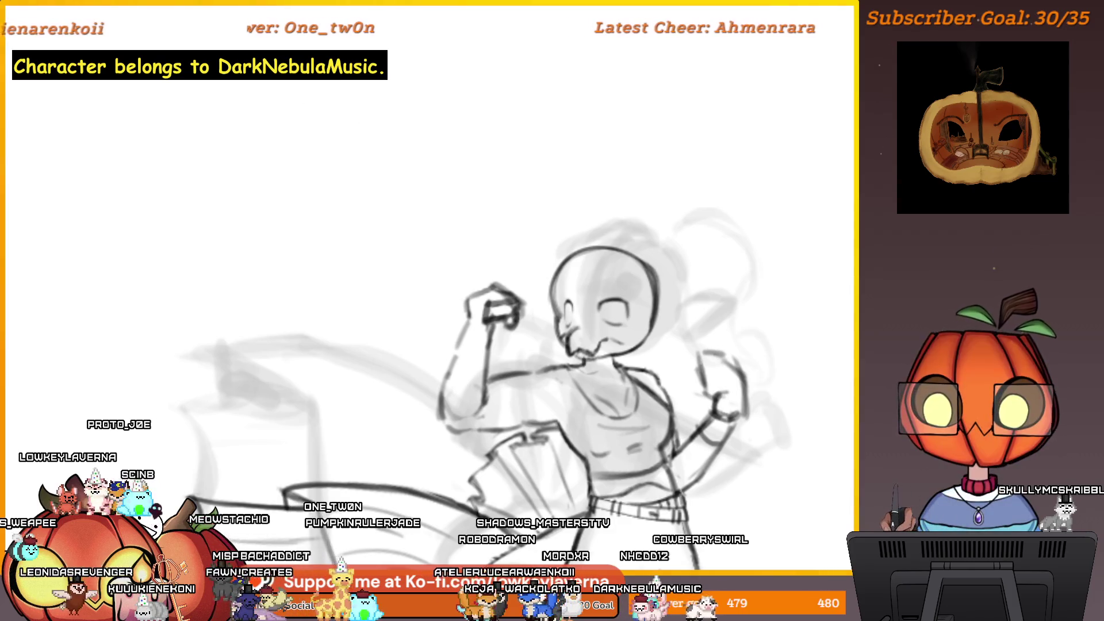
Zoom in on the face, nudge the eye slightly down and left, and lasso the mouth.
click(543, 271)
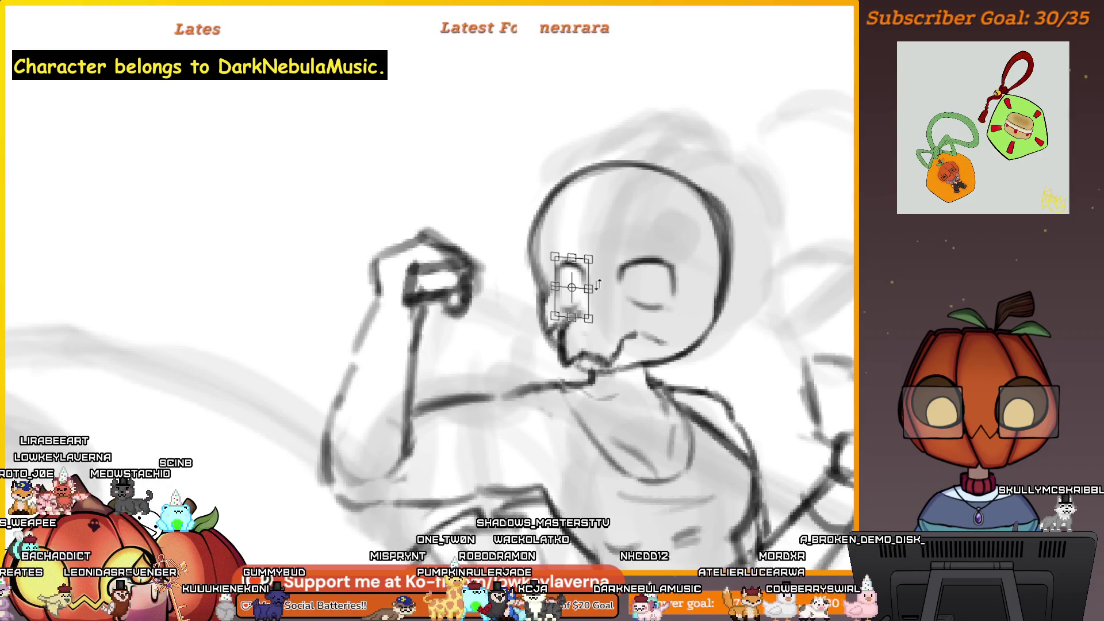
scroll(571, 297, down, 5)
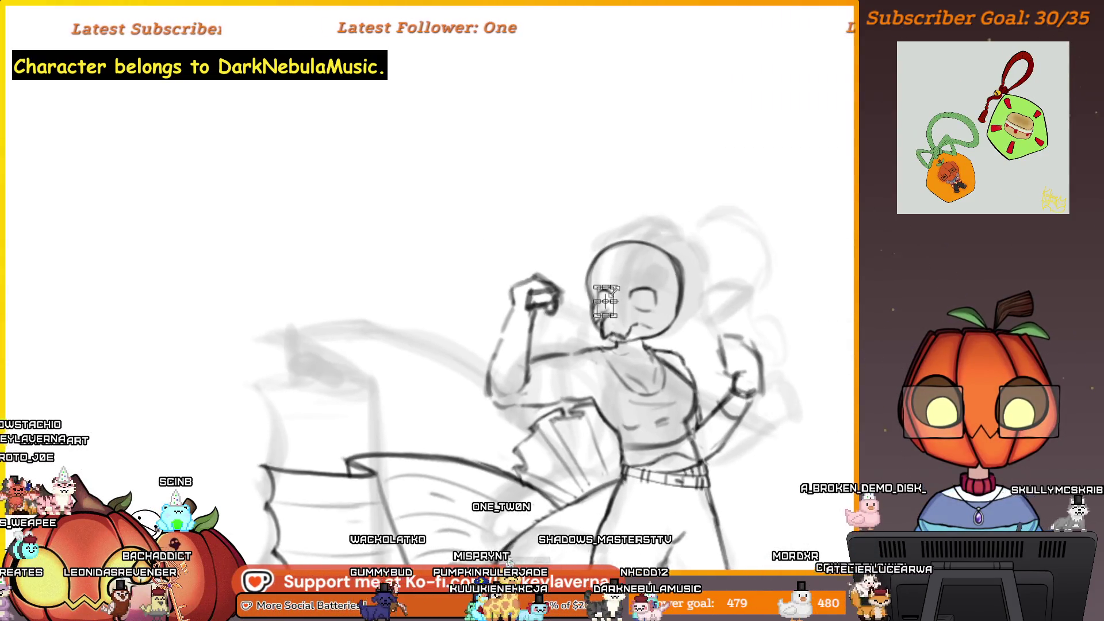
scroll(611, 299, up, 3)
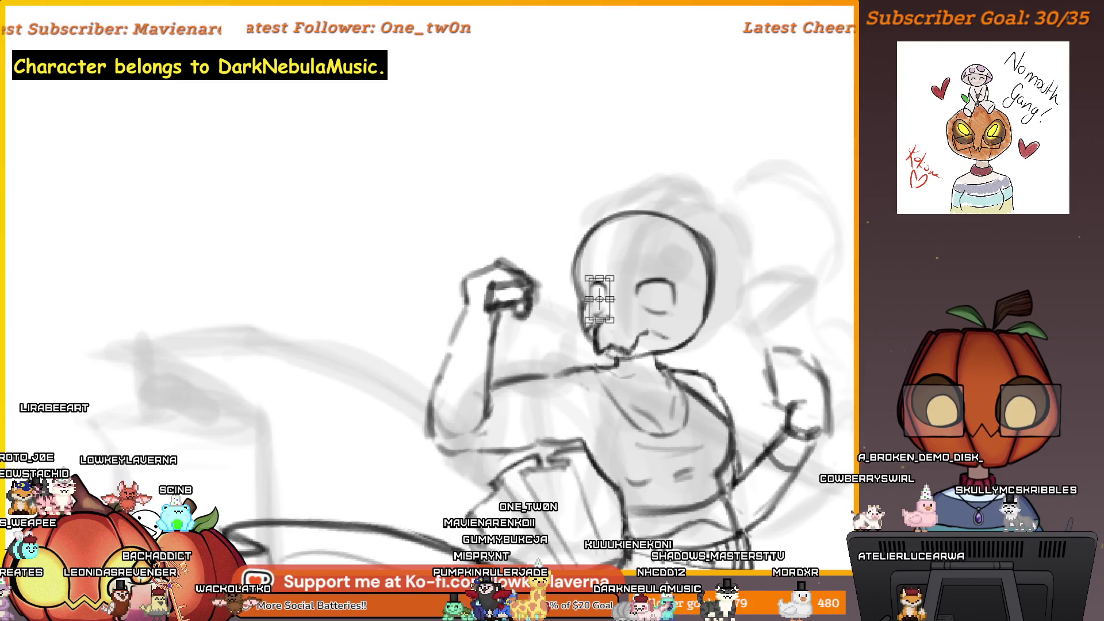
scroll(702, 300, down, 2)
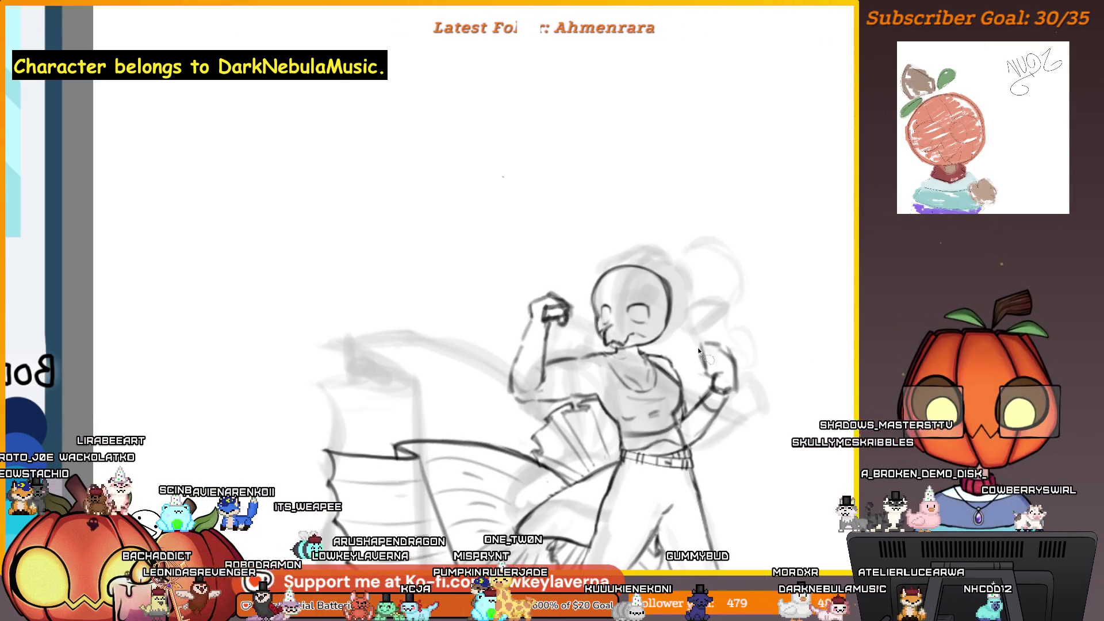
scroll(699, 398, up, 3)
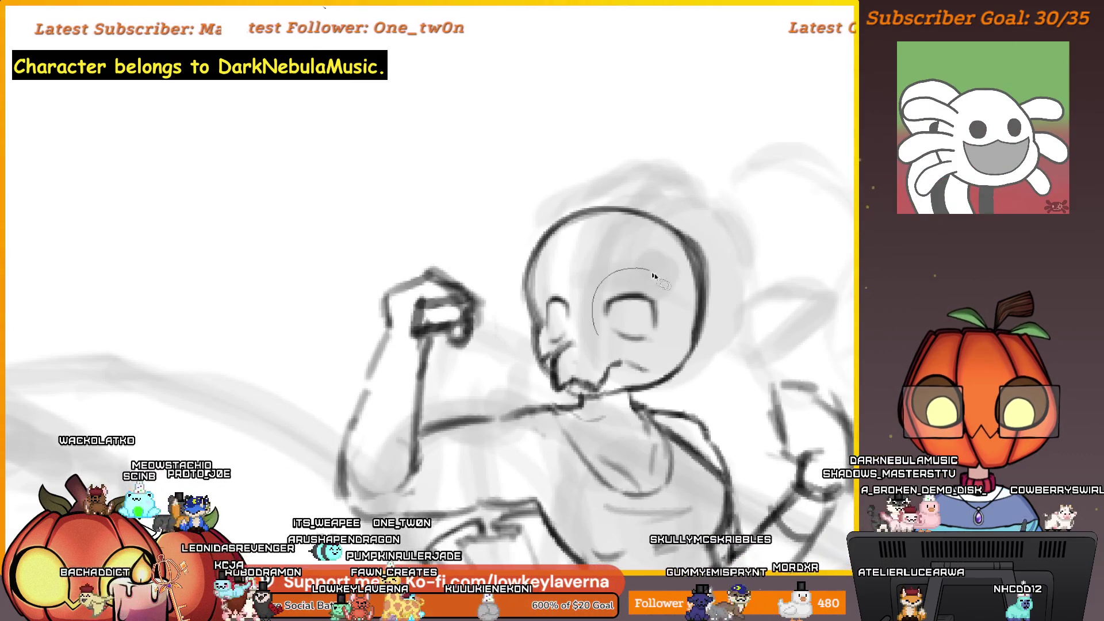
key(ctrl+t)
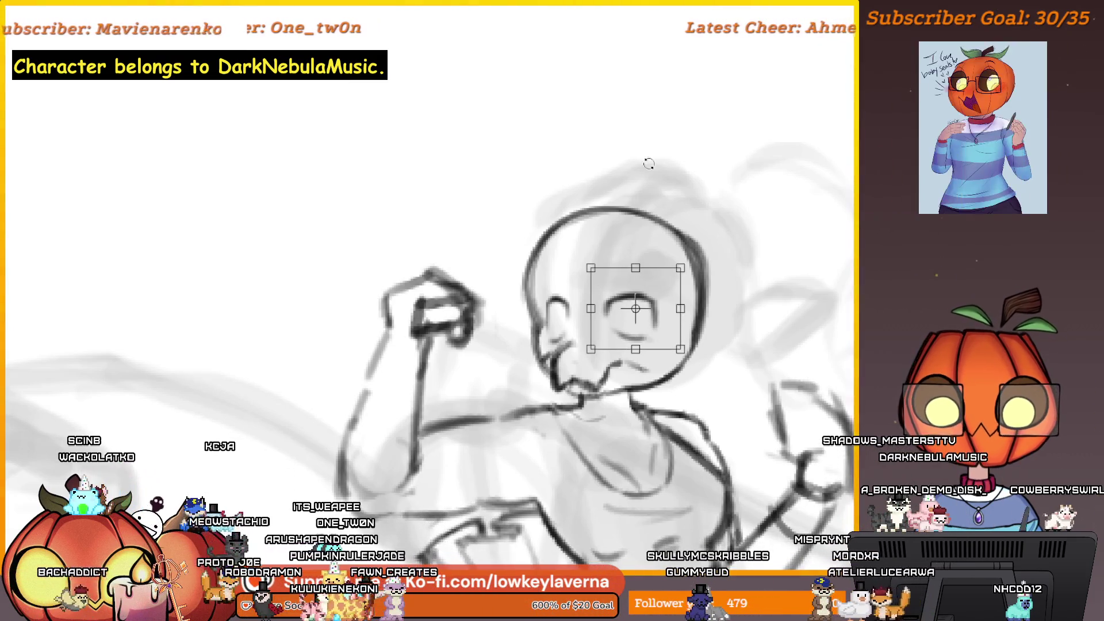
drag(659, 326, 657, 329)
scroll(708, 298, down, 5)
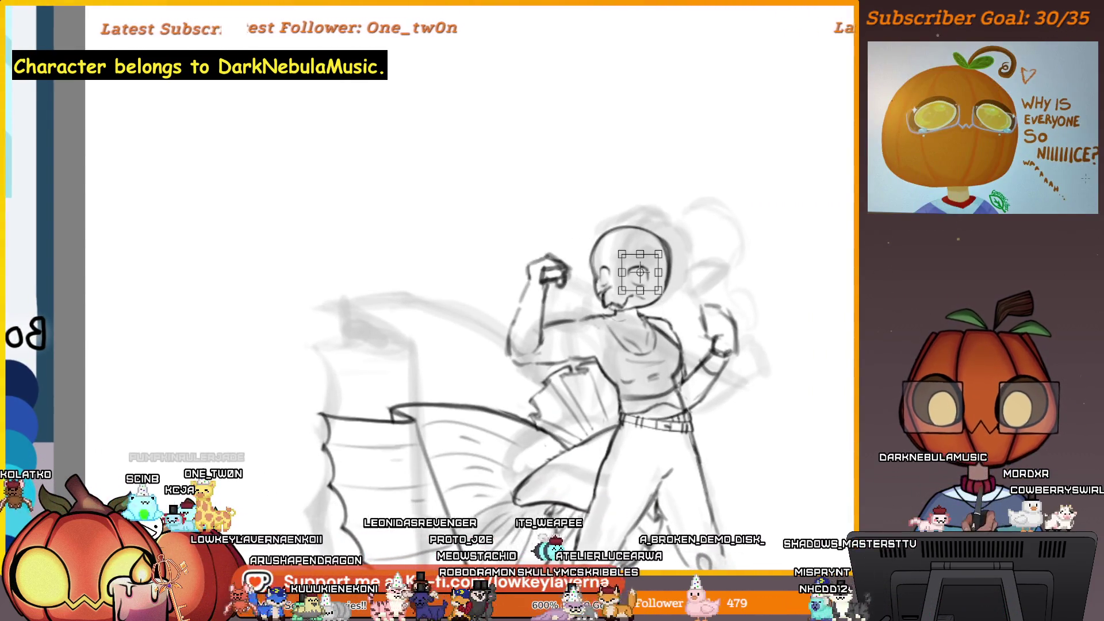
scroll(662, 283, up, 3)
mouse_move(662, 284)
mouse_down()
mouse_move(660, 303)
mouse_move(581, 308)
mouse_move(583, 344)
mouse_move(630, 345)
mouse_up()
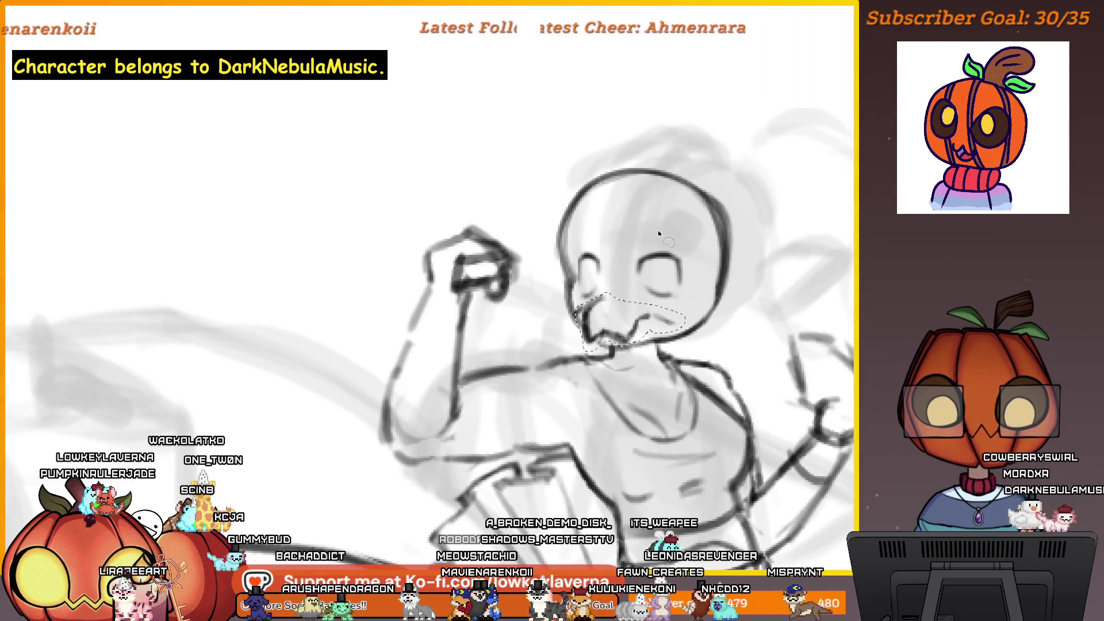
Transform the selected mouth, checking it in a mirrored view, and shift it slightly lower on the face.
key(ctrl+t)
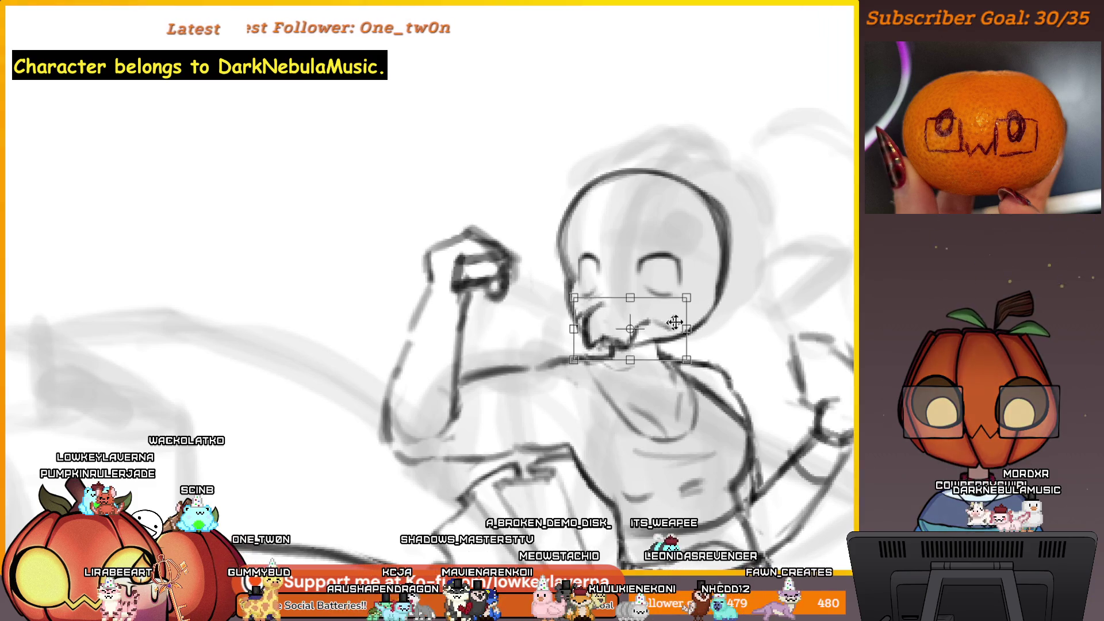
key(m)
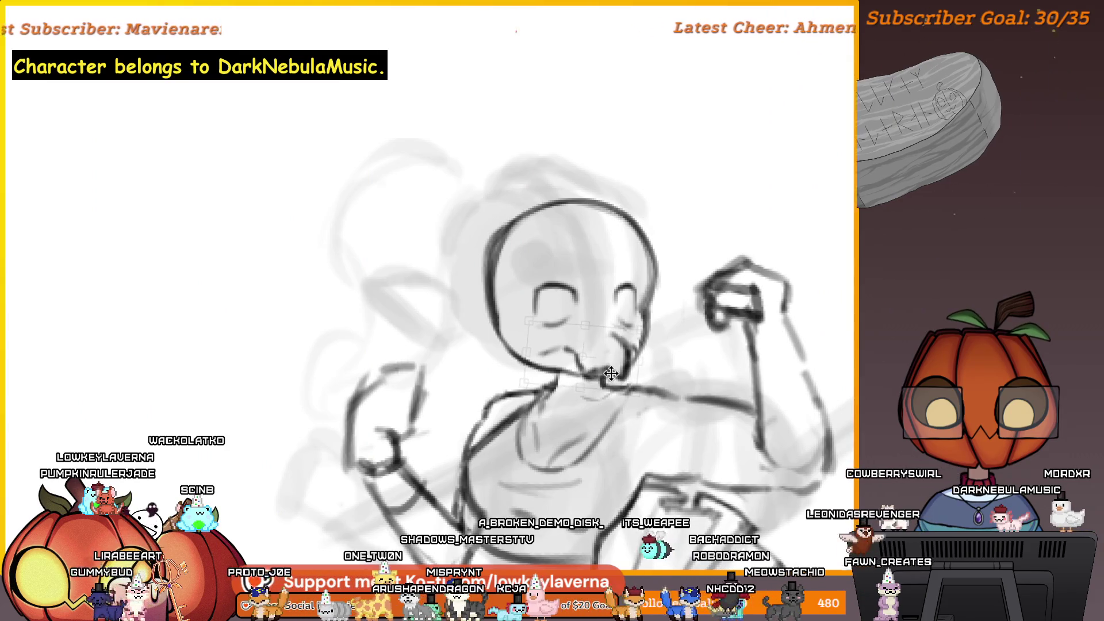
scroll(684, 339, down, 3)
key(Return)
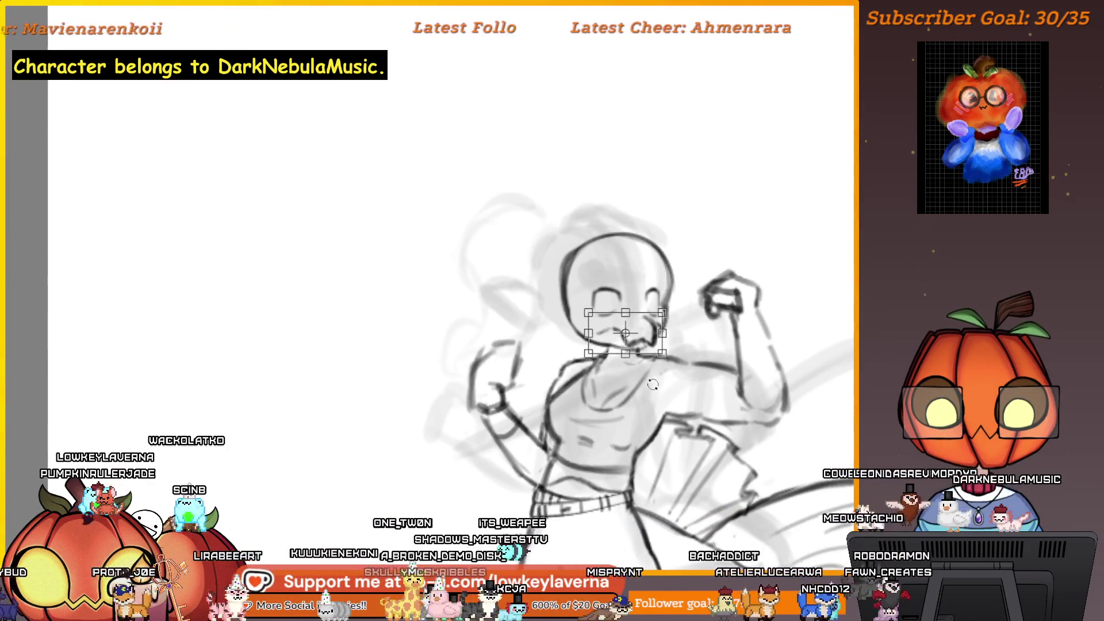
key(ctrl+t)
drag(647, 332, 648, 338)
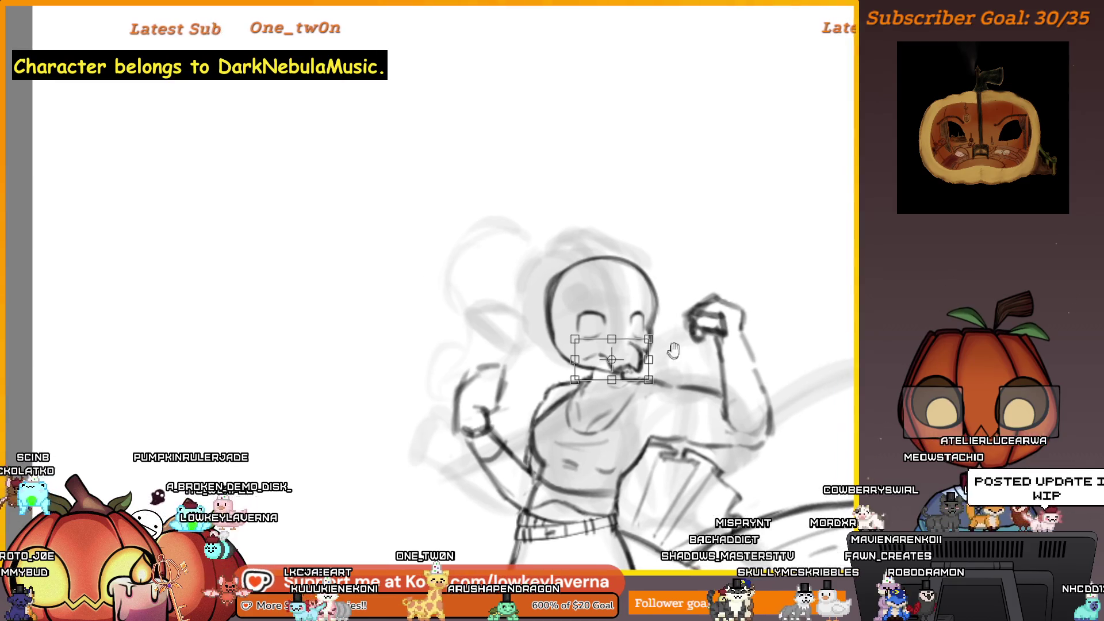
key(Return)
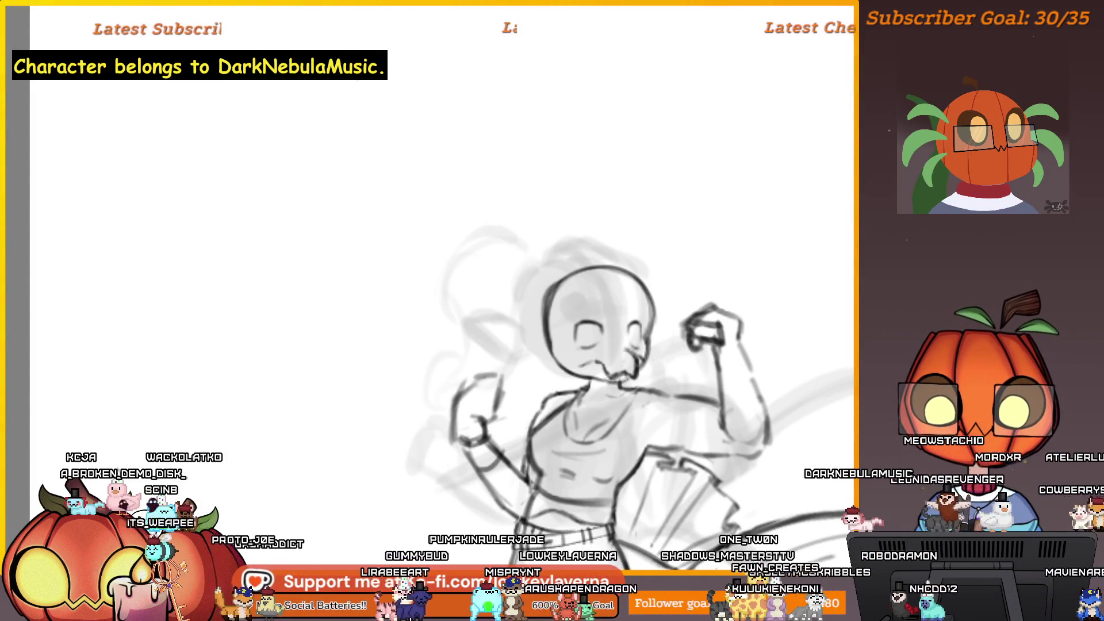
Compare the face against the reference image, then flip the view back to normal orientation.
scroll(590, 243, up, 5)
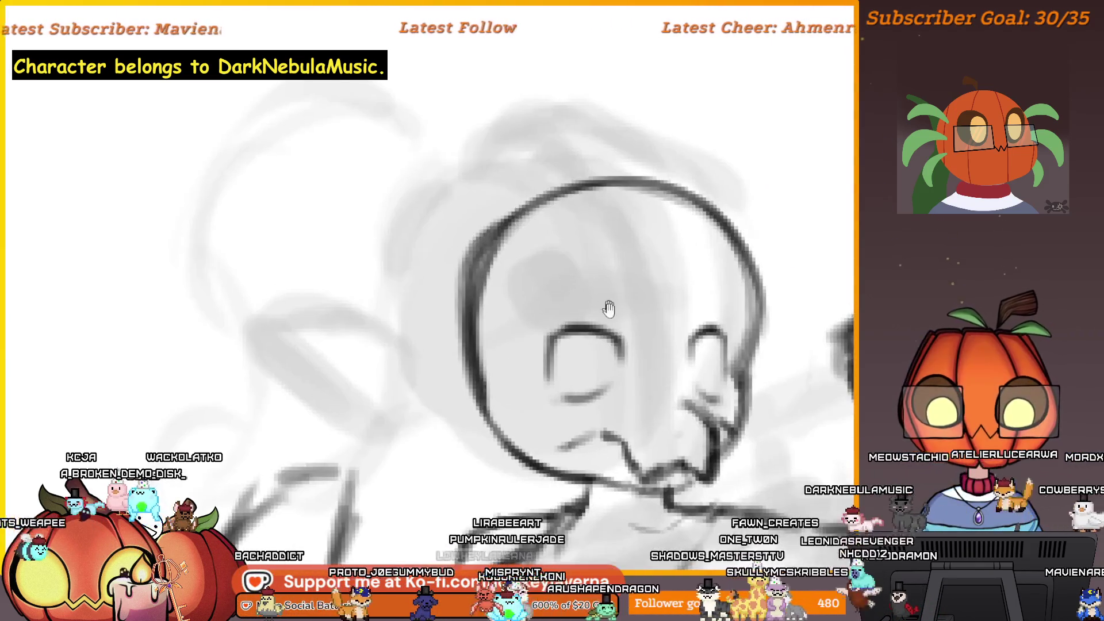
scroll(579, 345, down, 4)
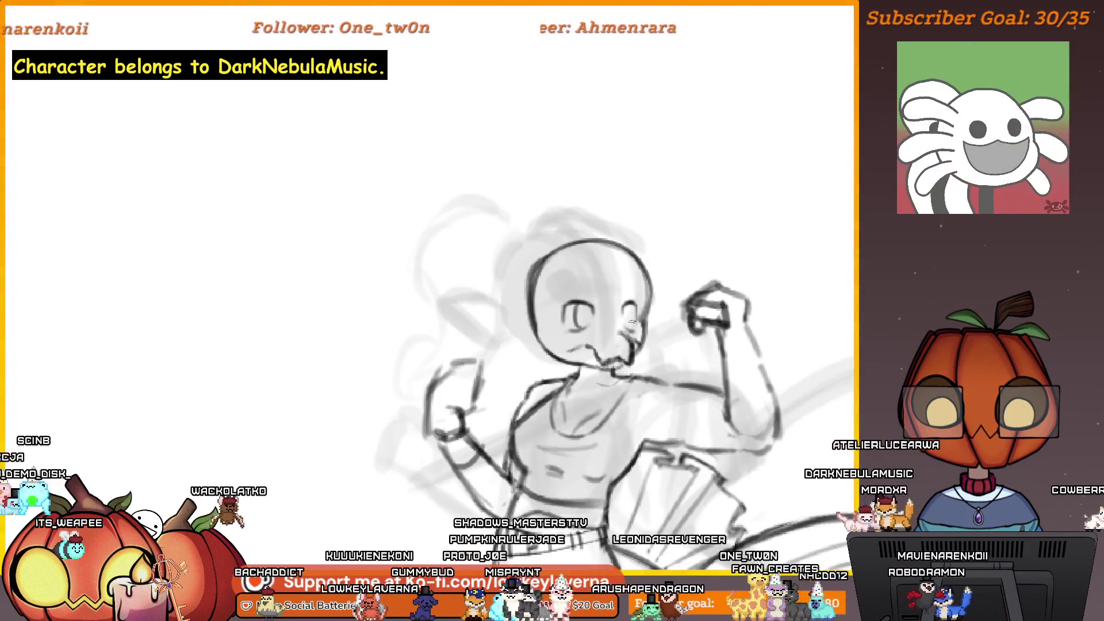
scroll(648, 273, down, 2)
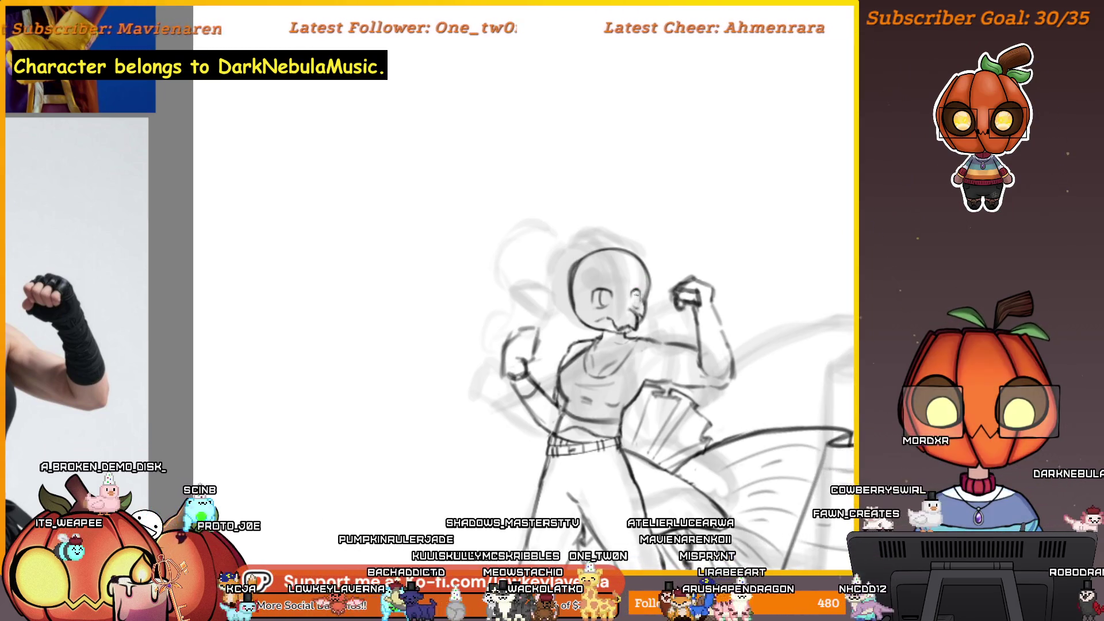
scroll(641, 285, down, 2)
scroll(650, 255, up, 2)
scroll(706, 209, up, 1)
scroll(741, 276, down, 2)
mouse_move(739, 274)
mouse_down()
mouse_move(170, 378)
mouse_move(730, 397)
mouse_up()
scroll(690, 374, up, 3)
scroll(690, 374, up, 1)
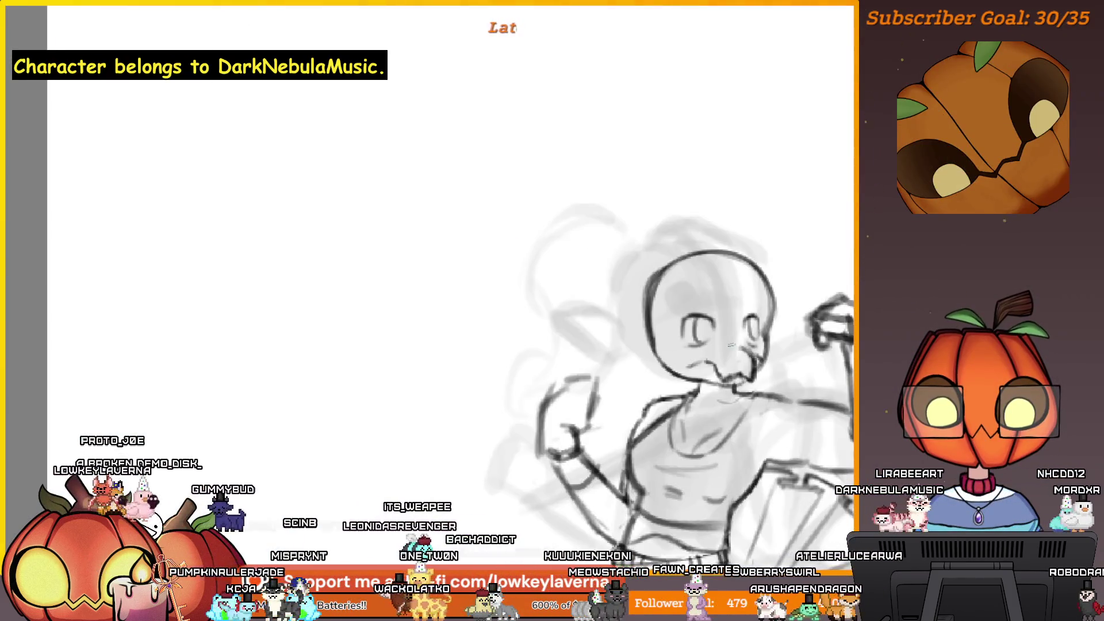
drag(750, 360, 724, 350)
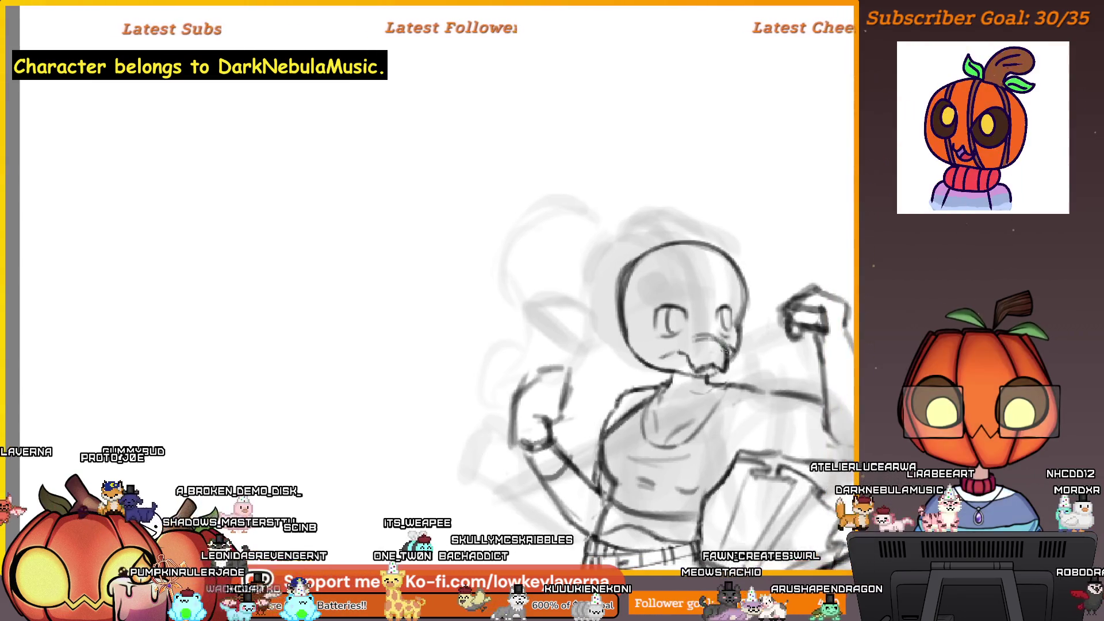
scroll(753, 322, down, 3)
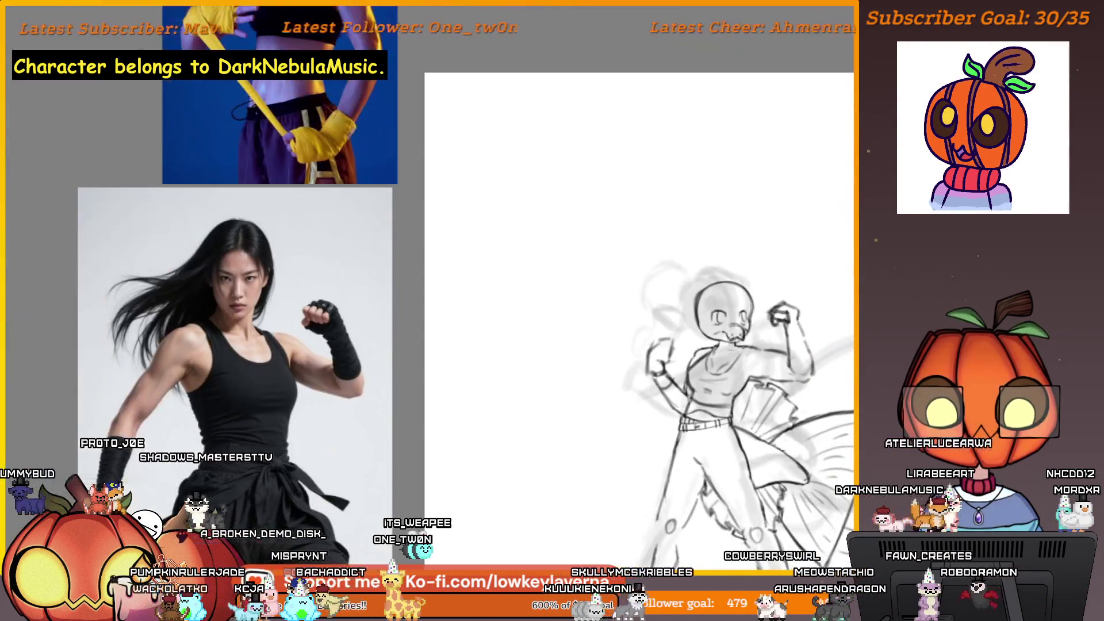
key(m)
Frame the head and undo the two latest stray strokes near the cheek.
drag(191, 464, 732, 377)
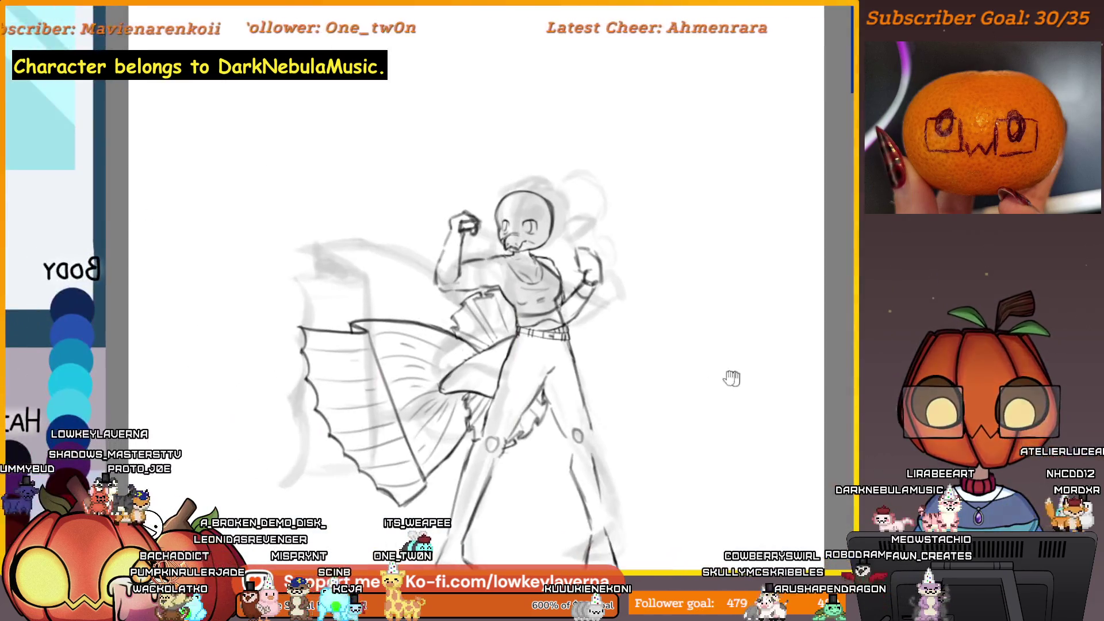
scroll(780, 382, down, 3)
scroll(780, 382, up, 5)
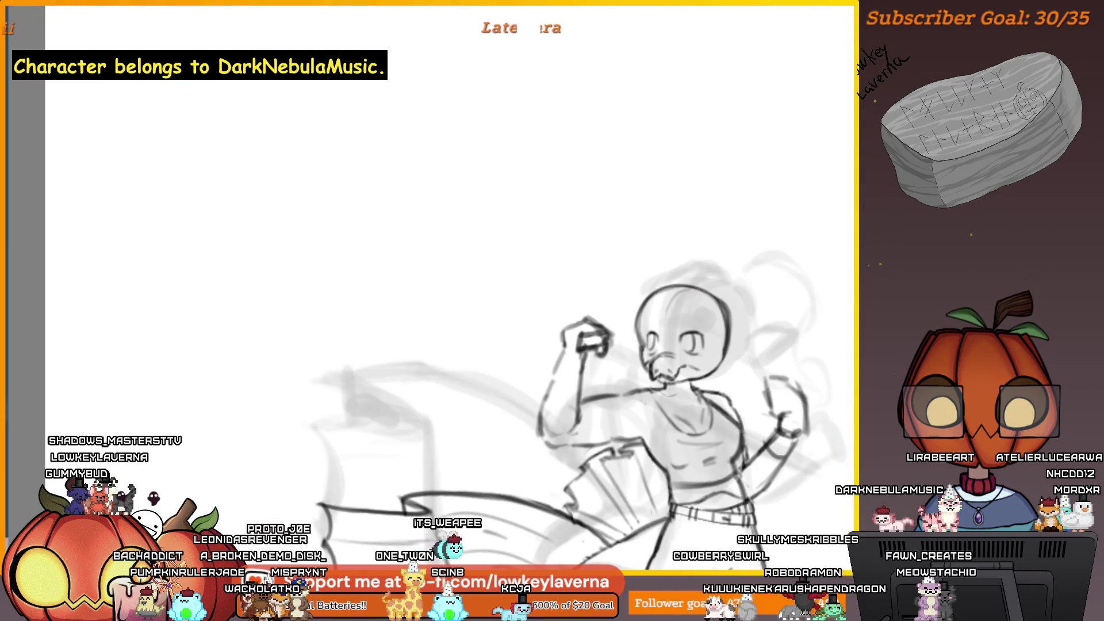
scroll(669, 341, down, 5)
scroll(760, 167, up, 5)
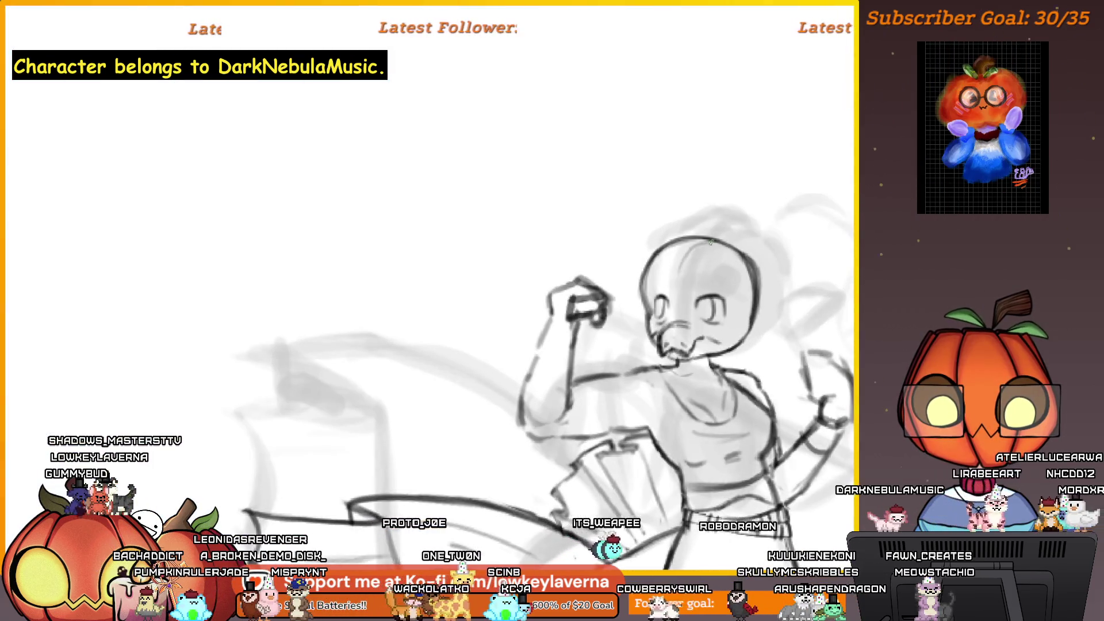
drag(693, 243, 662, 295)
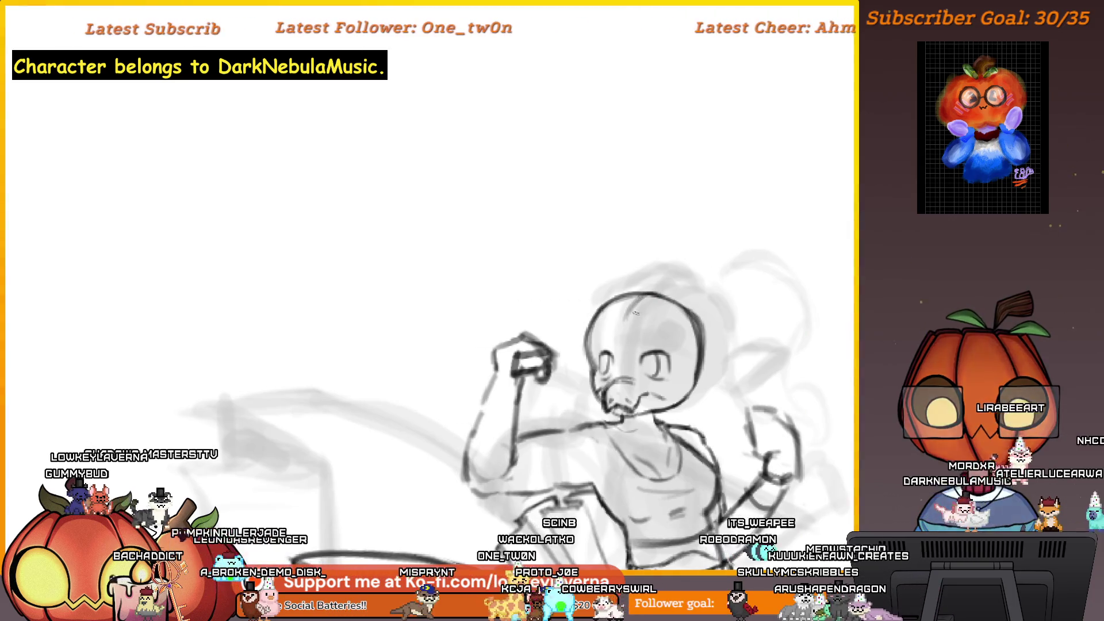
scroll(635, 312, up, 2)
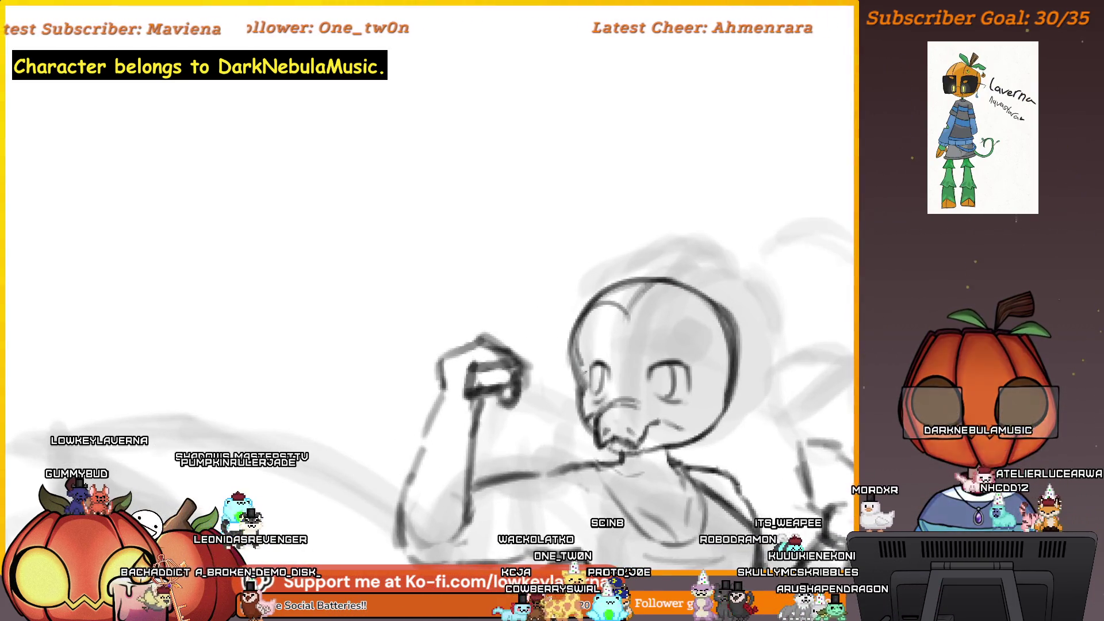
key(ctrl+z)
key(ctrl+z)
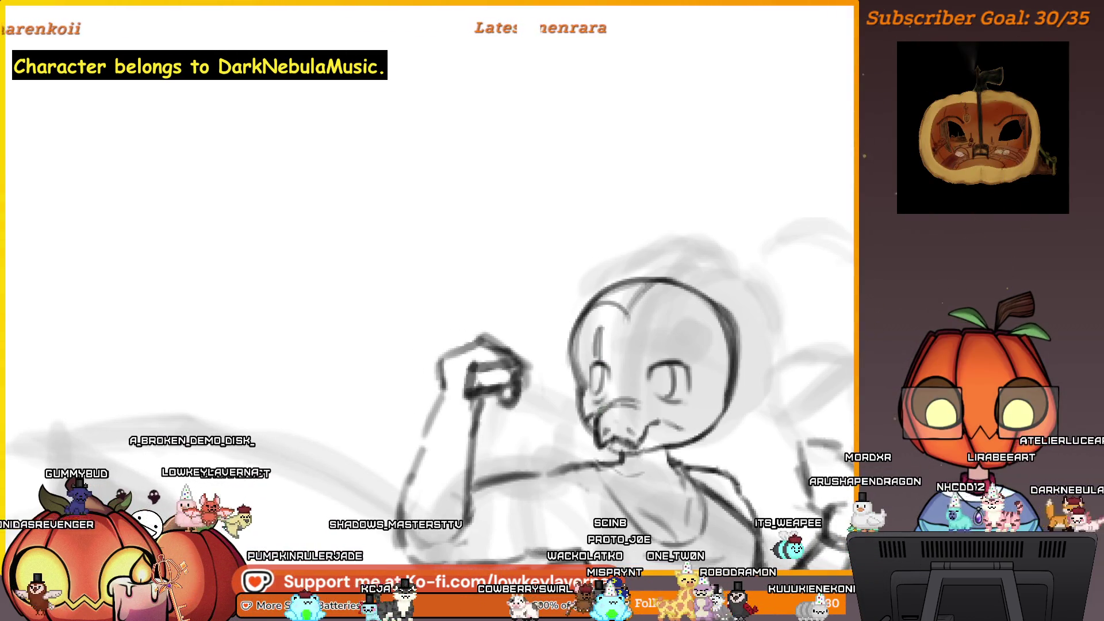
Sketch a new curved line above the head.
drag(661, 322, 673, 302)
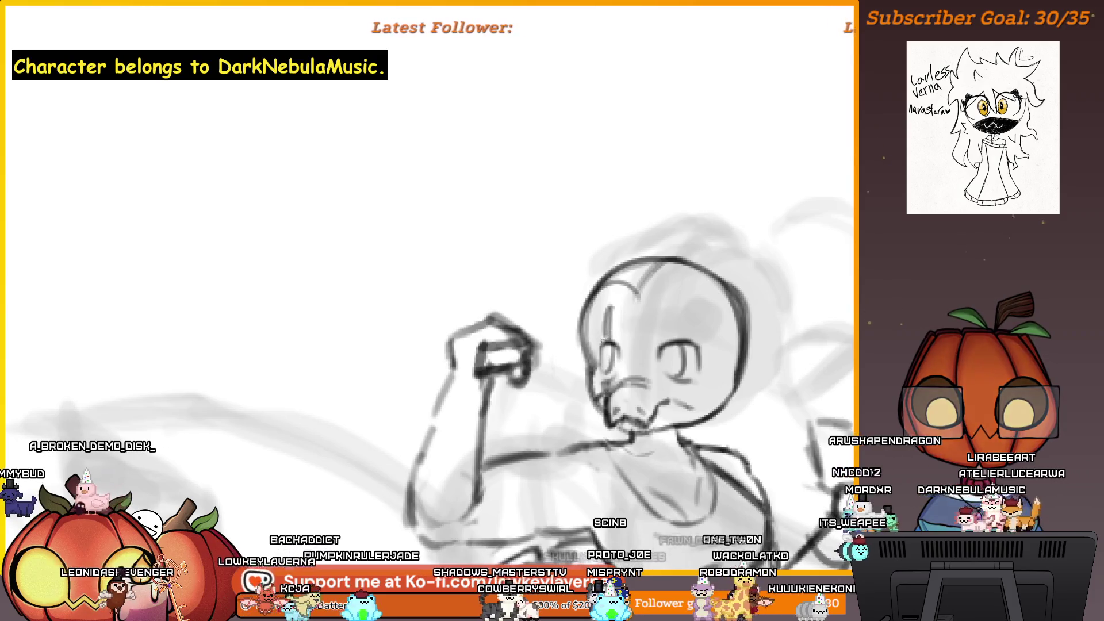
scroll(638, 277, down, 3)
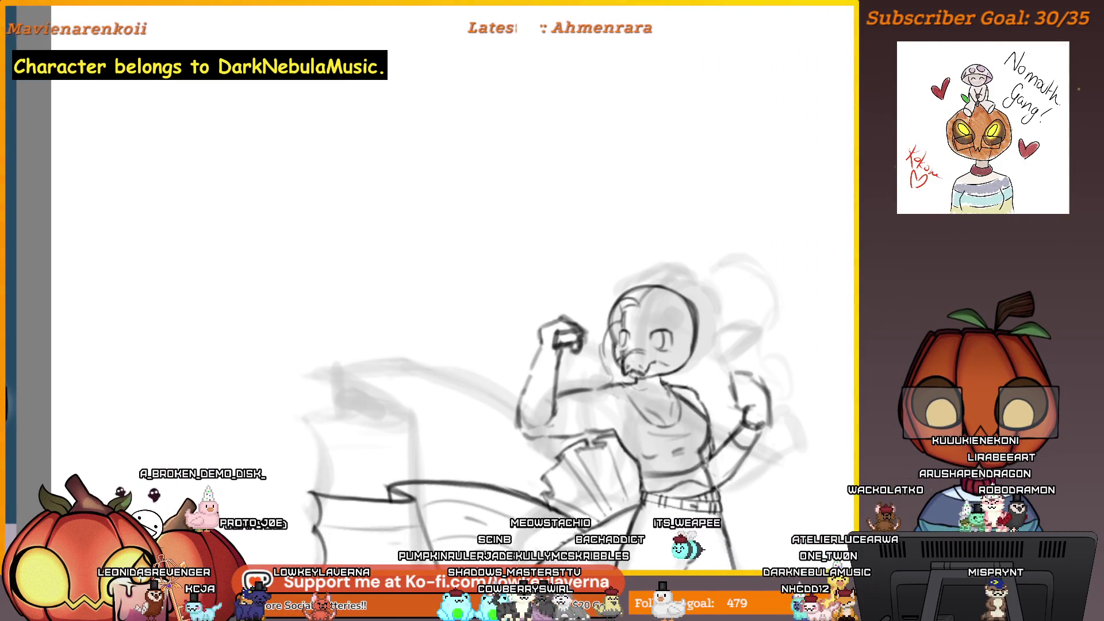
scroll(761, 308, down, 2)
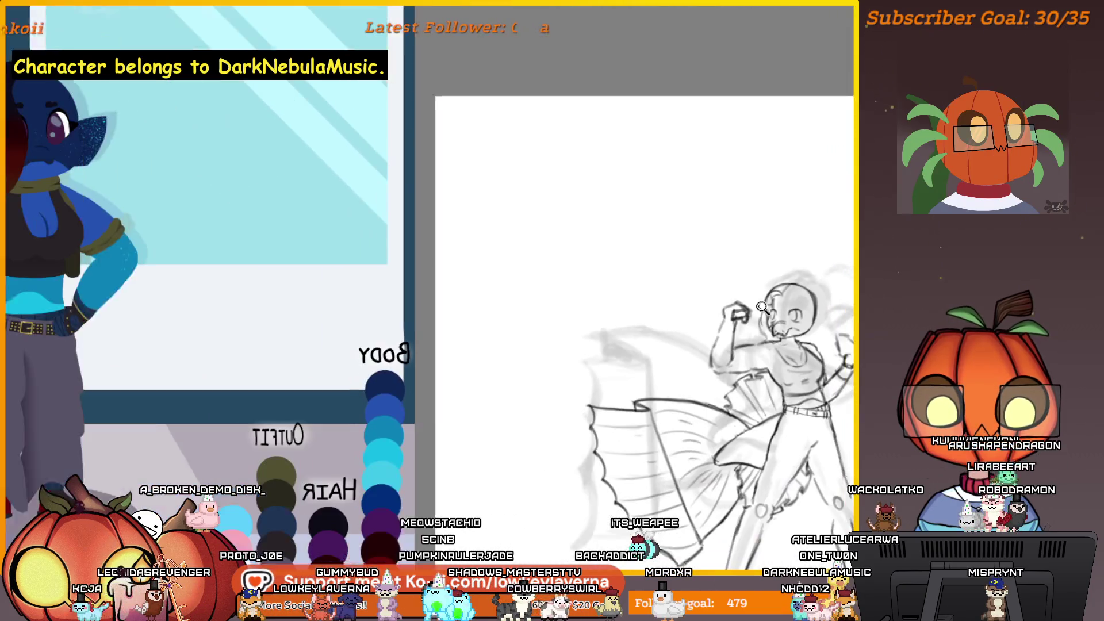
scroll(762, 308, up, 2)
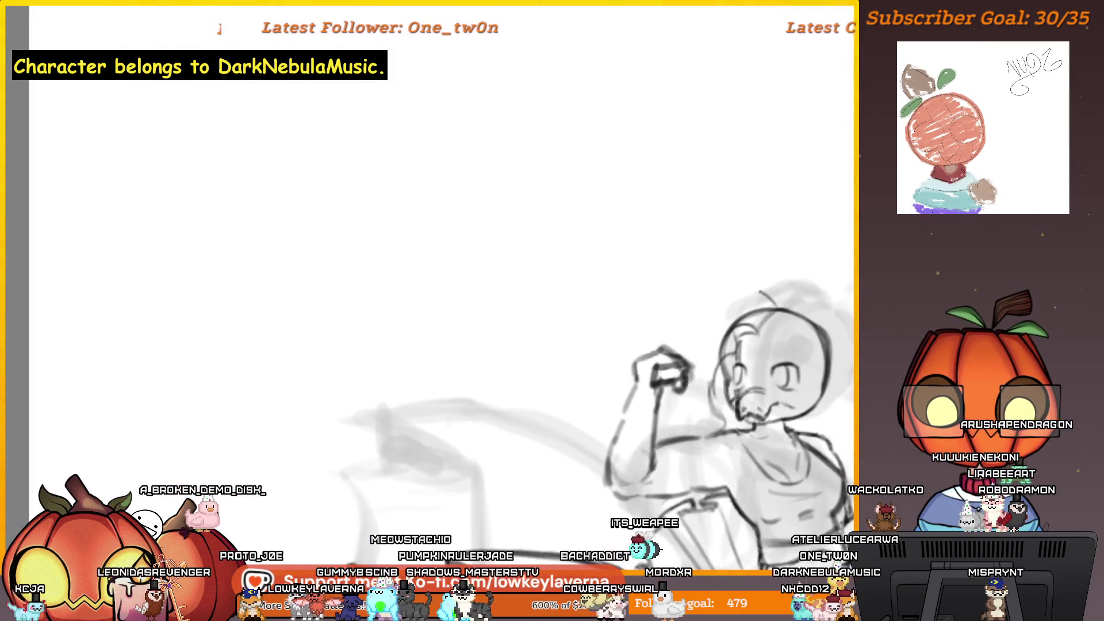
mouse_move(758, 290)
mouse_down()
mouse_move(698, 345)
mouse_move(714, 425)
mouse_up()
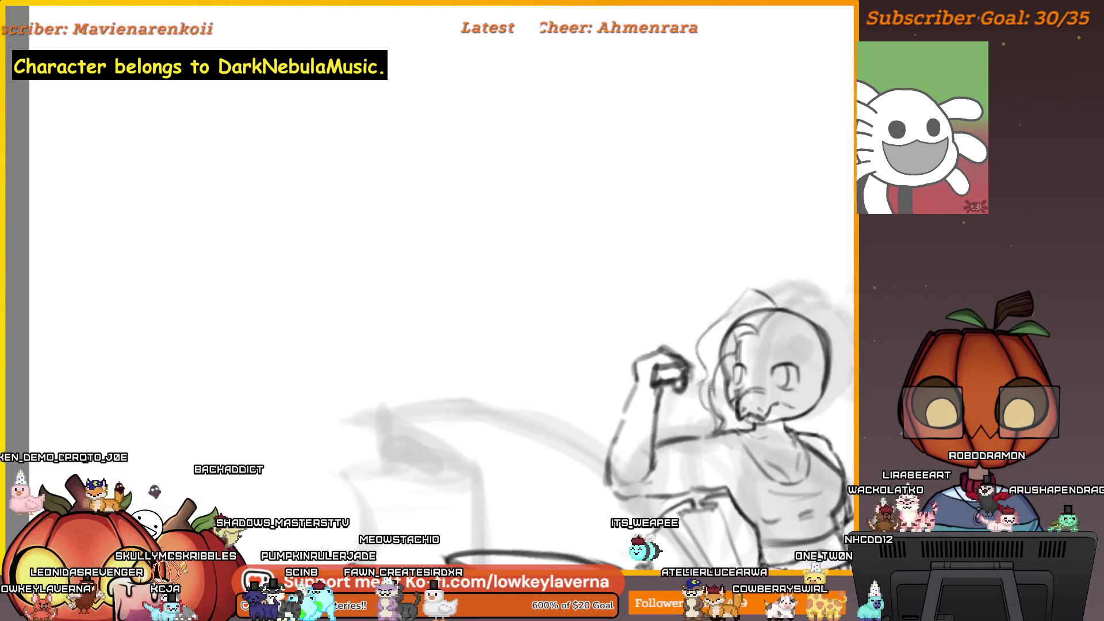